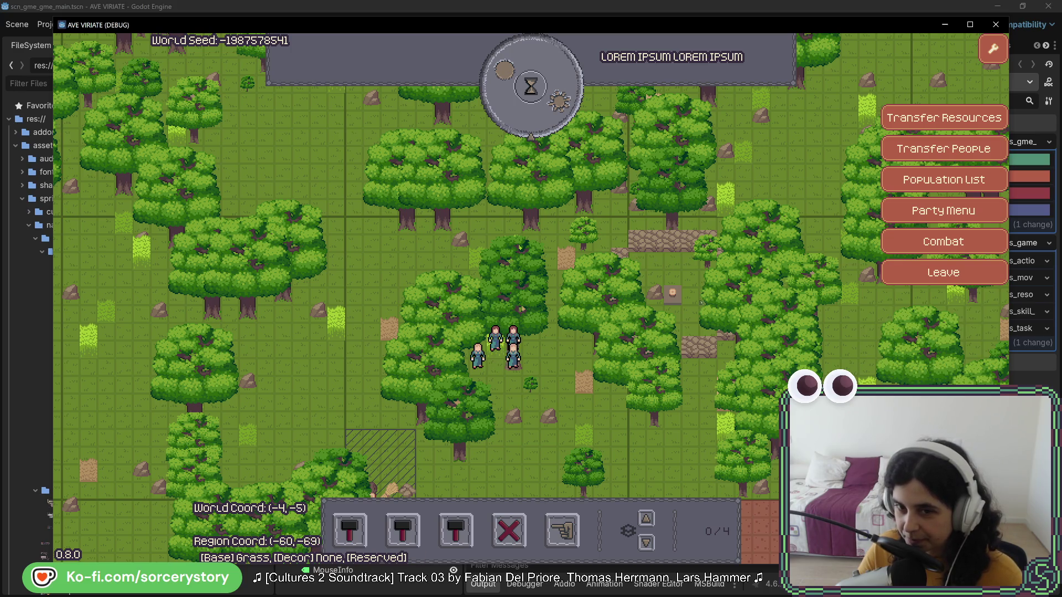
# Step: Inspect the oak tree, the small building at the stone site and one more entity, closing each info panel
pyautogui.click(739, 414)
pyautogui.press('Escape')
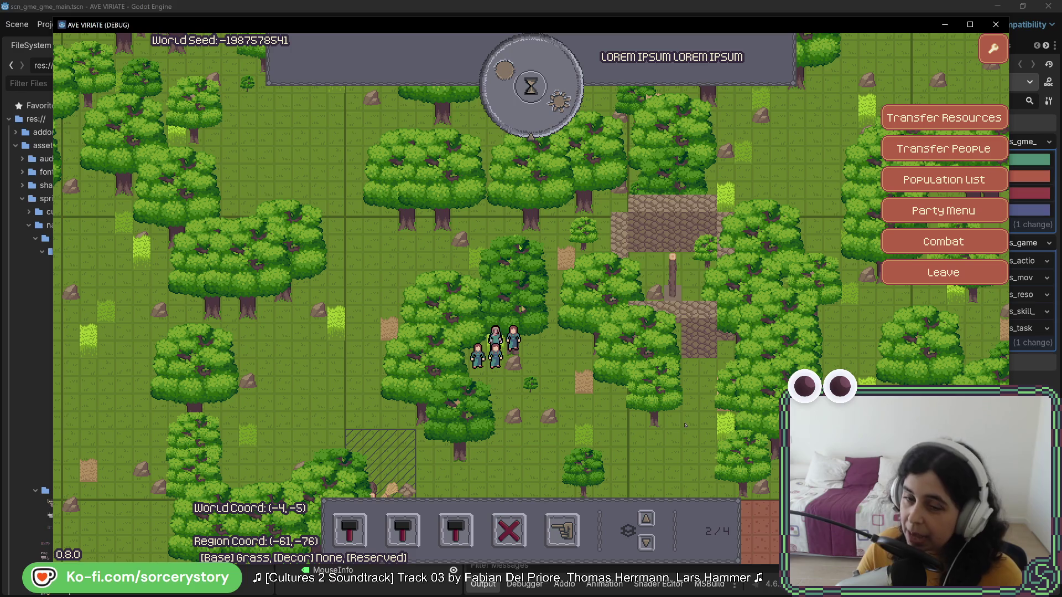
pyautogui.click(691, 341)
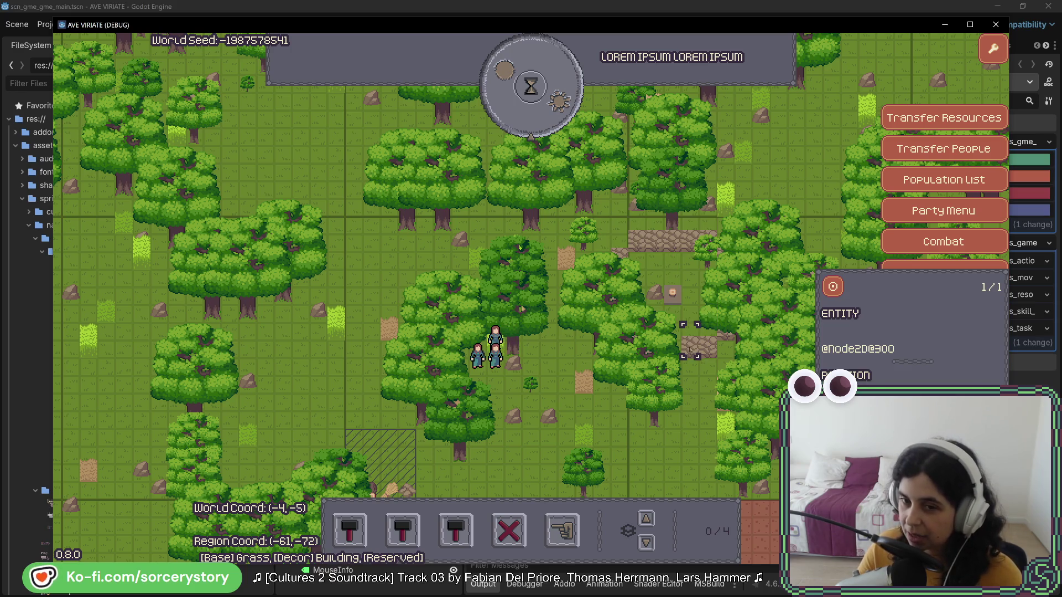
pyautogui.press('Escape')
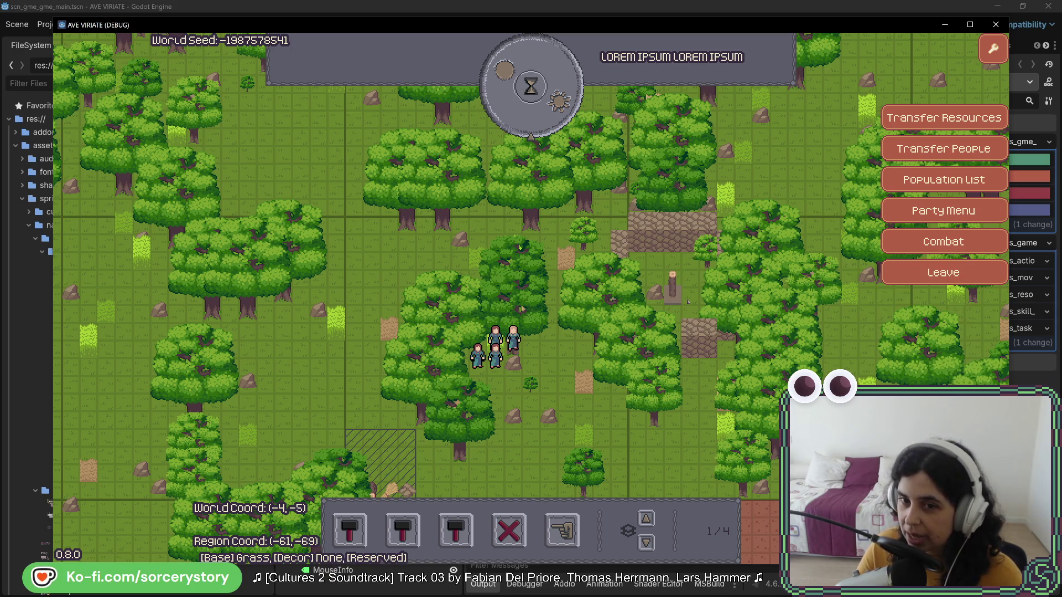
pyautogui.click(673, 290)
pyautogui.press('Escape')
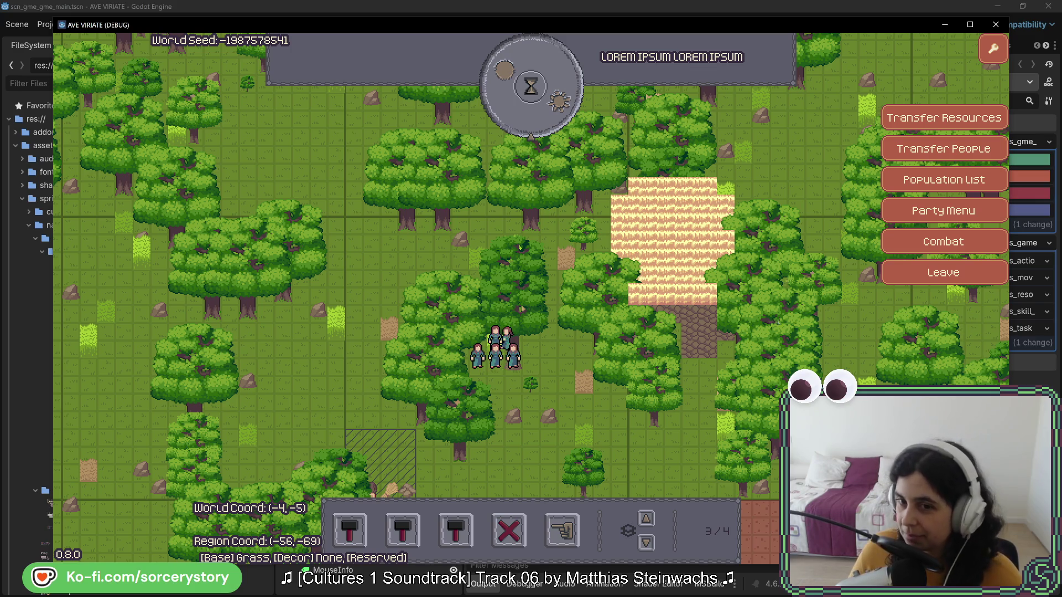
# Step: Inspect the oak tree's entity info in the debug game, then bring the sprite editor forward
pyautogui.click(781, 292)
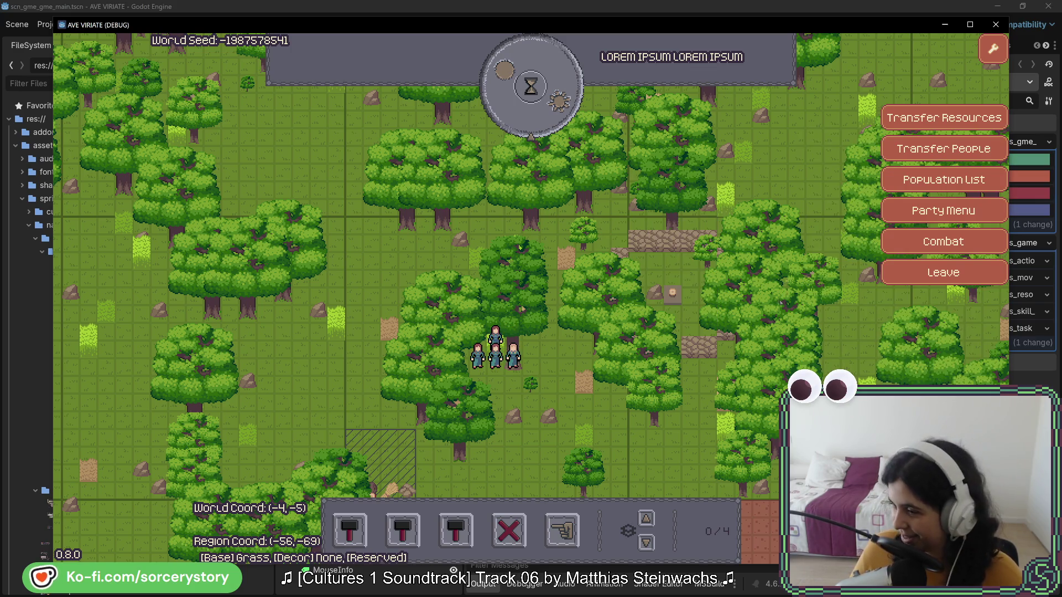
pyautogui.click(863, 183)
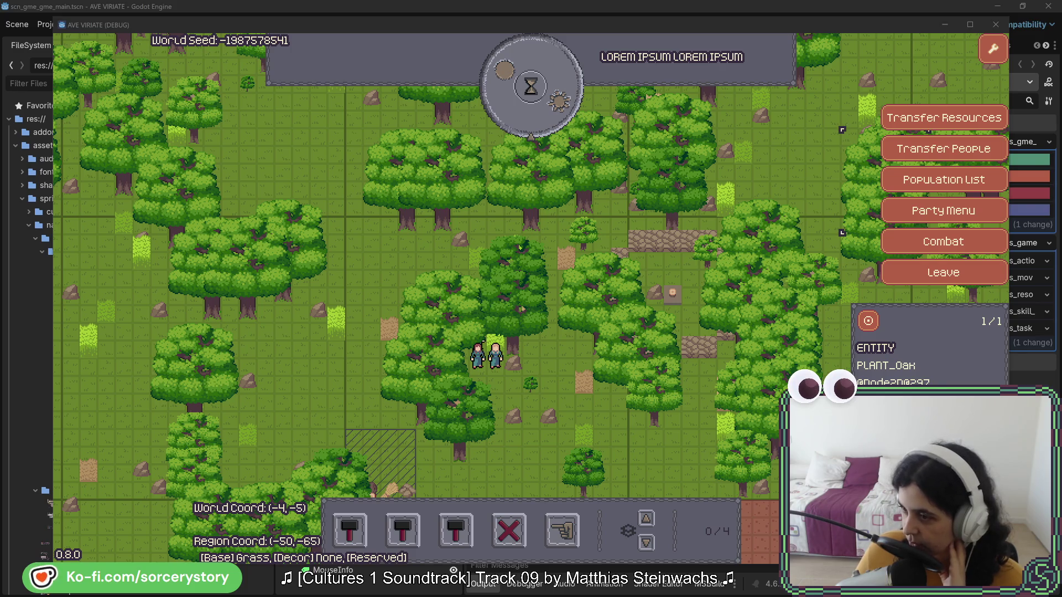
pyautogui.hotkey('alt', 'Tab')
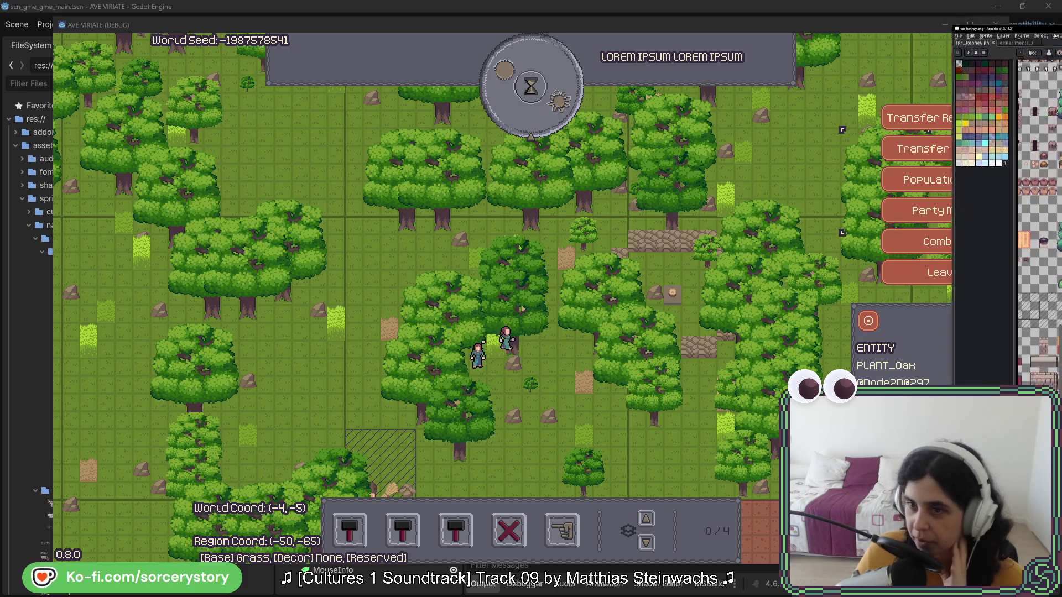
# Step: Maximize Aseprite and pan across the experiments sheet to review its sketches and brick and grass pieces
pyautogui.doubleClick(311, 78)
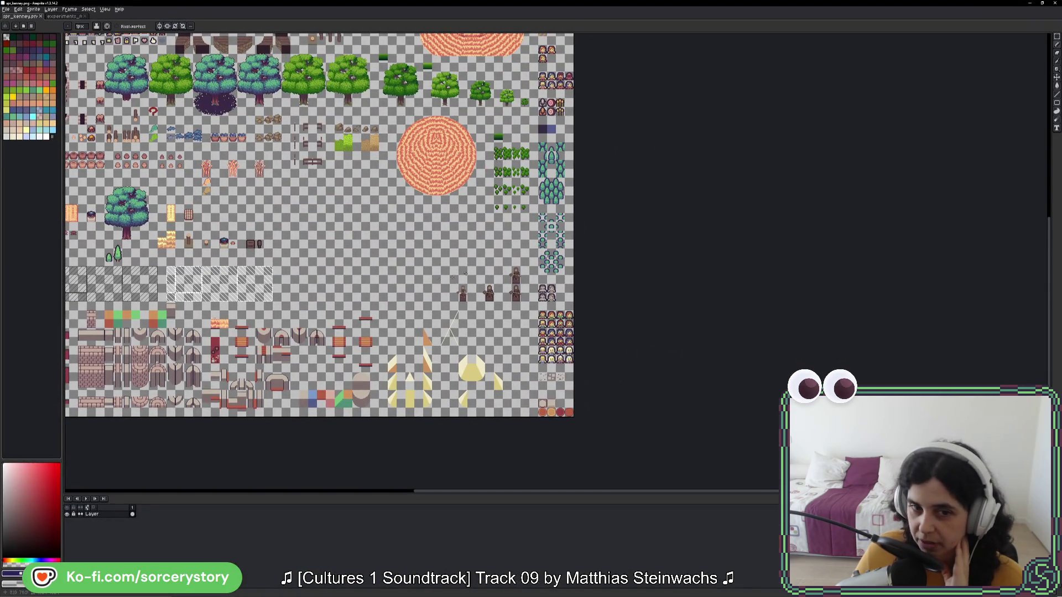
pyautogui.moveTo(466, 273); pyautogui.dragTo(665, 350)
pyautogui.moveTo(678, 272); pyautogui.dragTo(680, 334)
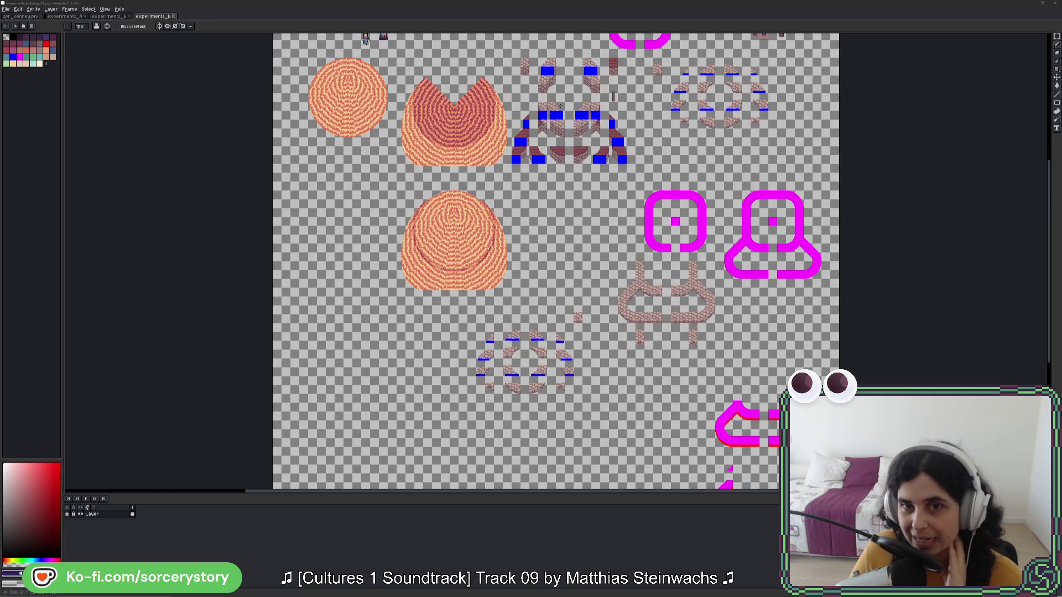
pyautogui.moveTo(764, 178); pyautogui.dragTo(749, 296)
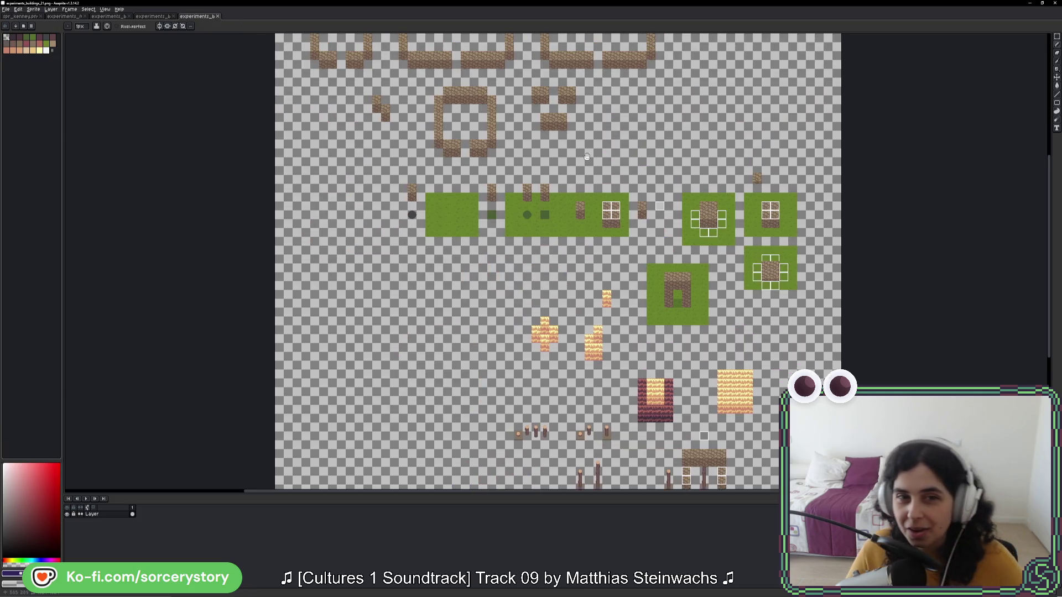
pyautogui.moveTo(587, 157); pyautogui.dragTo(592, 237)
# Step: Select all and delete every pixel, leaving the sheet an empty transparent canvas
pyautogui.hotkey('ctrl', 'a')
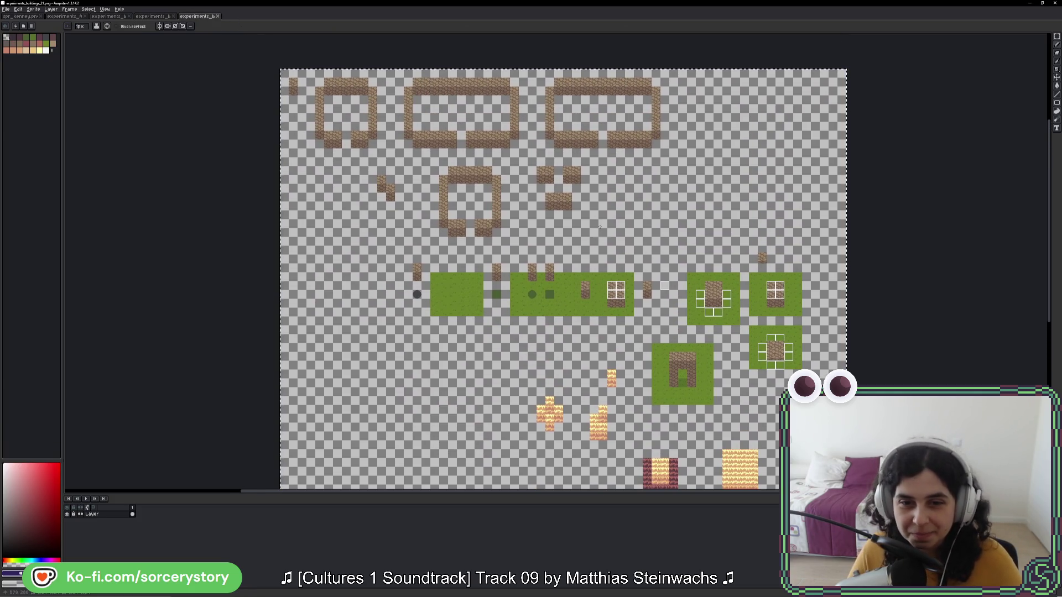
pyautogui.press('Delete')
pyautogui.moveTo(372, 121); pyautogui.dragTo(398, 176)
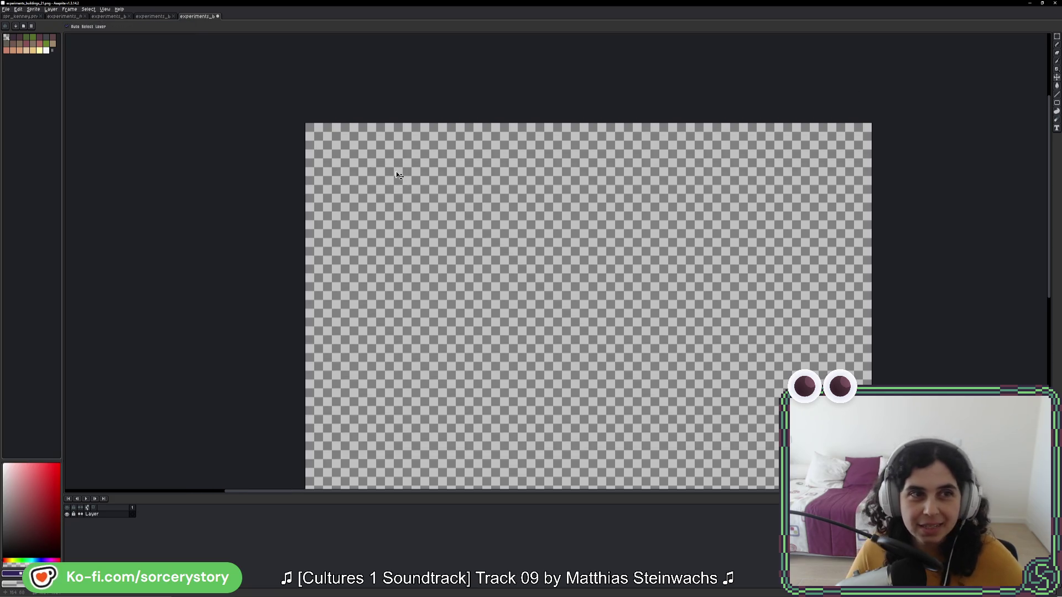
# Step: Save the cleared sheet, return to the pencil, and switch to another experiments sheet
pyautogui.hotkey('ctrl', 's')
pyautogui.press('b')
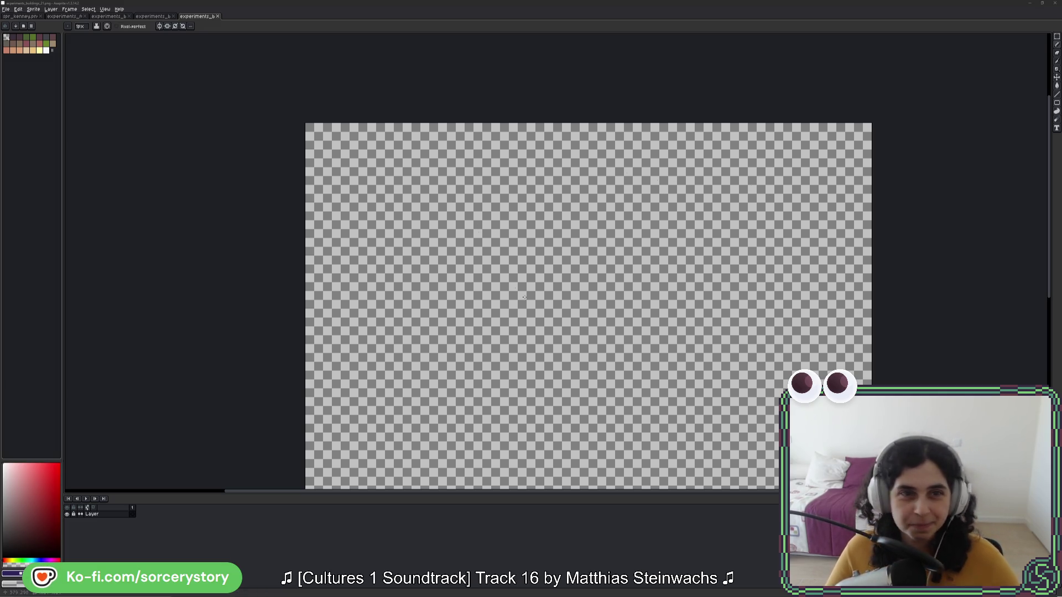
pyautogui.click(154, 16)
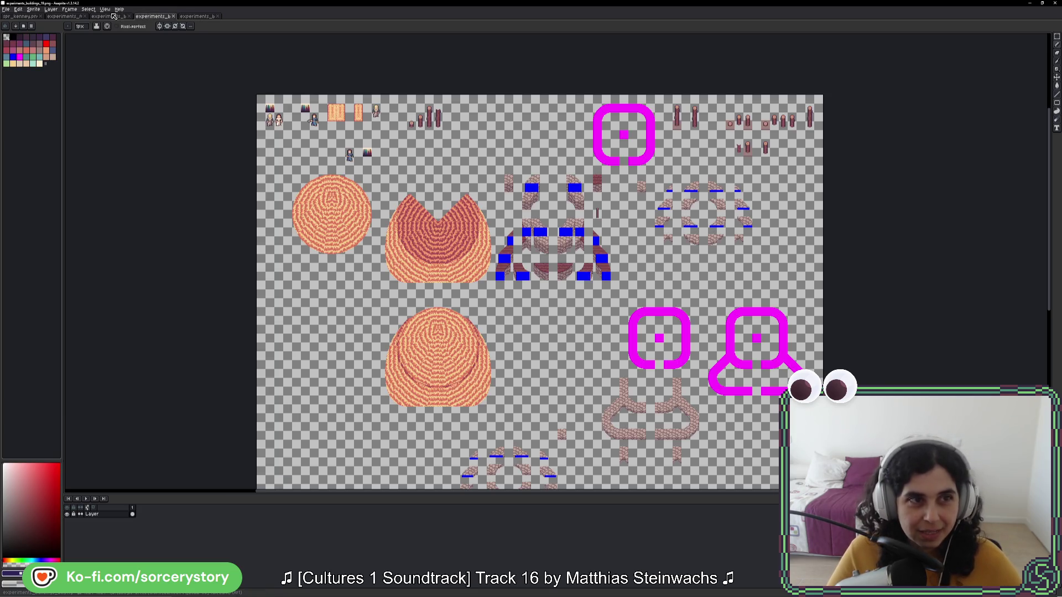
# Step: Switch to the grass-tiles sheet and sample a colour from it with the eyedropper
pyautogui.click(113, 16)
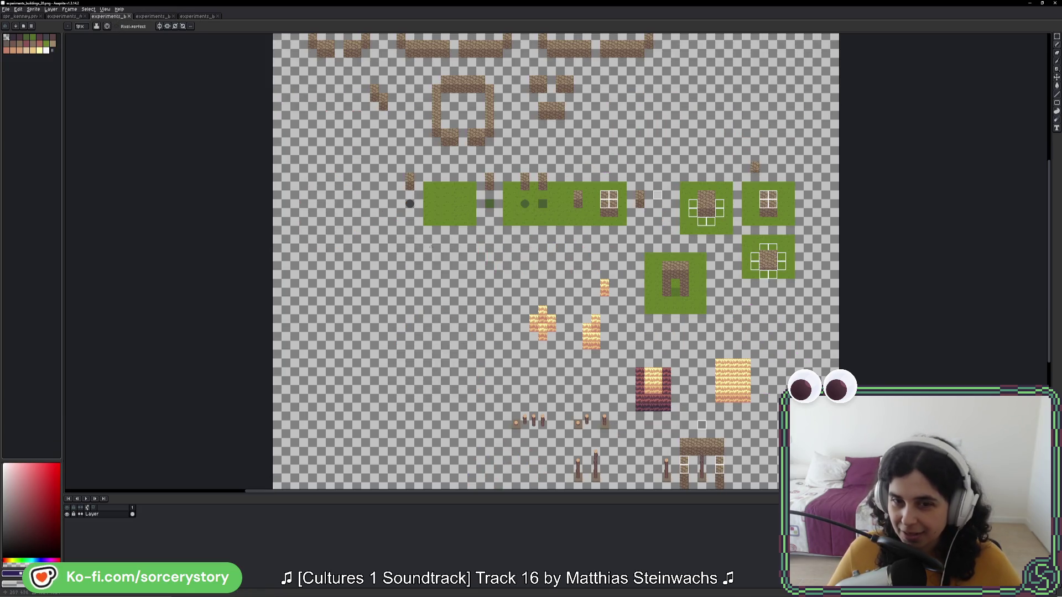
pyautogui.press('i')
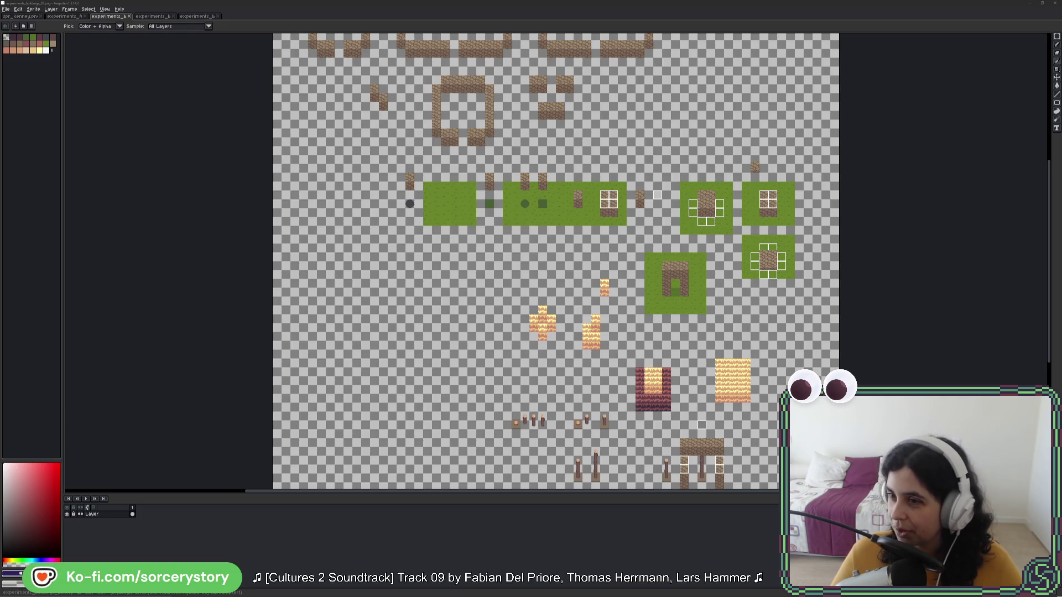
pyautogui.press('b')
pyautogui.scroll(4, 573, 160)
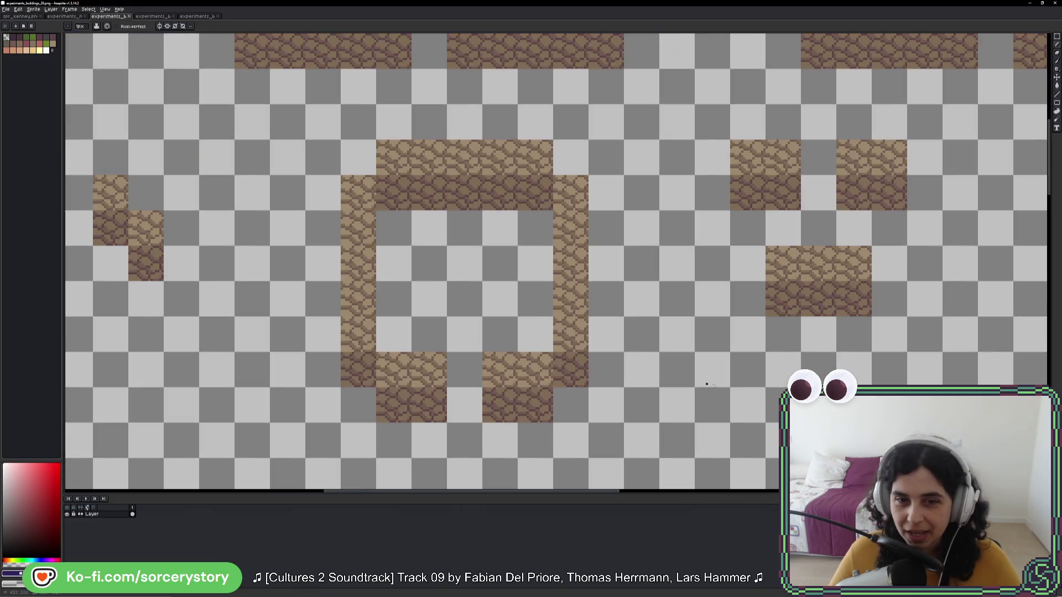
pyautogui.scroll(-4, 381, 66)
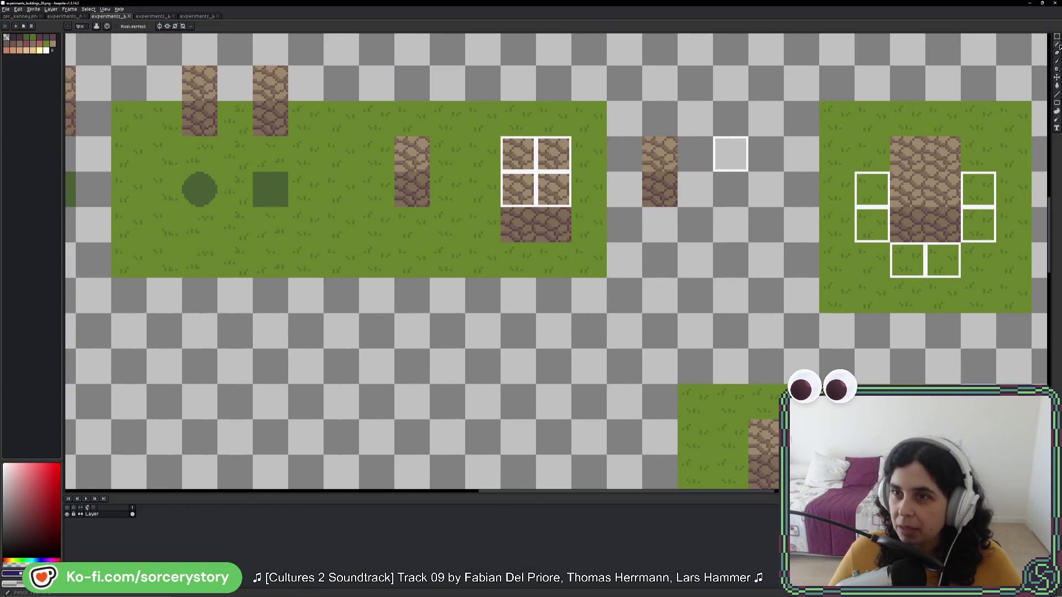
# Step: Zoom around the sheet and marquee-select the two stacked tiles
pyautogui.click(1057, 36)
pyautogui.scroll(-2, 656, 186)
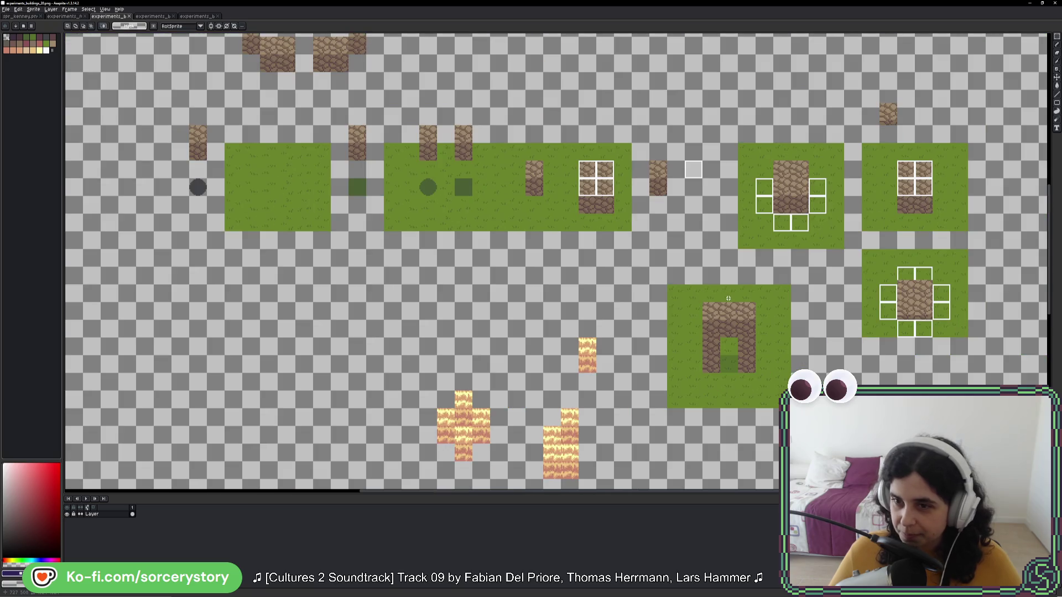
pyautogui.scroll(-3, 731, 349)
pyautogui.scroll(-3, 605, 351)
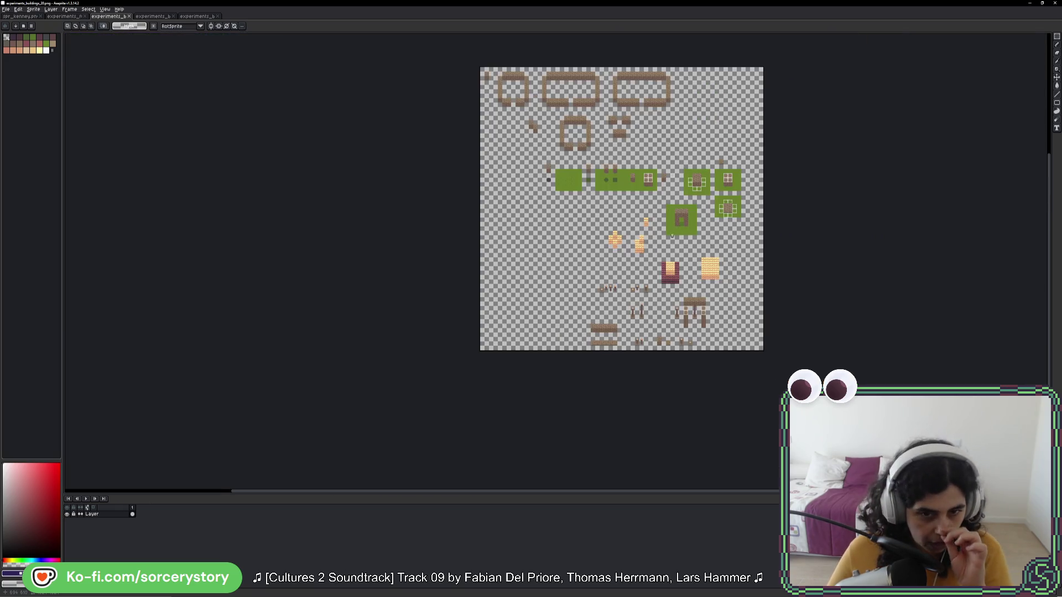
pyautogui.scroll(3, 606, 351)
pyautogui.scroll(-2, 606, 350)
pyautogui.scroll(2, 636, 331)
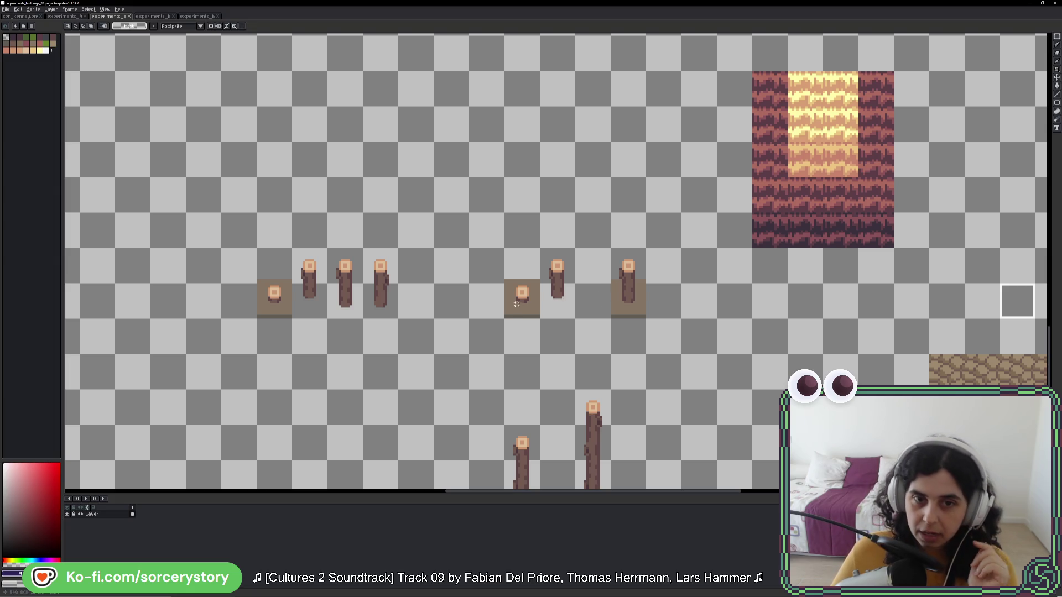
pyautogui.moveTo(521, 260); pyautogui.dragTo(520, 300)
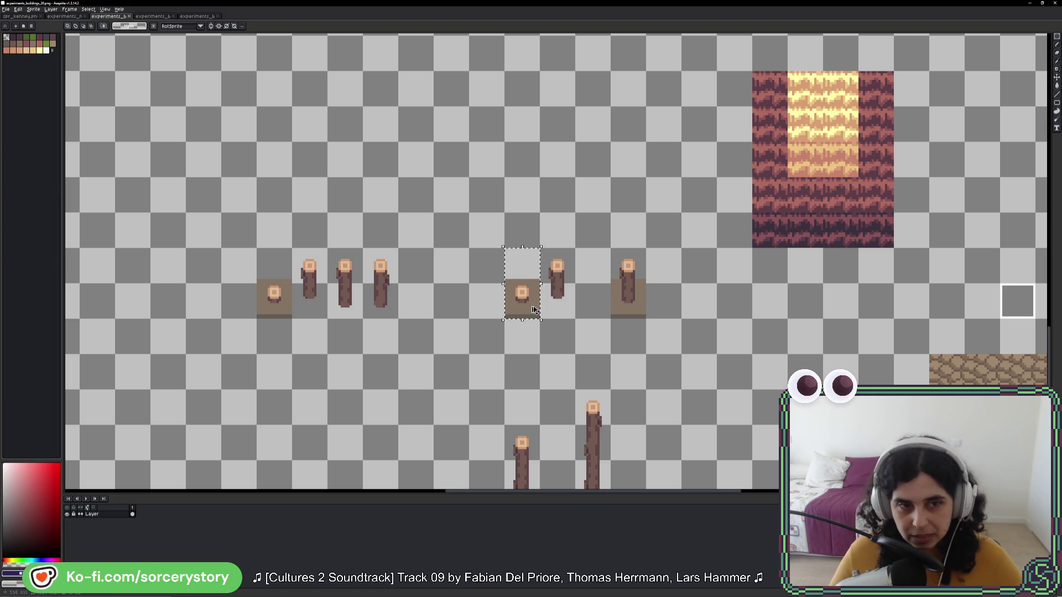
# Step: Deselect the tiles, pan over the stone tiles and posts, and bring up the thatched-house photo
pyautogui.hotkey('ctrl', 'd')
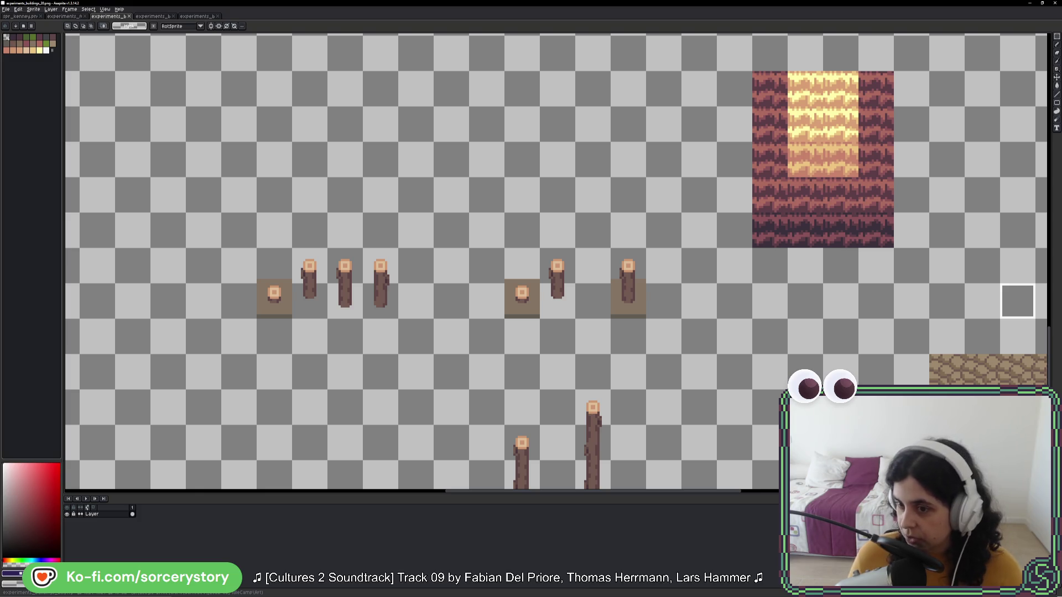
pyautogui.moveTo(1018, 301); pyautogui.dragTo(691, 246)
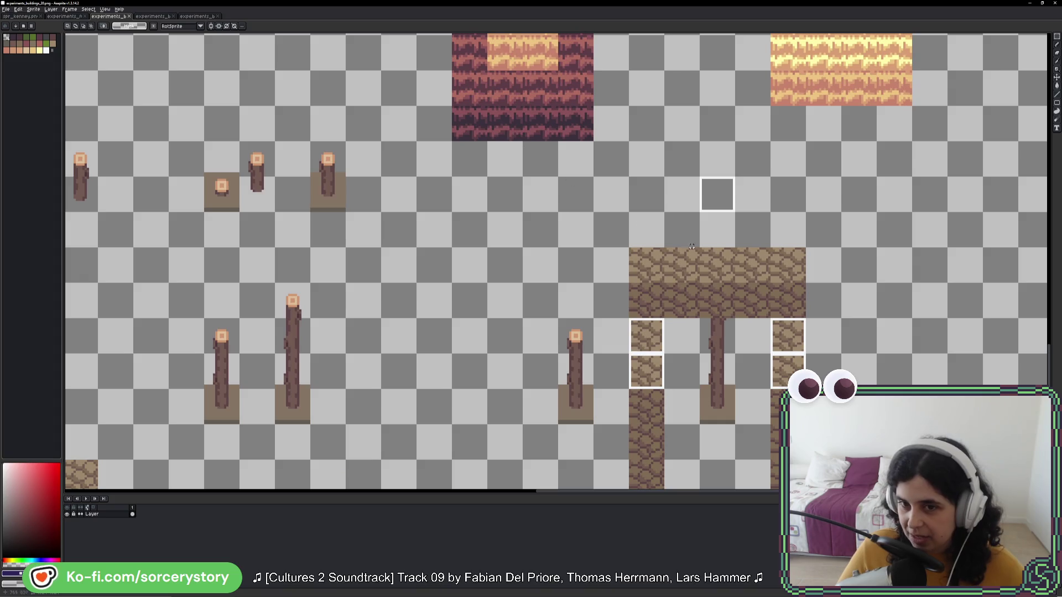
pyautogui.scroll(1, 692, 246)
pyautogui.scroll(-1, 677, 257)
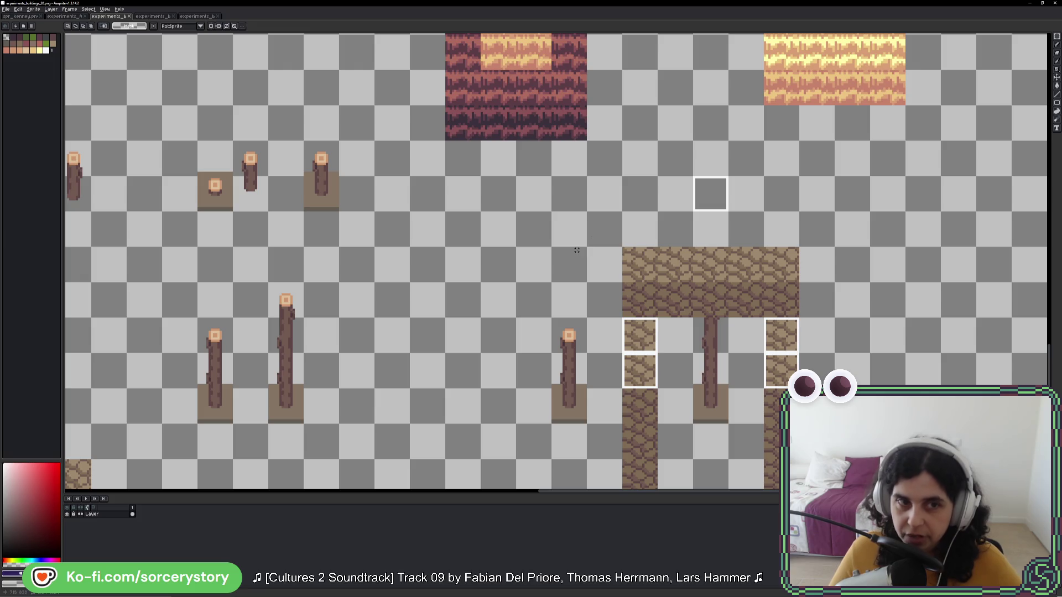
pyautogui.moveTo(577, 251); pyautogui.dragTo(739, 343)
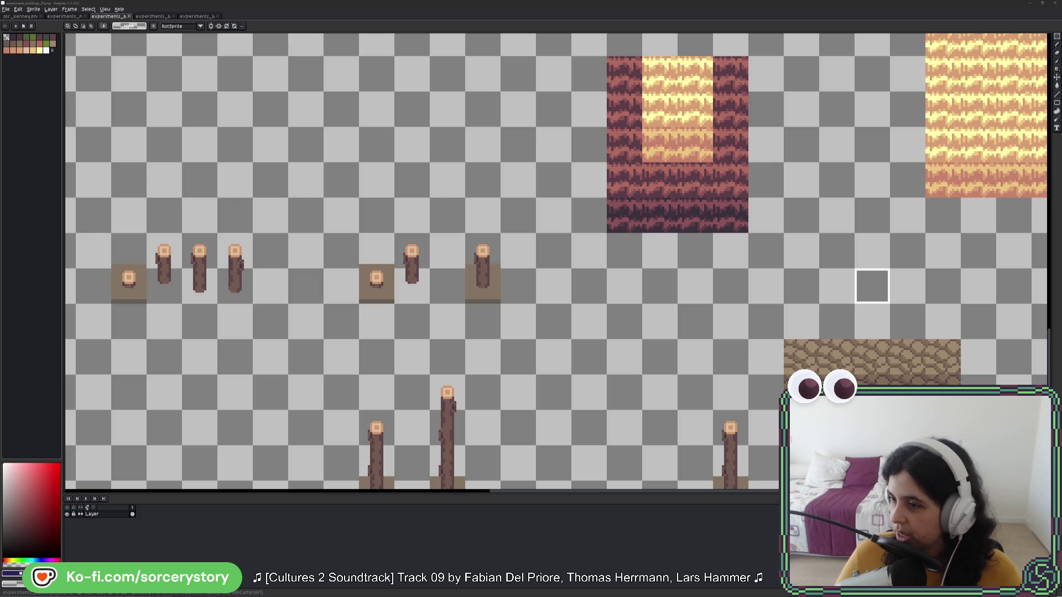
pyautogui.hotkey('alt', 'Tab')
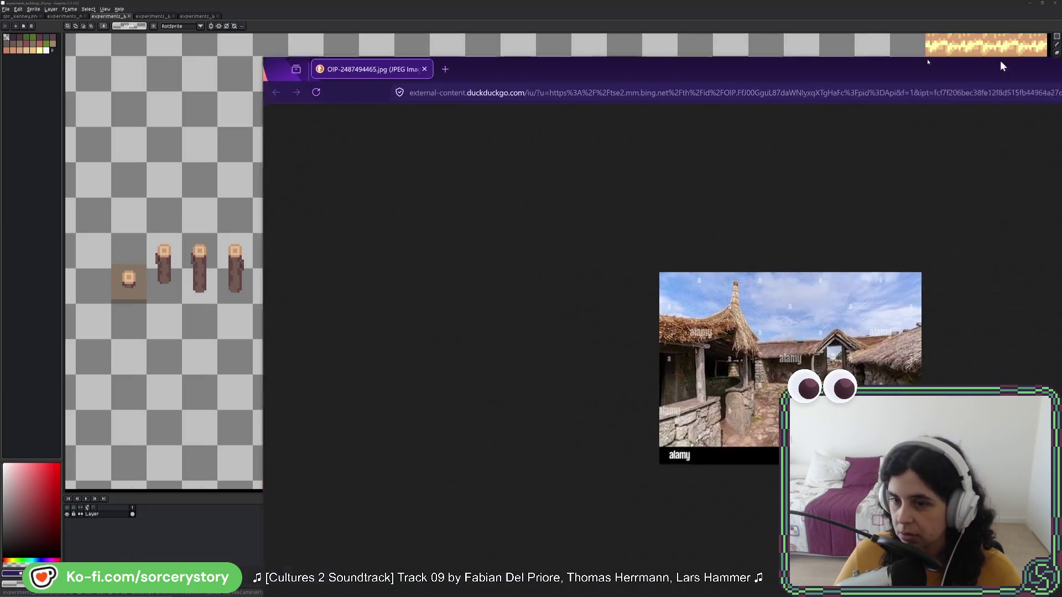
# Step: Reopen the thatched-village photo and shrink it to a small window at the canvas's upper left
pyautogui.moveTo(1002, 67)
pyautogui.mouseDown()
pyautogui.moveTo(789, 49)
pyautogui.moveTo(686, 55)
pyautogui.mouseUp()
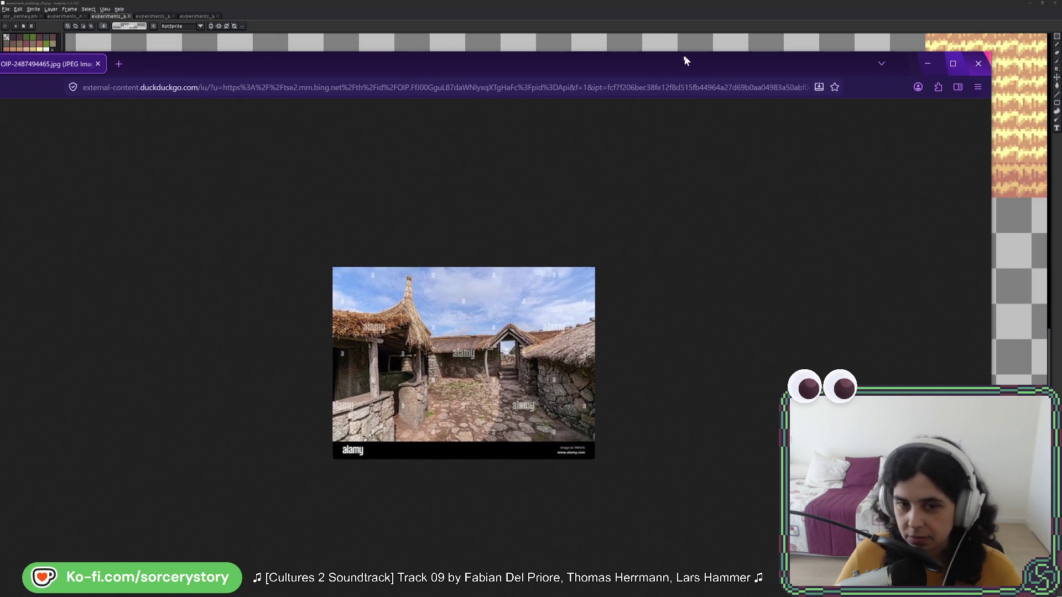
pyautogui.click(978, 63)
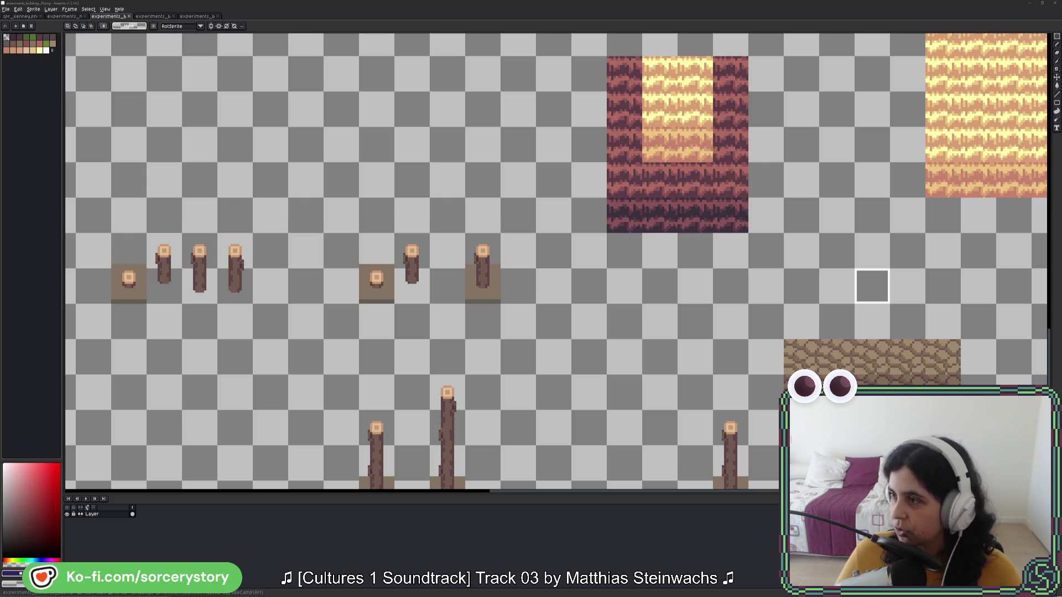
pyautogui.moveTo(1061, 35)
pyautogui.mouseDown()
pyautogui.moveTo(706, 36)
pyautogui.moveTo(764, 38)
pyautogui.mouseUp()
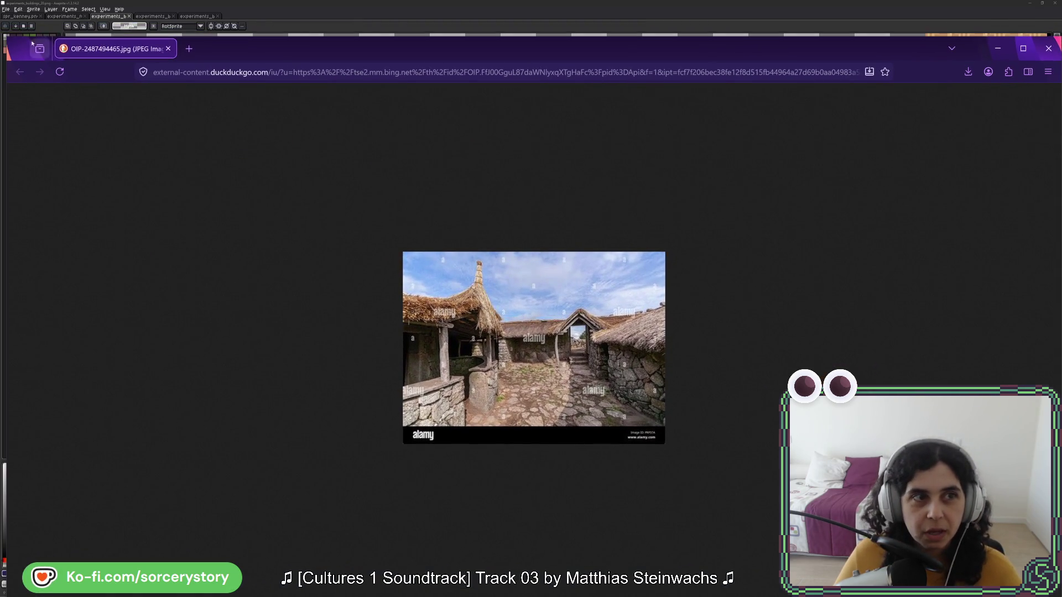
pyautogui.moveTo(635, 49)
pyautogui.mouseDown()
pyautogui.moveTo(720, 201)
pyautogui.moveTo(872, 279)
pyautogui.moveTo(850, 282)
pyautogui.moveTo(350, 73)
pyautogui.mouseUp()
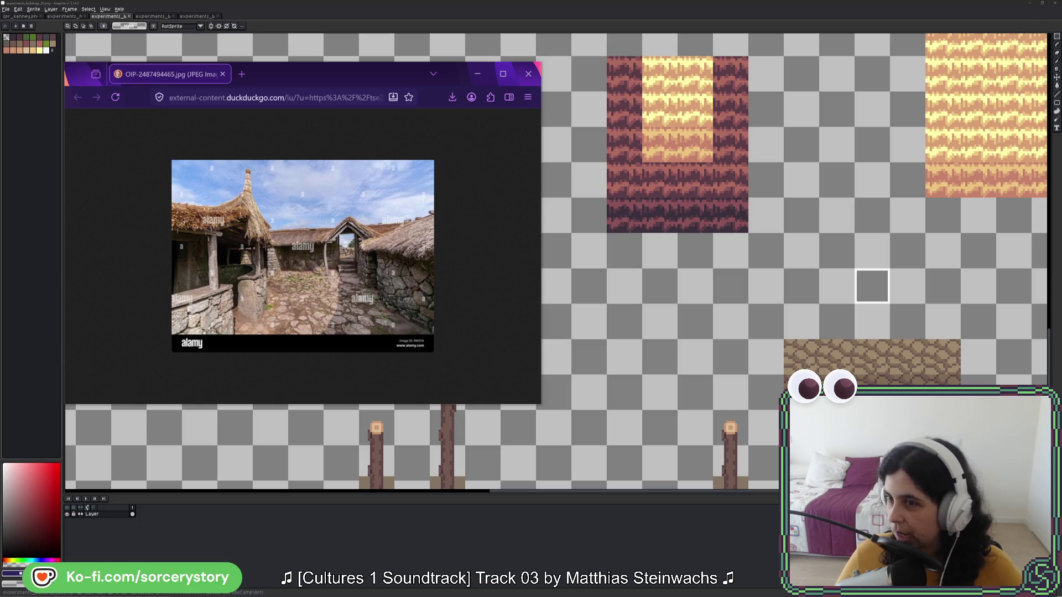
# Step: Compare the stone-village photo full screen with the thatched-village one, then close both browser windows
pyautogui.moveTo(1061, 22)
pyautogui.mouseDown()
pyautogui.moveTo(445, 26)
pyautogui.moveTo(455, 32)
pyautogui.mouseUp()
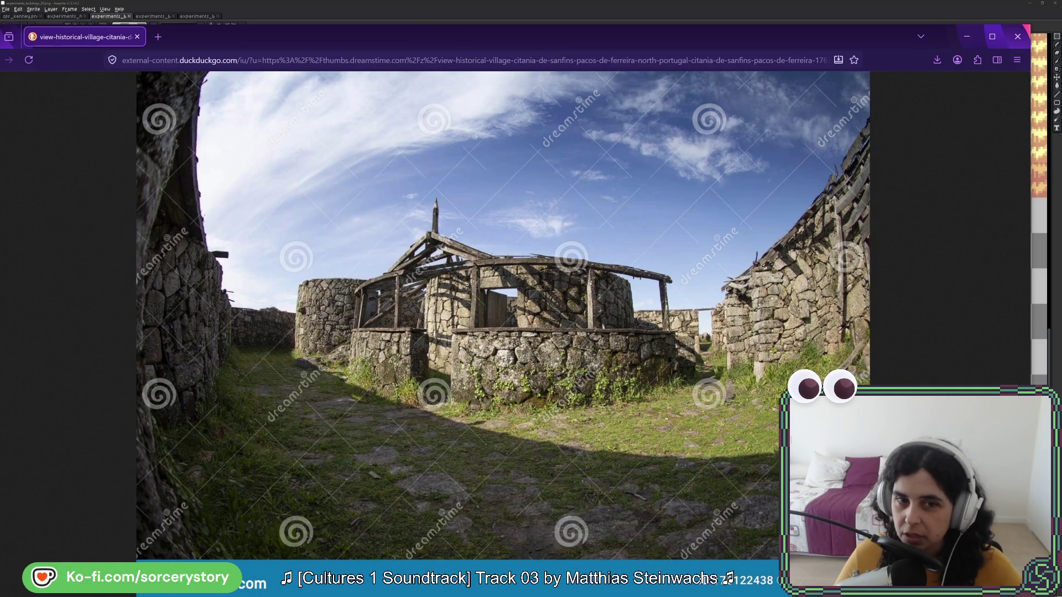
pyautogui.moveTo(226, 36)
pyautogui.mouseDown()
pyautogui.moveTo(268, 61)
pyautogui.moveTo(407, 96)
pyautogui.mouseUp()
pyautogui.click(267, 43)
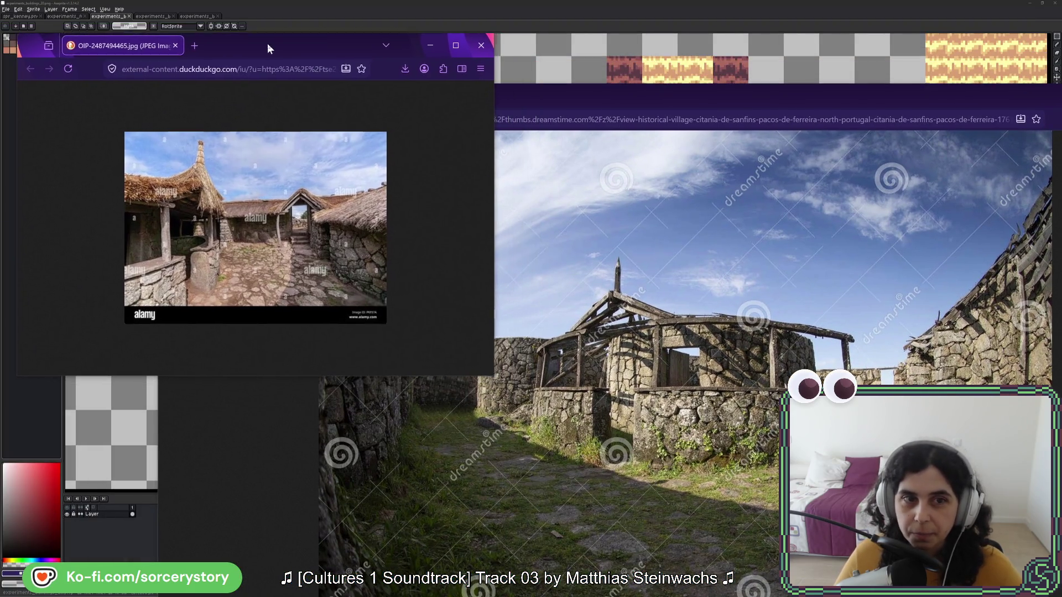
pyautogui.doubleClick(600, 97)
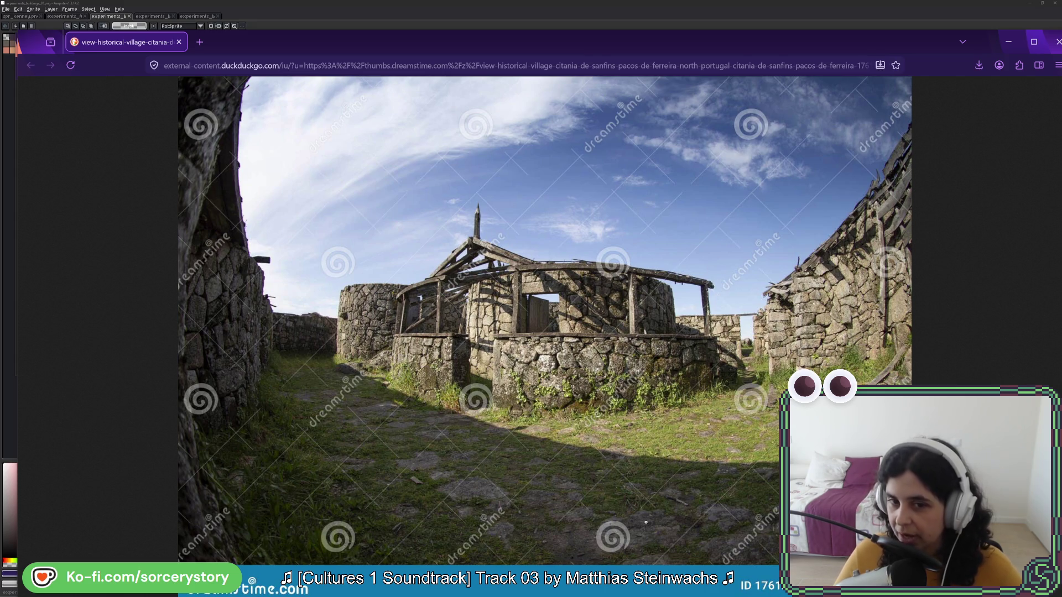
pyautogui.click(1057, 41)
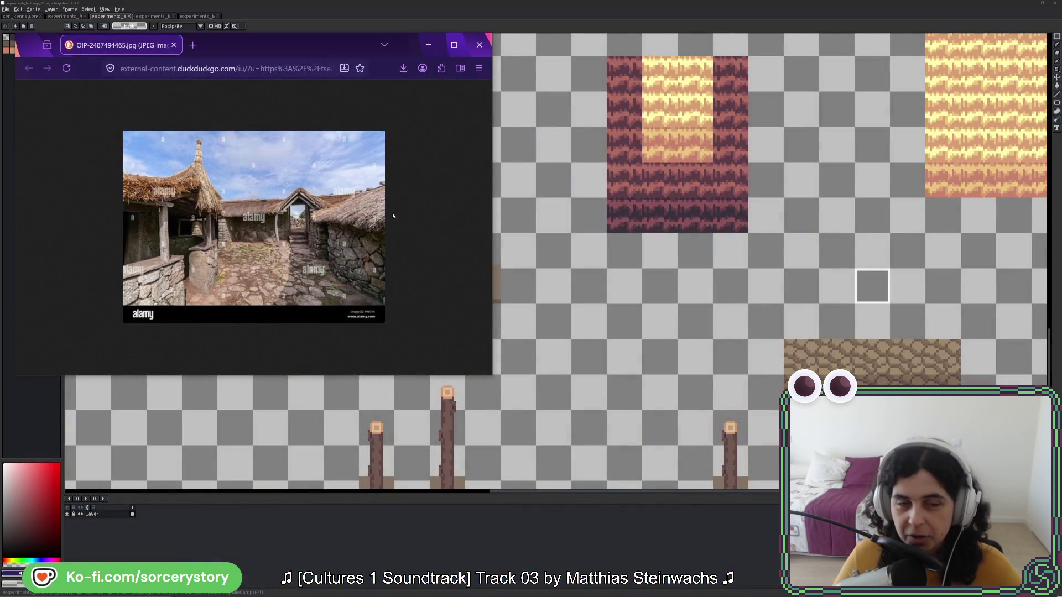
pyautogui.click(478, 43)
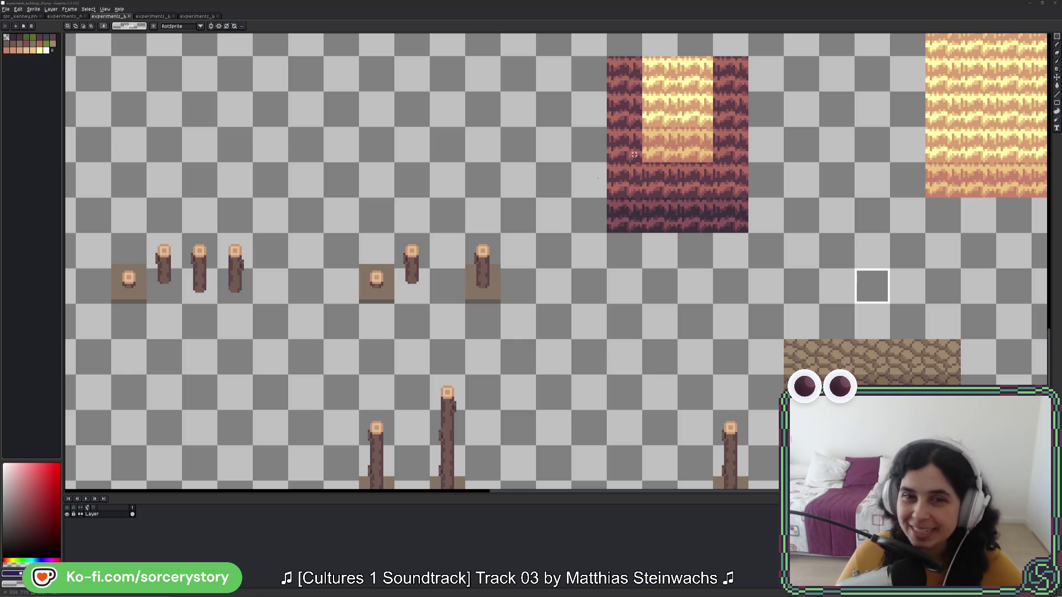
# Step: On the empty sprite, zoom in and select a single grid cell
pyautogui.click(198, 17)
pyautogui.scroll(3, 412, 286)
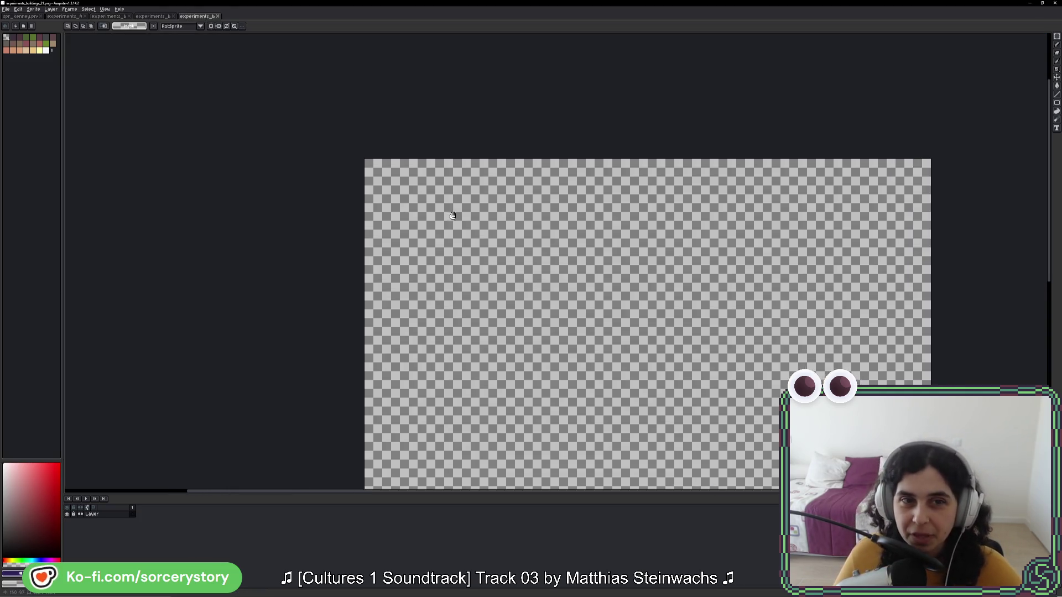
pyautogui.scroll(1, 360, 207)
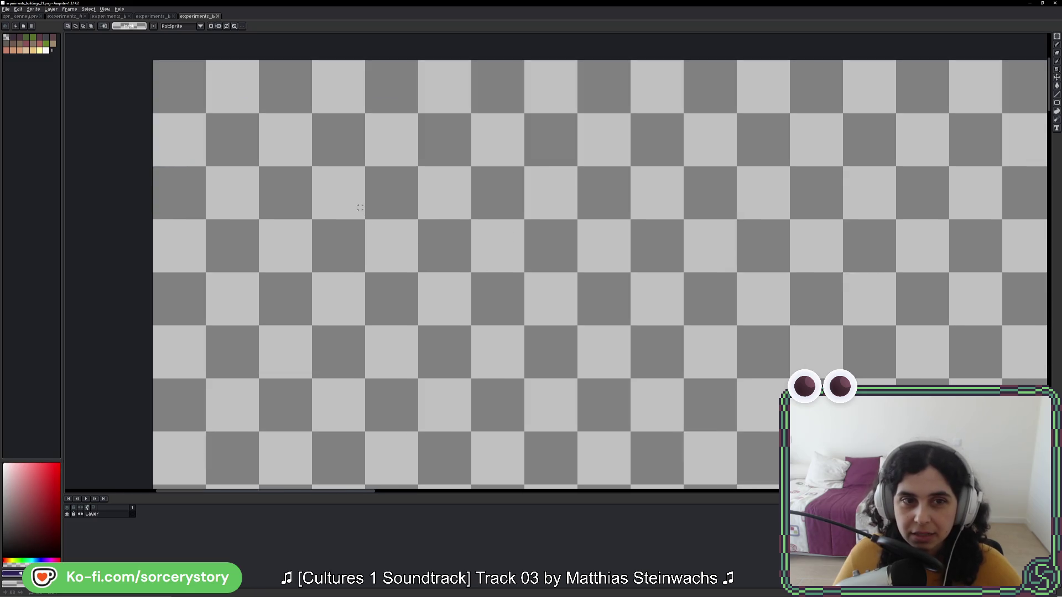
pyautogui.moveTo(320, 184)
pyautogui.mouseDown()
pyautogui.moveTo(348, 248)
pyautogui.moveTo(443, 249)
pyautogui.moveTo(337, 215)
pyautogui.moveTo(444, 273)
pyautogui.mouseUp()
pyautogui.scroll(3, 443, 273)
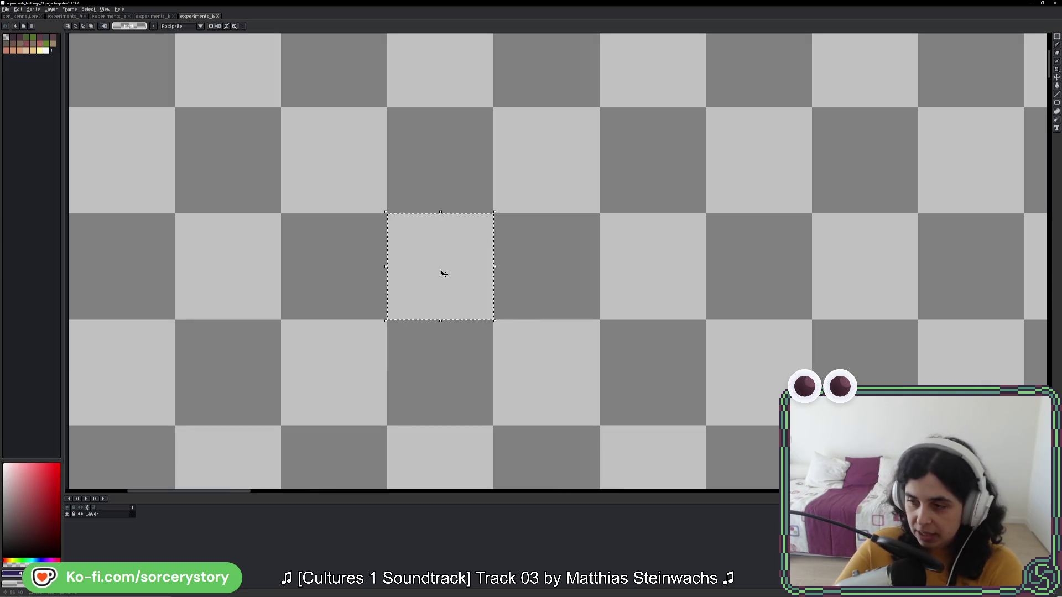
pyautogui.press('i')
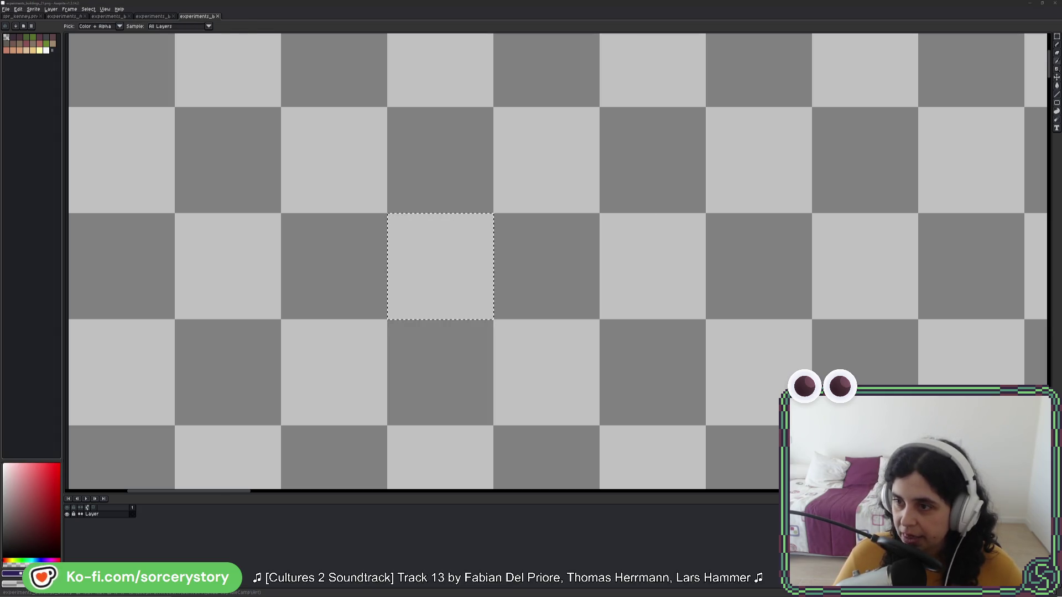
pyautogui.press('m')
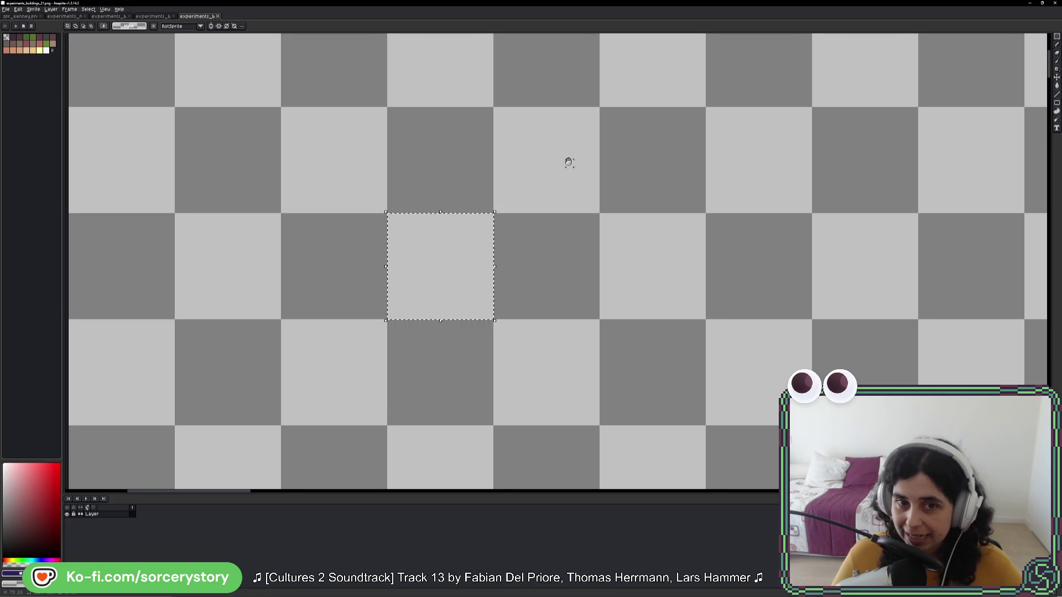
pyautogui.moveTo(569, 162); pyautogui.dragTo(581, 167)
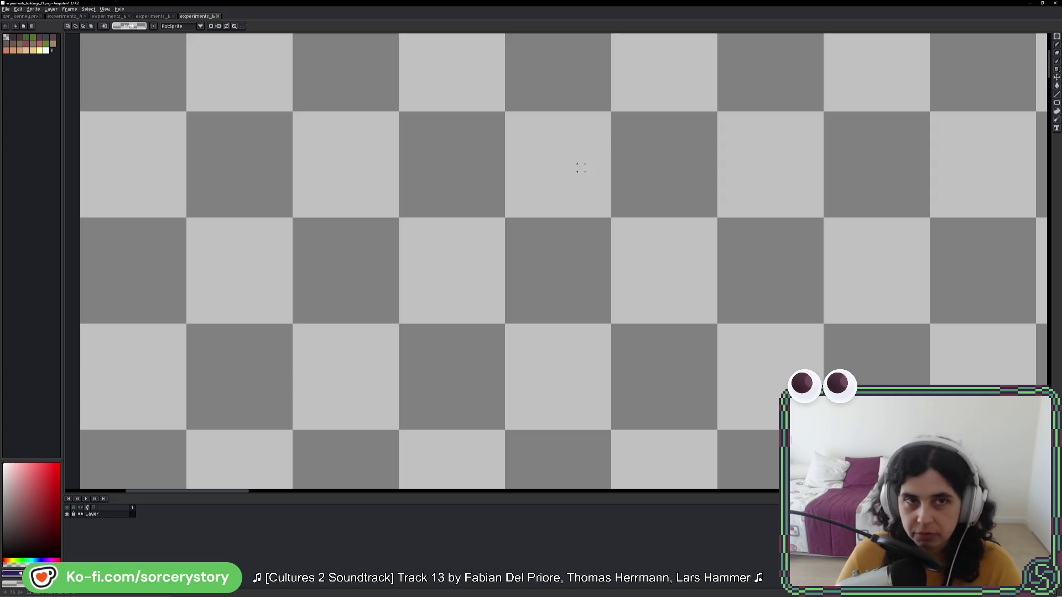
# Step: On the brick and cobblestone sheet, select the brick tile above the cobblestone
pyautogui.click(157, 17)
pyautogui.scroll(5, 572, 224)
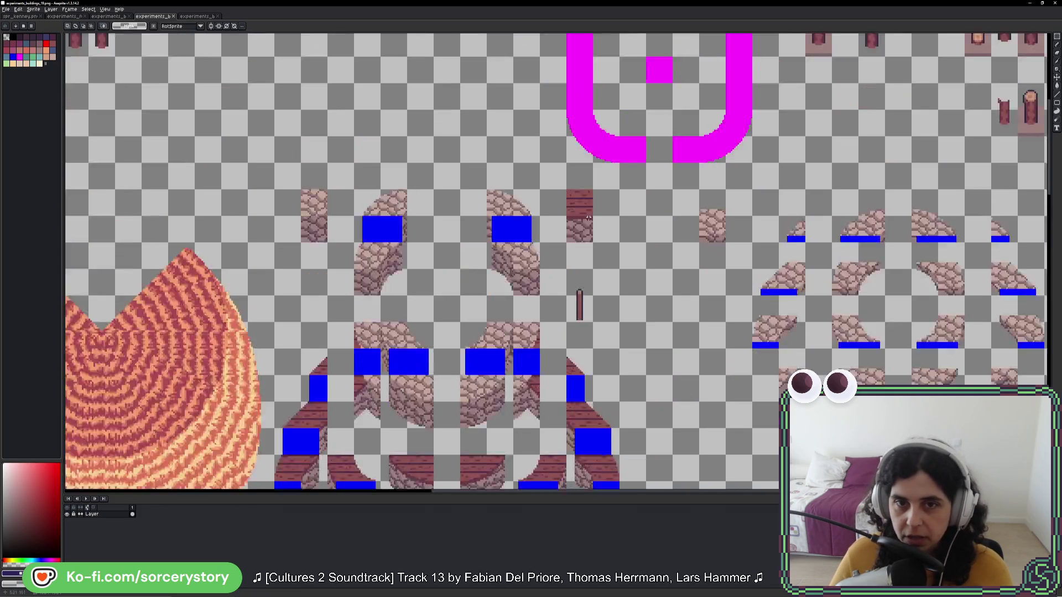
pyautogui.click(569, 205)
pyautogui.scroll(1, 570, 209)
pyautogui.scroll(1, 572, 213)
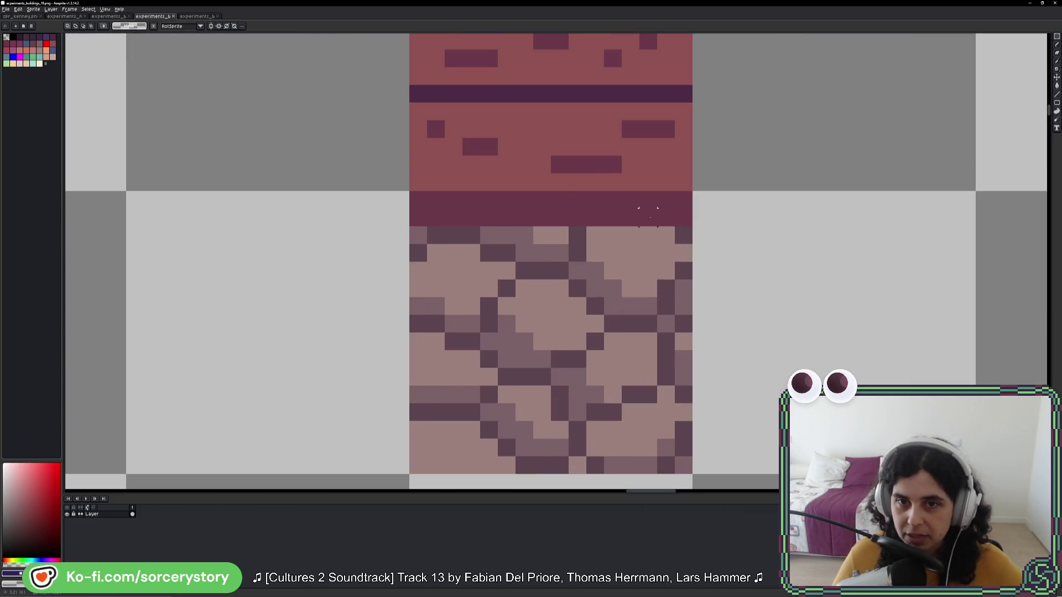
pyautogui.moveTo(573, 213); pyautogui.dragTo(480, 118)
pyautogui.press('Escape')
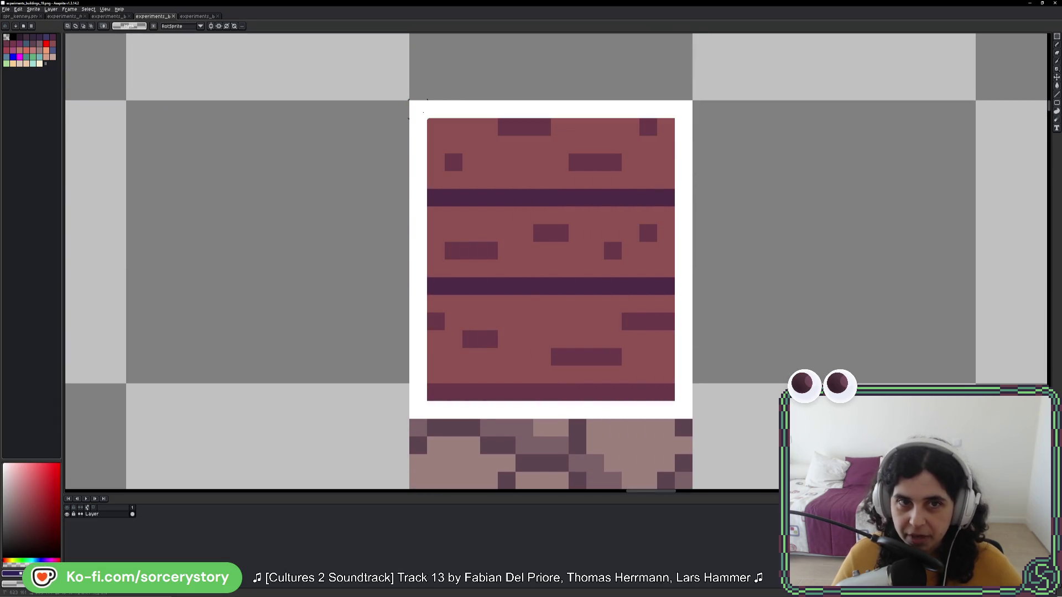
# Step: Paste the brick tile near the top-left of the new sprite and commit it
pyautogui.click(198, 16)
pyautogui.scroll(-3, 628, 301)
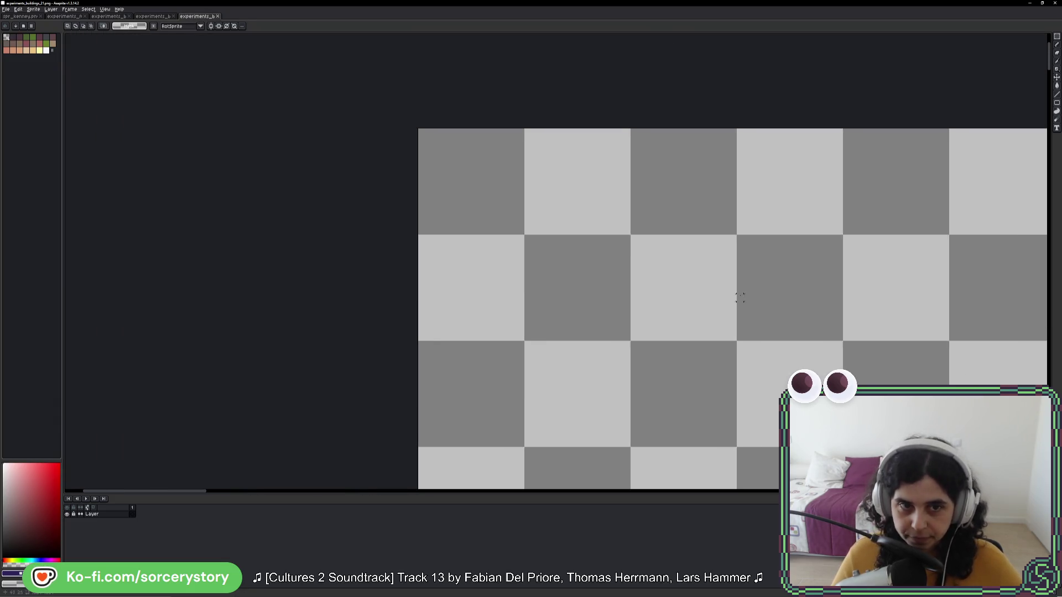
pyautogui.hotkey('ctrl', 'v')
pyautogui.moveTo(580, 266); pyautogui.dragTo(624, 302)
pyautogui.press('Return')
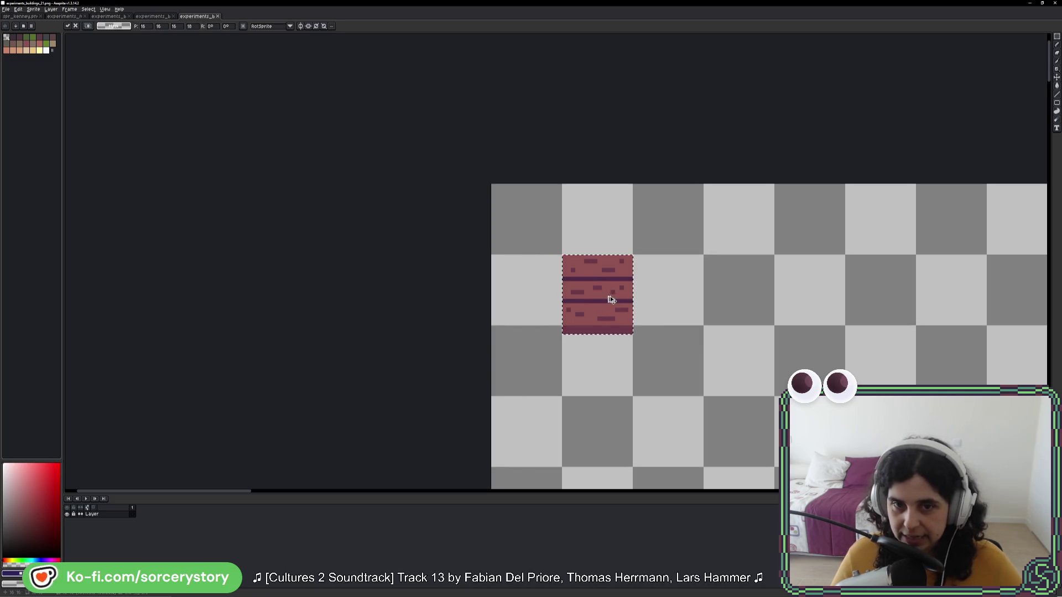
pyautogui.click(110, 17)
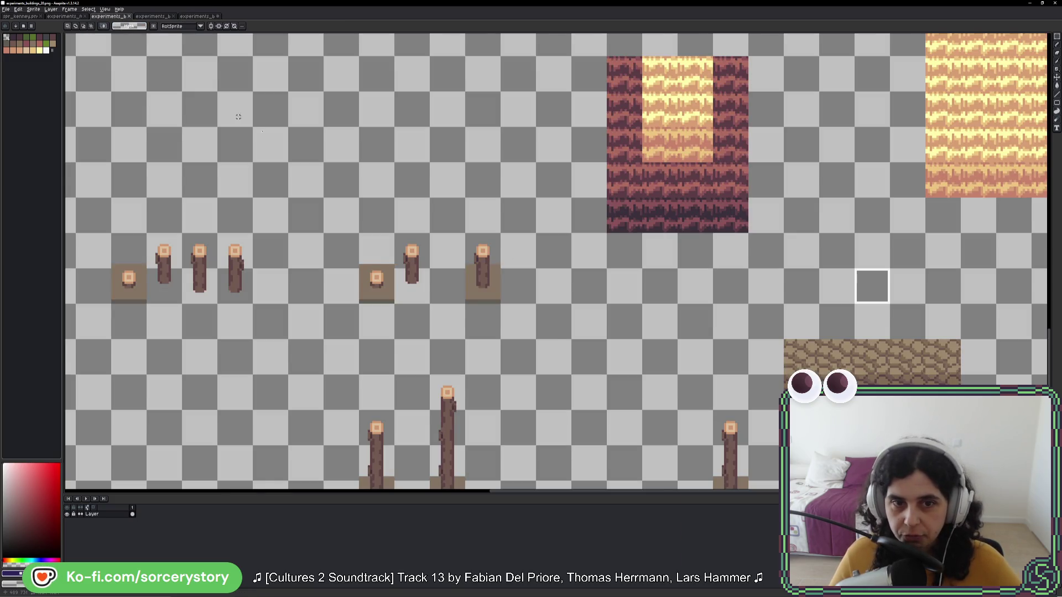
# Step: Copy the left grass block and paste two copies into the new sprite beside the brick tile
pyautogui.scroll(-5, 239, 116)
pyautogui.scroll(5, 455, 246)
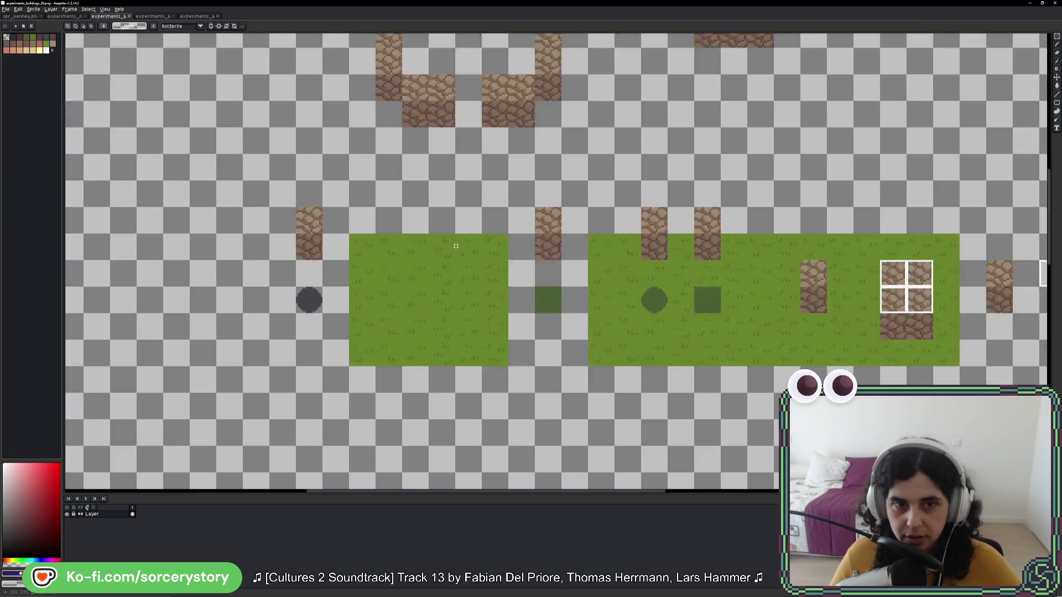
pyautogui.scroll(1, 455, 246)
pyautogui.moveTo(329, 245); pyautogui.dragTo(526, 407)
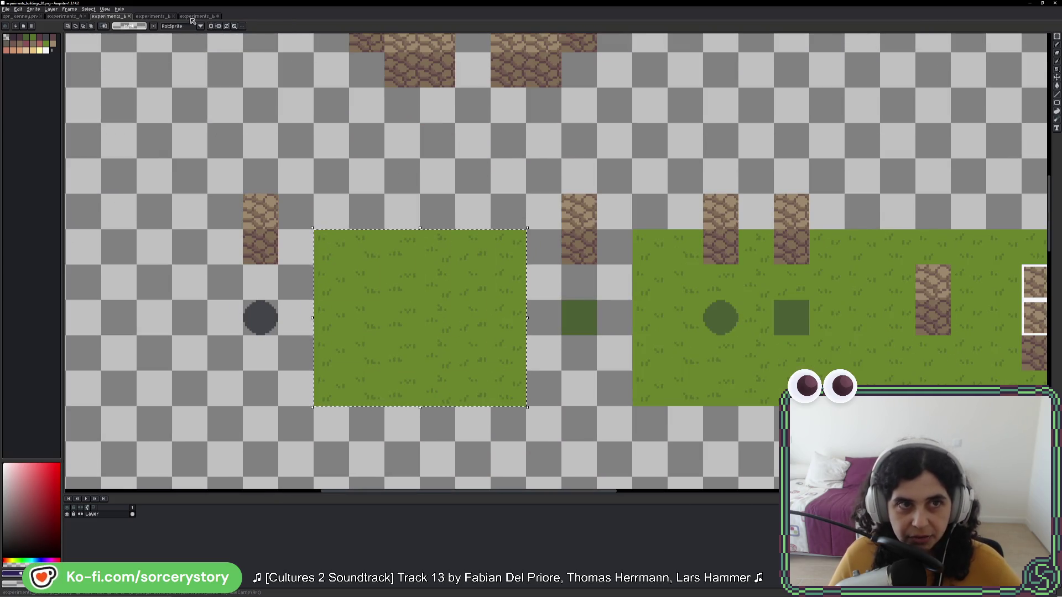
pyautogui.click(197, 16)
pyautogui.hotkey('ctrl', 'v')
pyautogui.moveTo(576, 297)
pyautogui.mouseDown()
pyautogui.moveTo(700, 331)
pyautogui.moveTo(554, 277)
pyautogui.mouseUp()
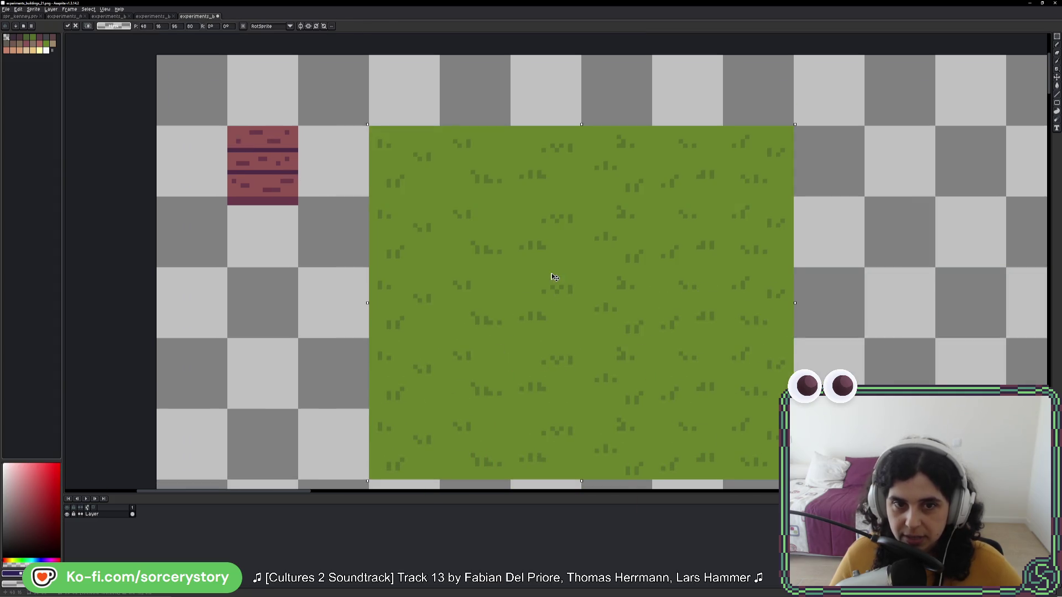
pyautogui.scroll(-1, 554, 277)
pyautogui.hotkey('ctrl', 'v')
pyautogui.moveTo(864, 298)
pyautogui.mouseDown()
pyautogui.moveTo(635, 204)
pyautogui.moveTo(656, 375)
pyautogui.moveTo(642, 393)
pyautogui.moveTo(427, 407)
pyautogui.moveTo(433, 386)
pyautogui.mouseUp()
# Step: Undo a stray brick copy and re-place the second grass block below the top one
pyautogui.press('m')
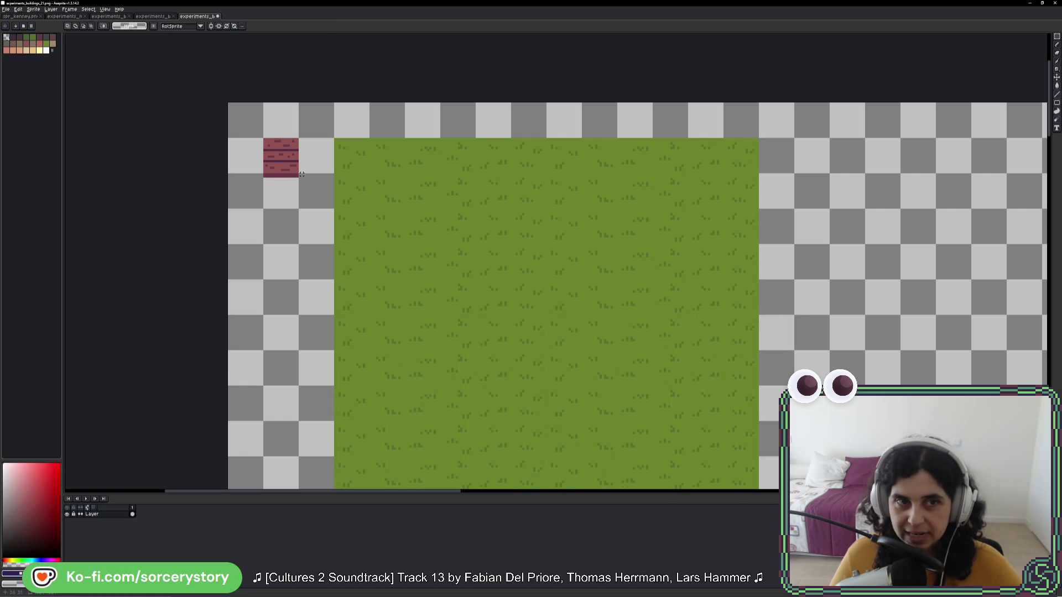
pyautogui.moveTo(289, 159); pyautogui.dragTo(286, 185)
pyautogui.hotkey('ctrl', 'c')
pyautogui.hotkey('ctrl', 'v')
pyautogui.moveTo(450, 273)
pyautogui.mouseDown()
pyautogui.moveTo(773, 272)
pyautogui.moveTo(561, 205)
pyautogui.moveTo(313, 201)
pyautogui.mouseUp()
pyautogui.hotkey('ctrl', 'z')
pyautogui.hotkey('ctrl', 'z')
pyautogui.hotkey('ctrl', 'z')
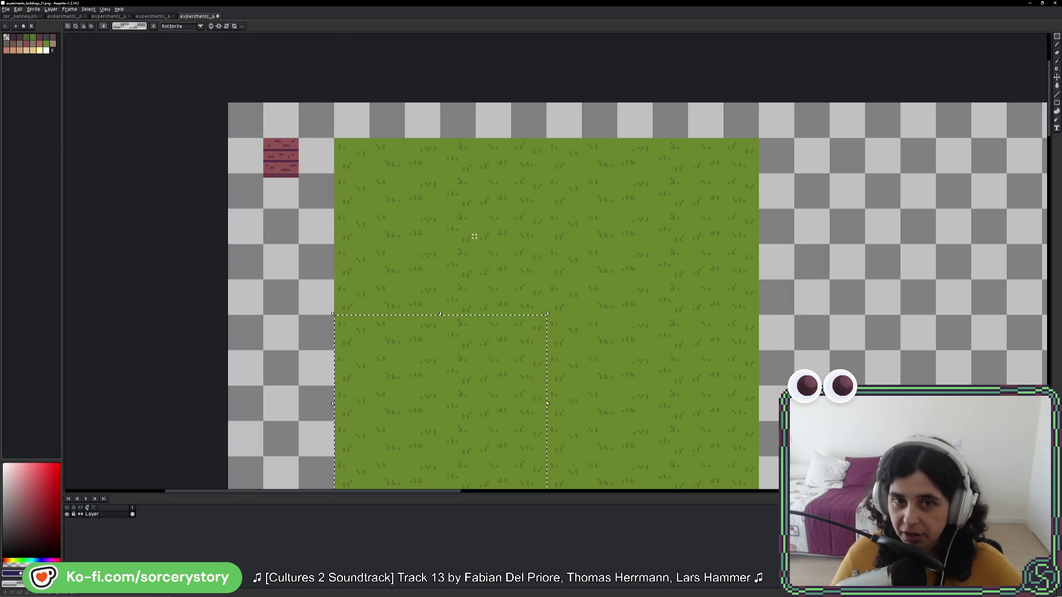
pyautogui.hotkey('ctrl', 'v')
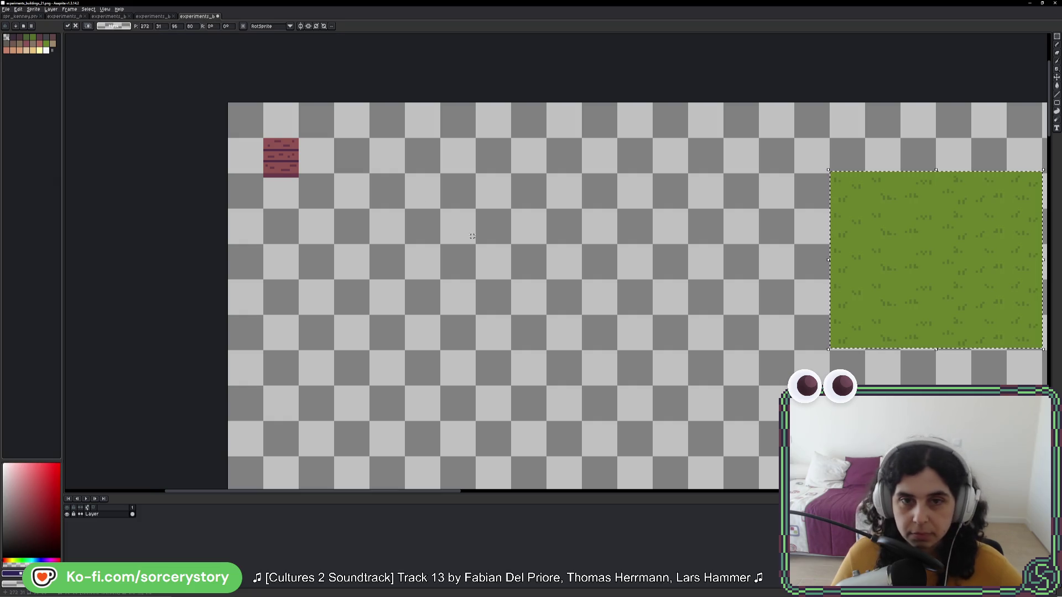
pyautogui.moveTo(953, 260)
pyautogui.mouseDown()
pyautogui.moveTo(496, 223)
pyautogui.moveTo(479, 233)
pyautogui.mouseUp()
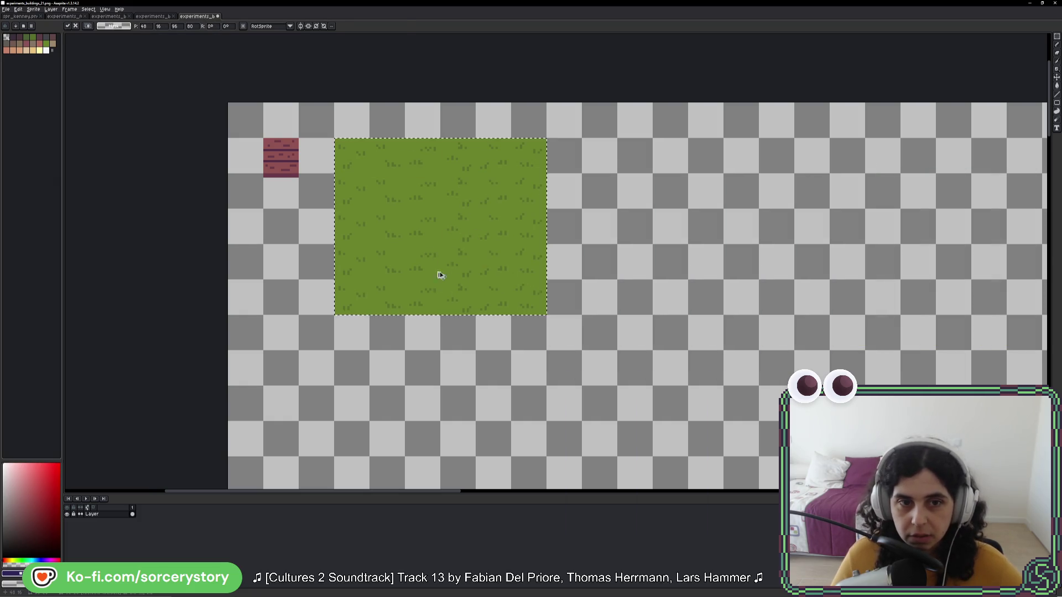
pyautogui.moveTo(439, 273)
pyautogui.mouseDown()
pyautogui.moveTo(466, 493)
pyautogui.moveTo(434, 171)
pyautogui.moveTo(422, 492)
pyautogui.moveTo(445, 183)
pyautogui.mouseUp()
pyautogui.press('Return')
# Step: Move the brick tile down onto the lower grass block and select the grass beneath it
pyautogui.scroll(3, 408, 342)
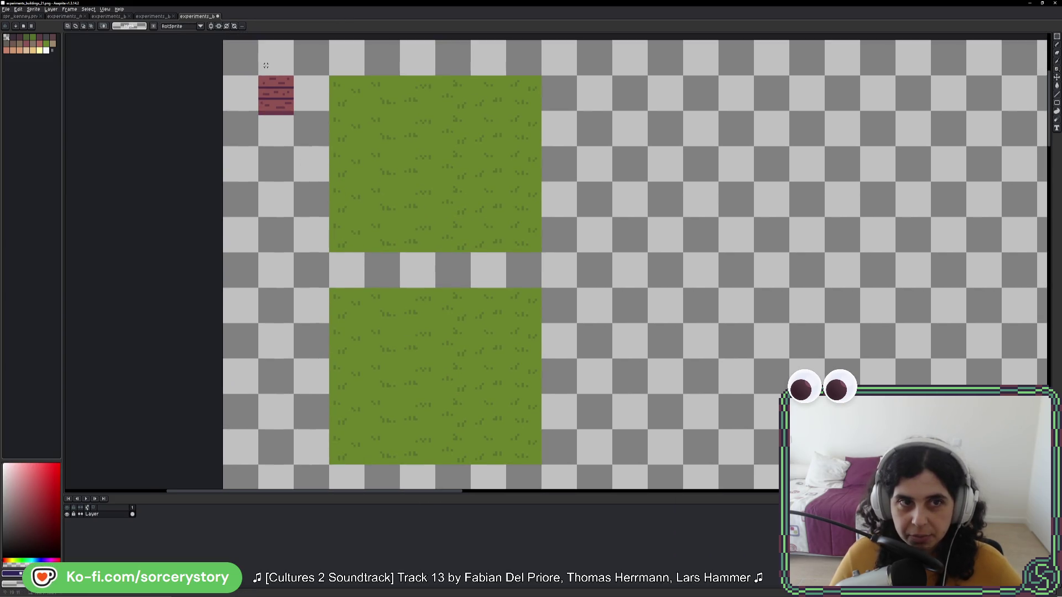
pyautogui.moveTo(264, 80)
pyautogui.mouseDown()
pyautogui.moveTo(272, 132)
pyautogui.moveTo(344, 274)
pyautogui.moveTo(417, 344)
pyautogui.moveTo(413, 377)
pyautogui.mouseUp()
pyautogui.press('Return')
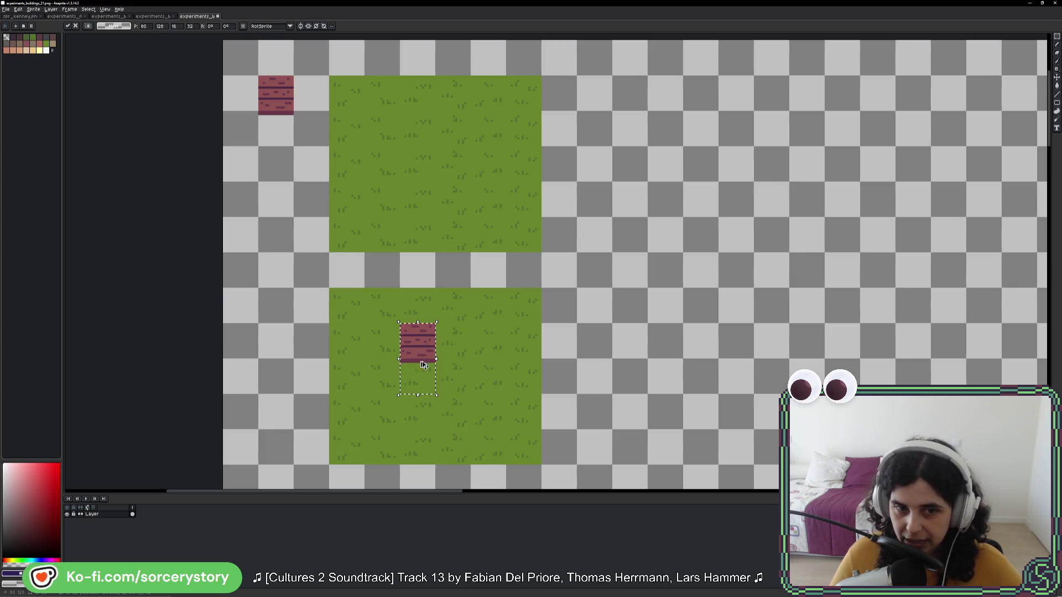
pyautogui.scroll(5, 409, 364)
pyautogui.moveTo(383, 339); pyautogui.dragTo(434, 407)
pyautogui.scroll(-2, 434, 387)
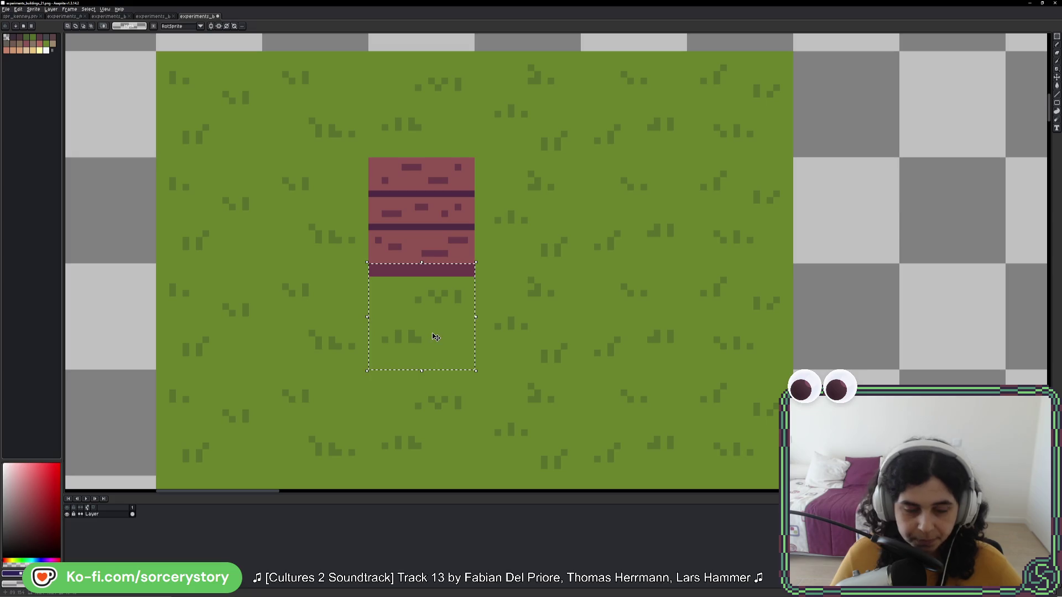
# Step: Load the duel palette from the palette presets
pyautogui.press('i')
pyautogui.scroll(1, 417, 327)
pyautogui.press('g')
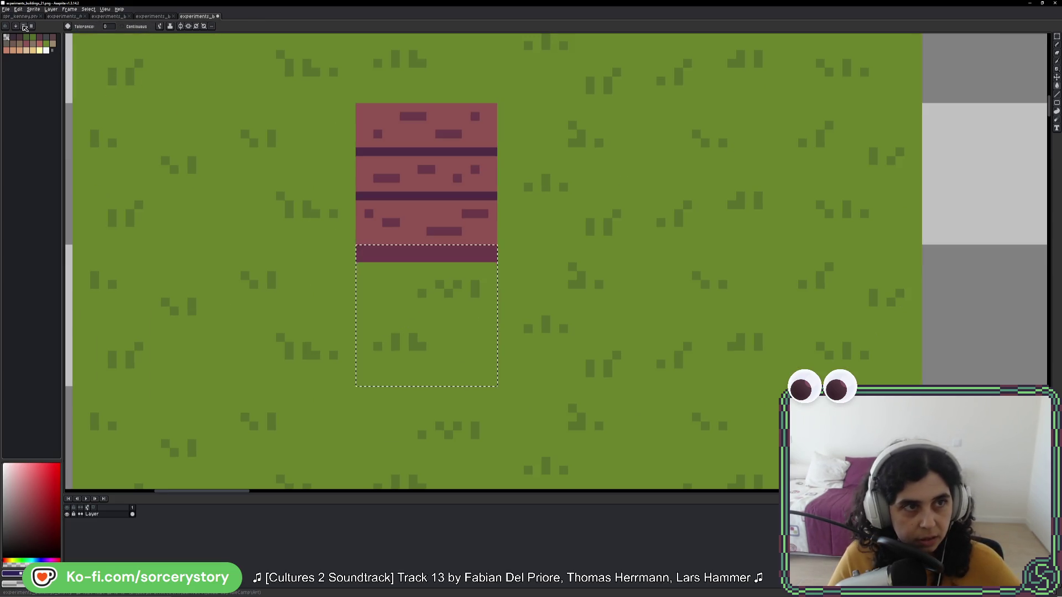
pyautogui.click(15, 26)
pyautogui.click(80, 55)
pyautogui.press('Escape')
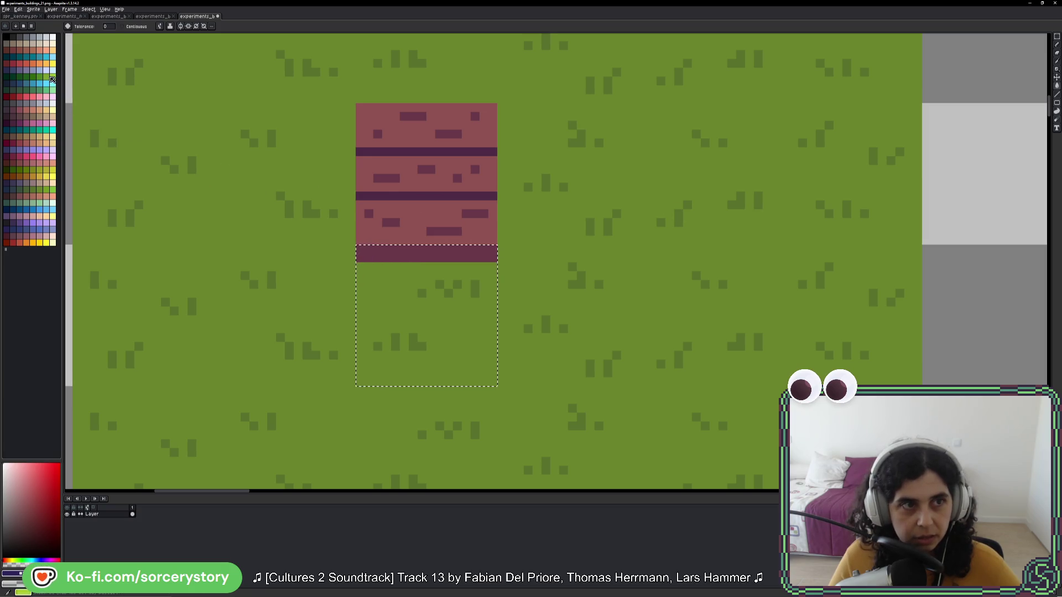
# Step: Fill the grass tile under the brick with a dark green shadow swatch, then deselect
pyautogui.keyDown('alt'); pyautogui.click(104, 143); pyautogui.keyUp('alt')
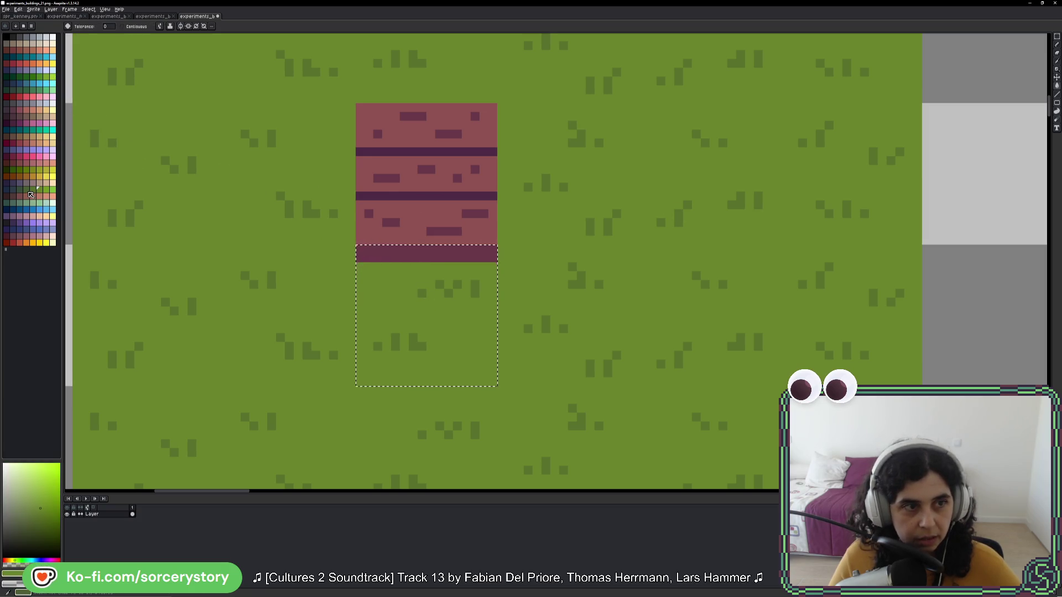
pyautogui.keyDown('alt'); pyautogui.click(424, 291); pyautogui.keyUp('alt')
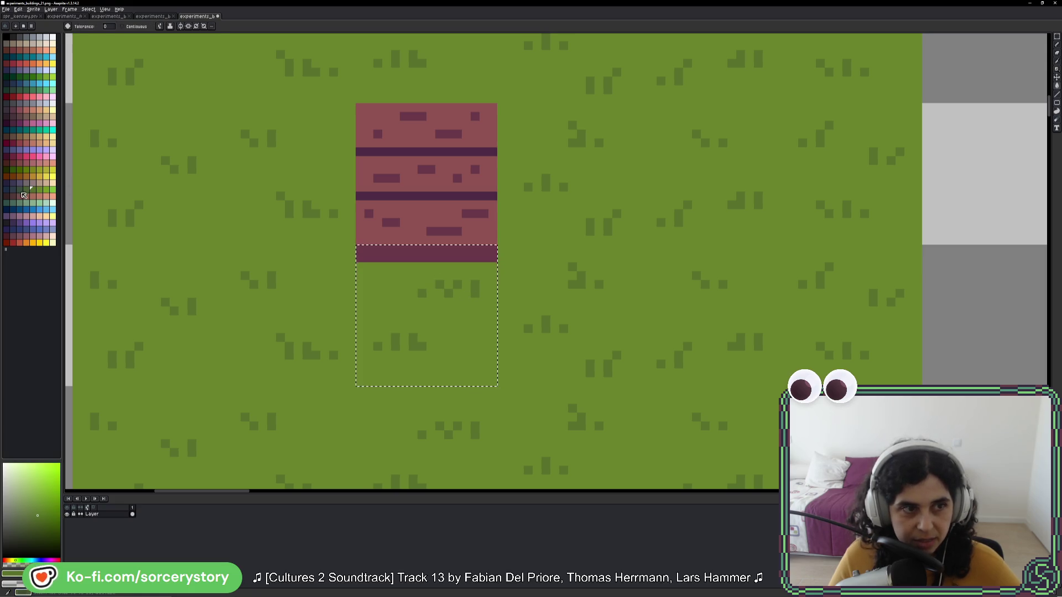
pyautogui.keyDown('alt'); pyautogui.click(425, 296); pyautogui.keyUp('alt')
pyautogui.click(39, 189)
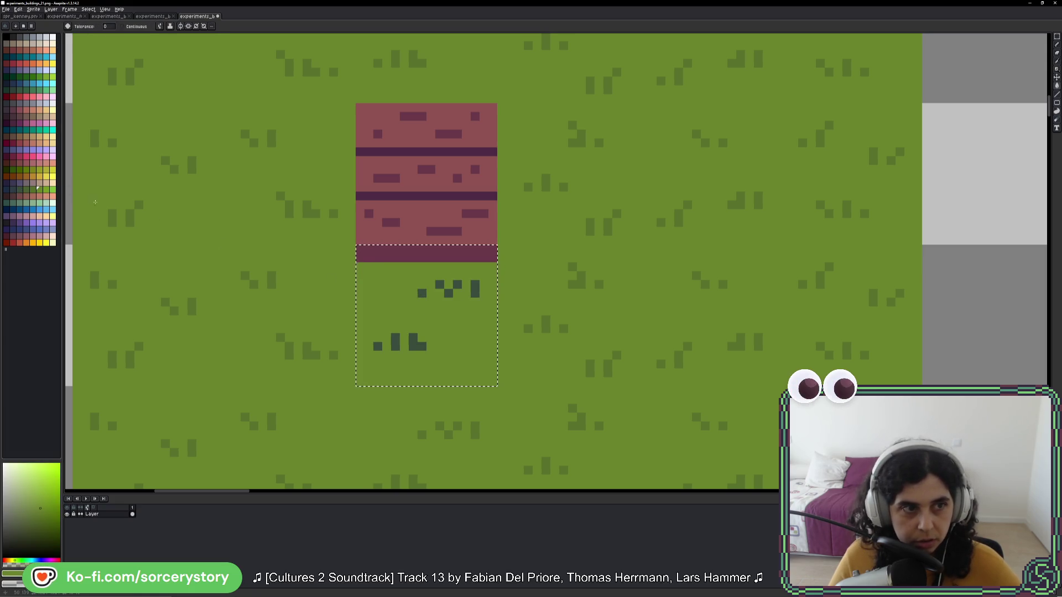
pyautogui.click(25, 189)
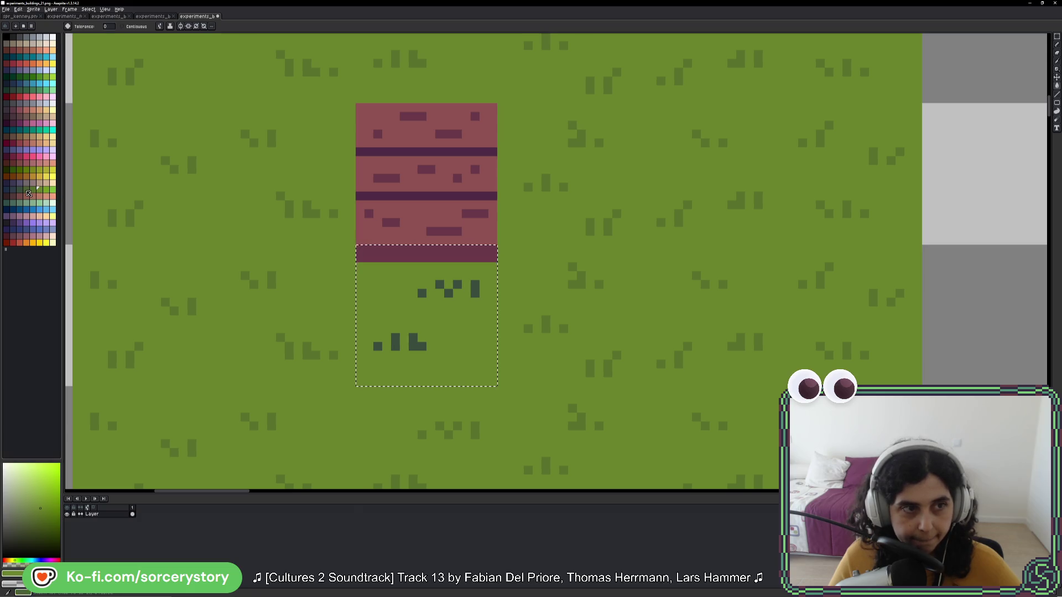
pyautogui.click(443, 332)
pyautogui.scroll(-3, 463, 309)
pyautogui.hotkey('ctrl', 'd')
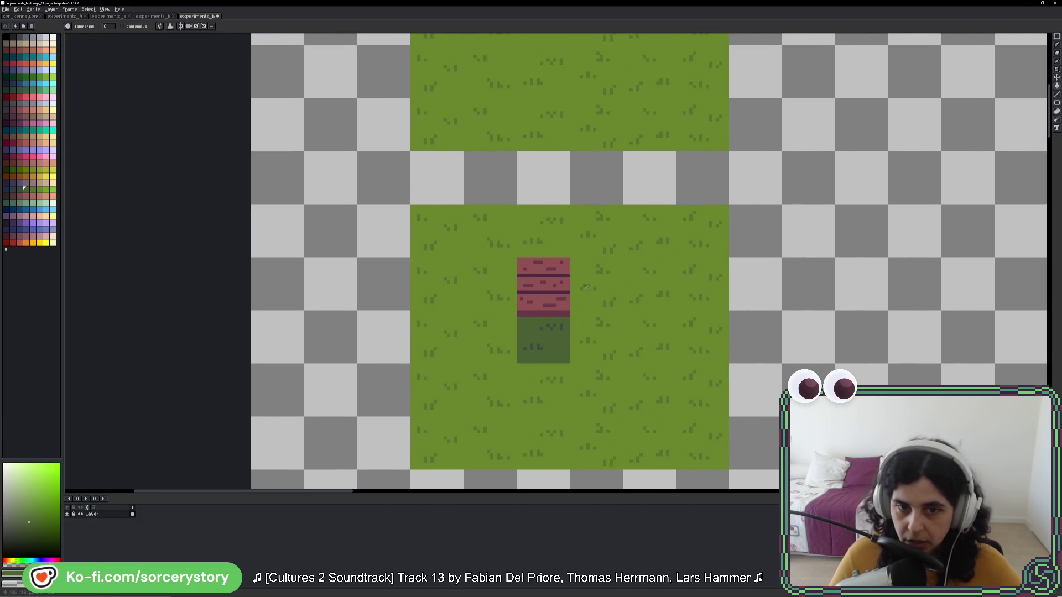
pyautogui.press('g')
pyautogui.moveTo(509, 306); pyautogui.dragTo(603, 332)
pyautogui.click(1054, 40)
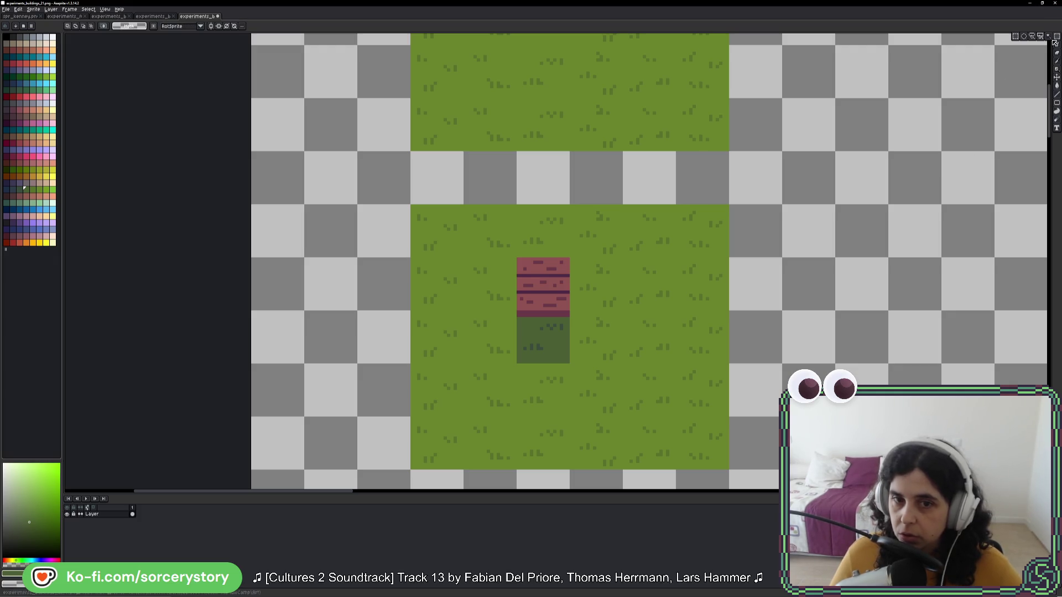
pyautogui.scroll(2, 541, 330)
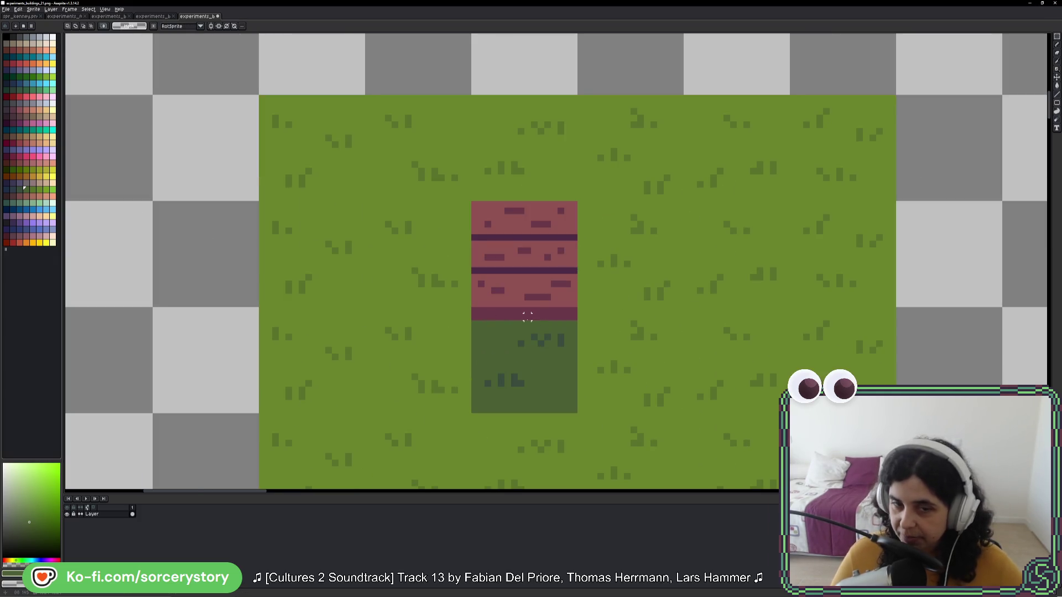
pyautogui.moveTo(527, 315)
pyautogui.mouseDown()
pyautogui.moveTo(525, 288)
pyautogui.moveTo(961, 296)
pyautogui.moveTo(339, 358)
pyautogui.mouseUp()
pyautogui.click(372, 429)
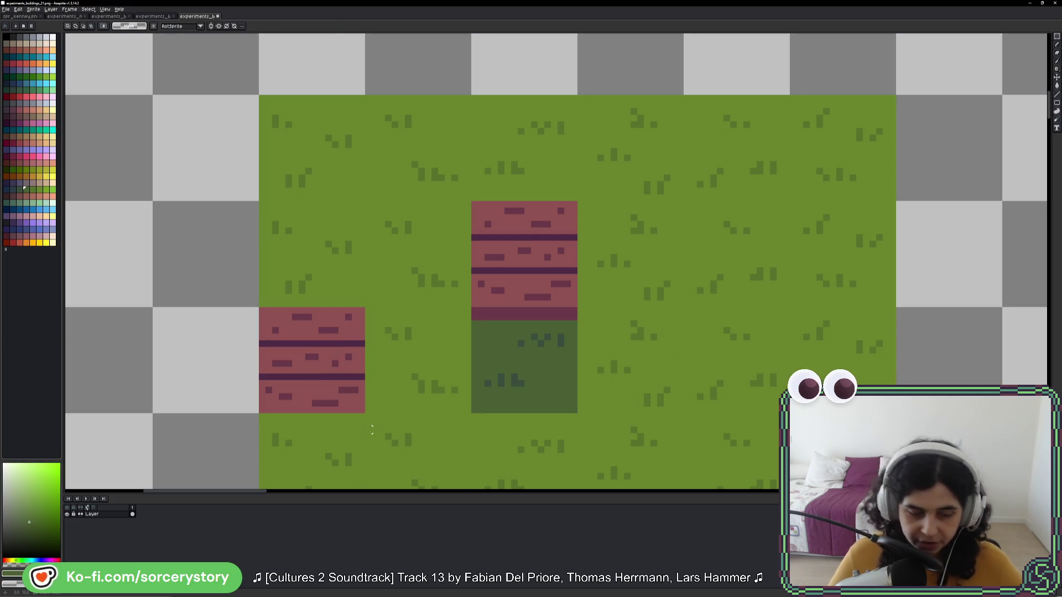
pyautogui.press('b')
pyautogui.keyDown('alt'); pyautogui.click(304, 424); pyautogui.keyUp('alt')
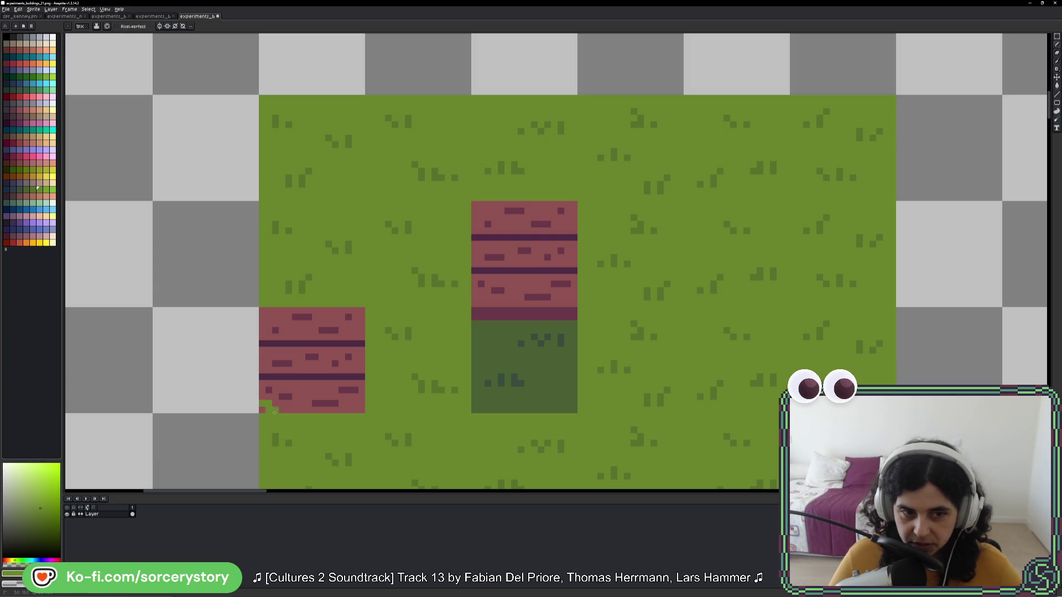
pyautogui.moveTo(274, 412)
pyautogui.mouseDown()
pyautogui.moveTo(308, 404)
pyautogui.moveTo(281, 394)
pyautogui.mouseUp()
pyautogui.hotkey('ctrl', 'z')
pyautogui.moveTo(348, 412); pyautogui.dragTo(344, 389)
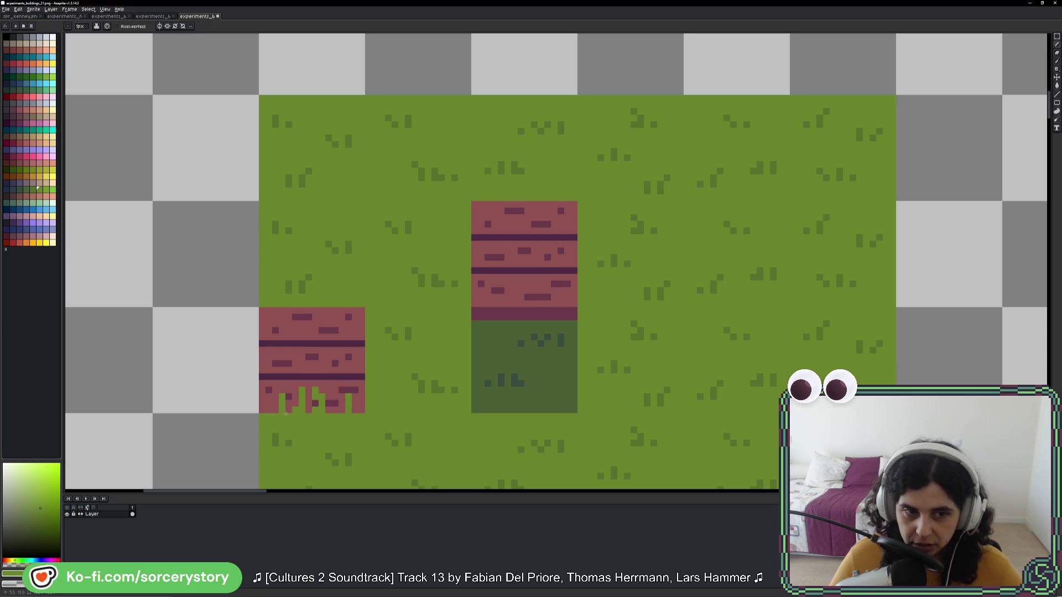
pyautogui.moveTo(269, 412); pyautogui.dragTo(279, 412)
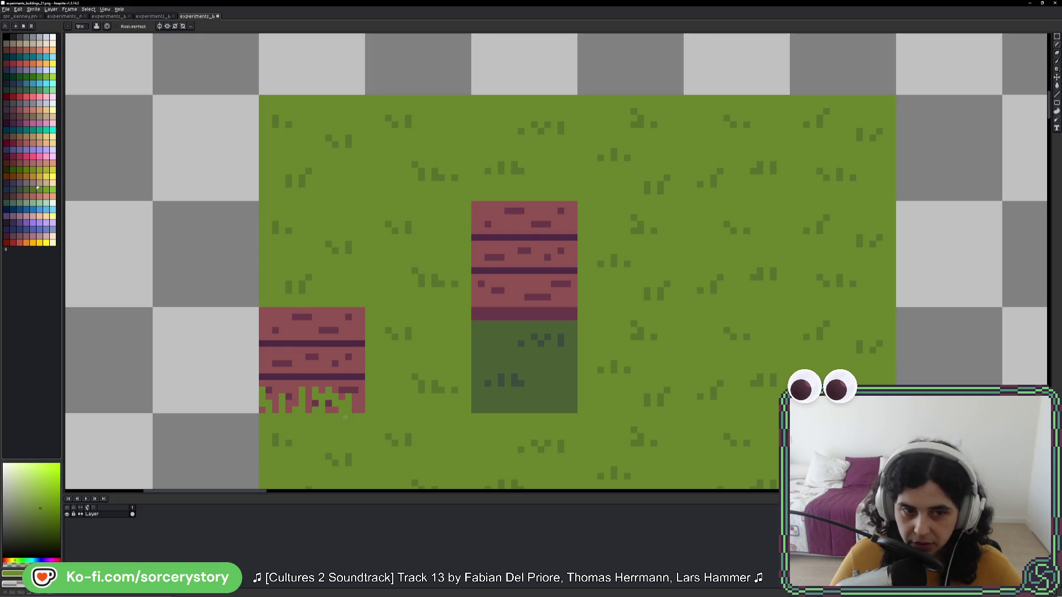
pyautogui.moveTo(355, 412); pyautogui.dragTo(356, 363)
pyautogui.hotkey('ctrl', 'z')
pyautogui.hotkey('ctrl', 'z')
pyautogui.hotkey('ctrl', 'z')
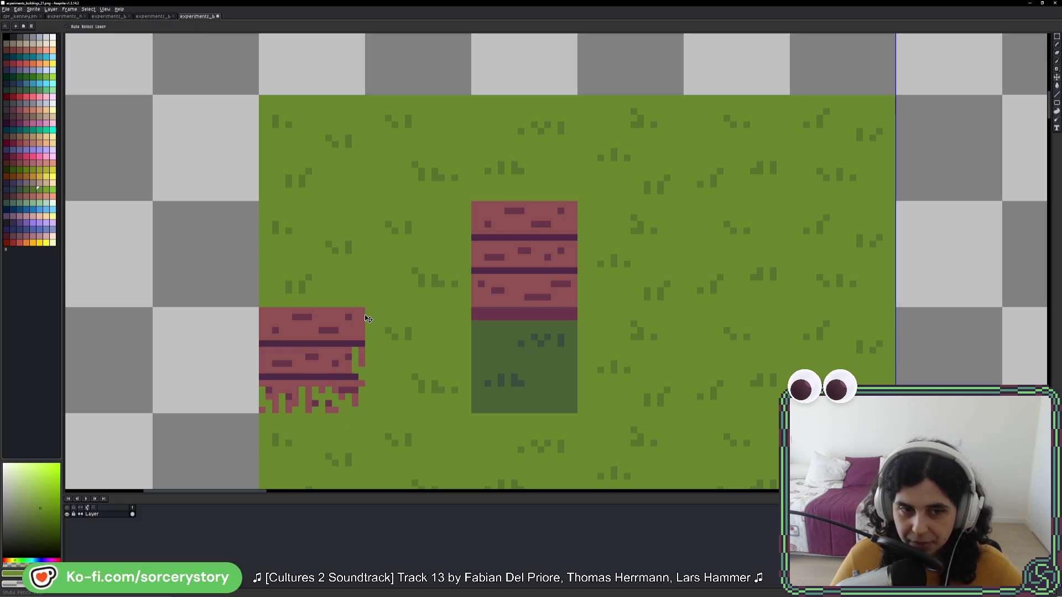
pyautogui.hotkey('ctrl', 'z')
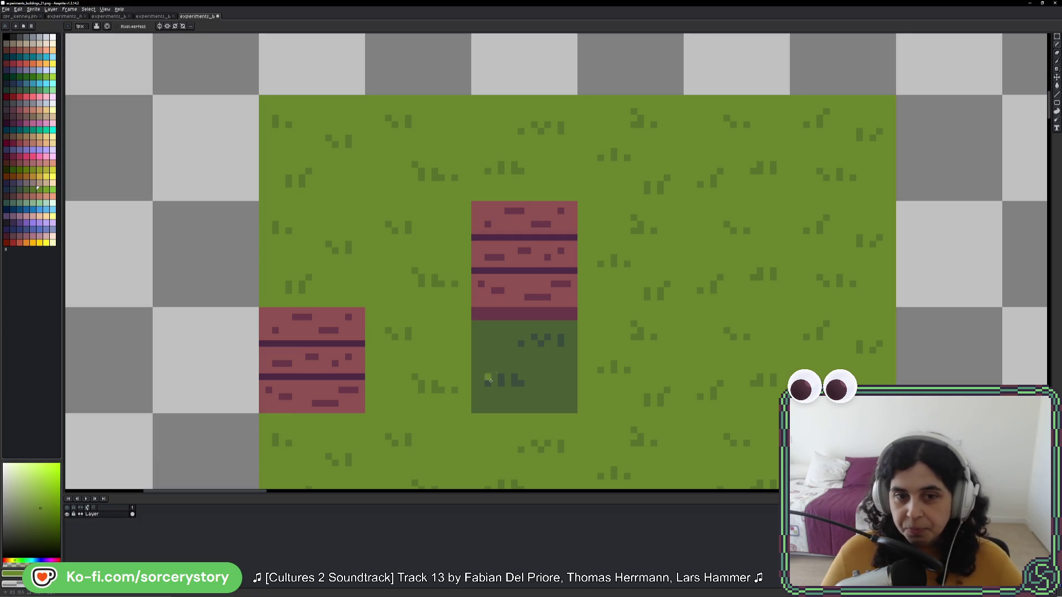
pyautogui.press('m')
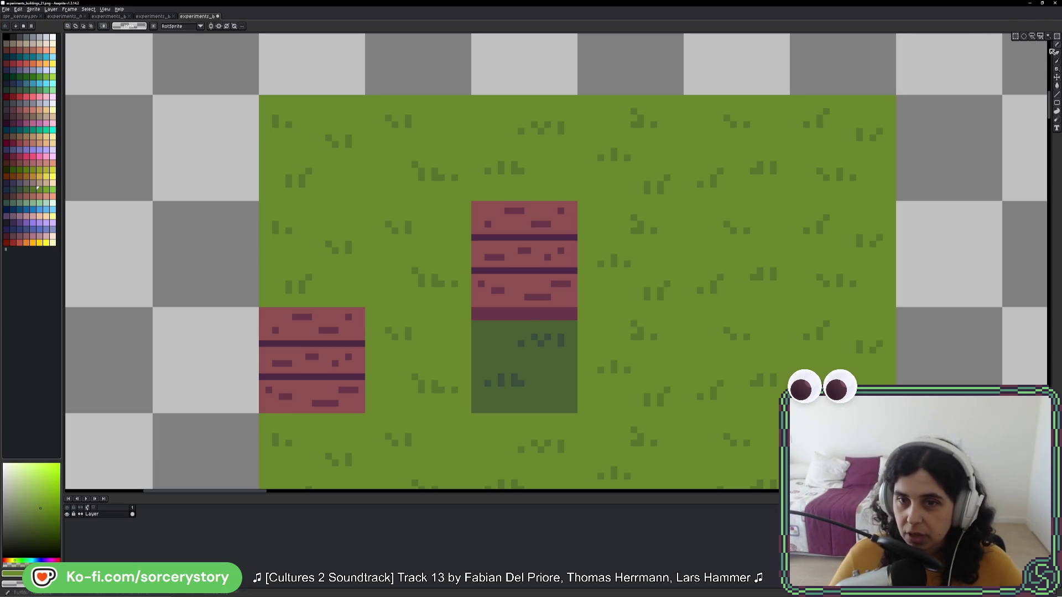
pyautogui.scroll(2, 534, 331)
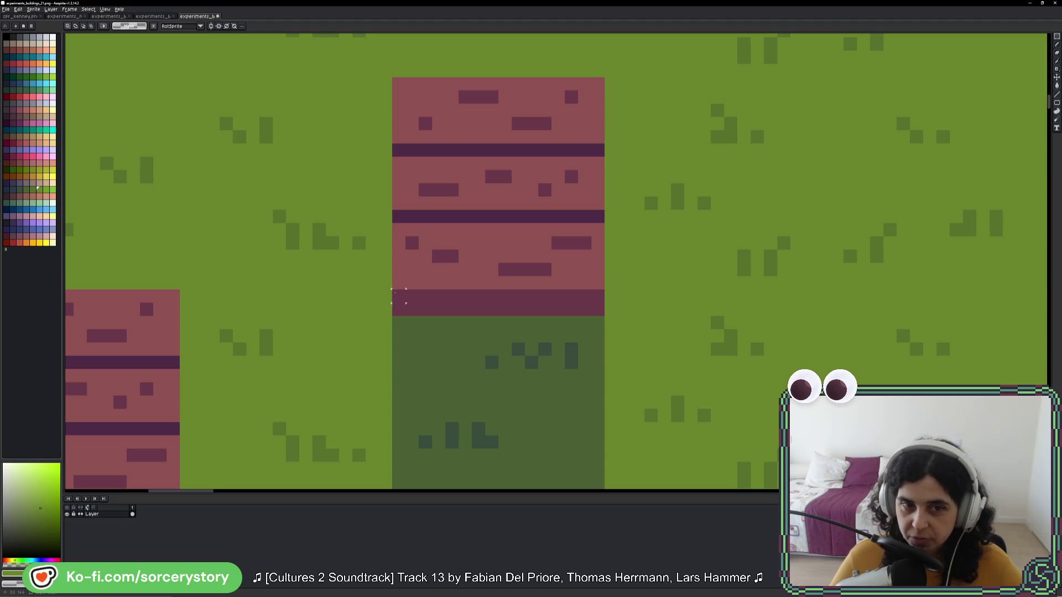
pyautogui.moveTo(392, 288); pyautogui.dragTo(605, 316)
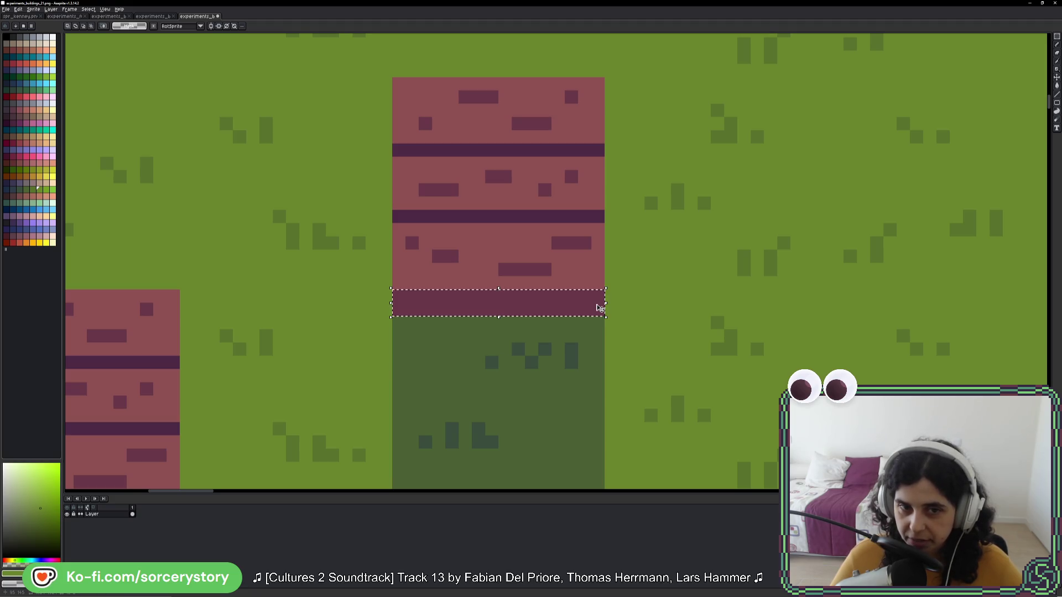
pyautogui.scroll(-2, 536, 313)
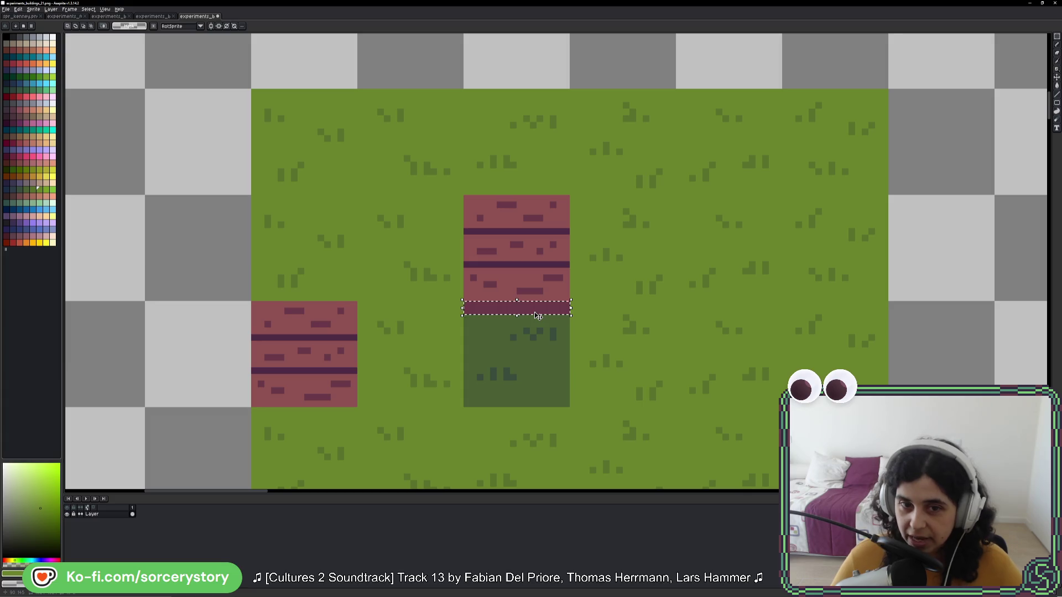
pyautogui.click(533, 311)
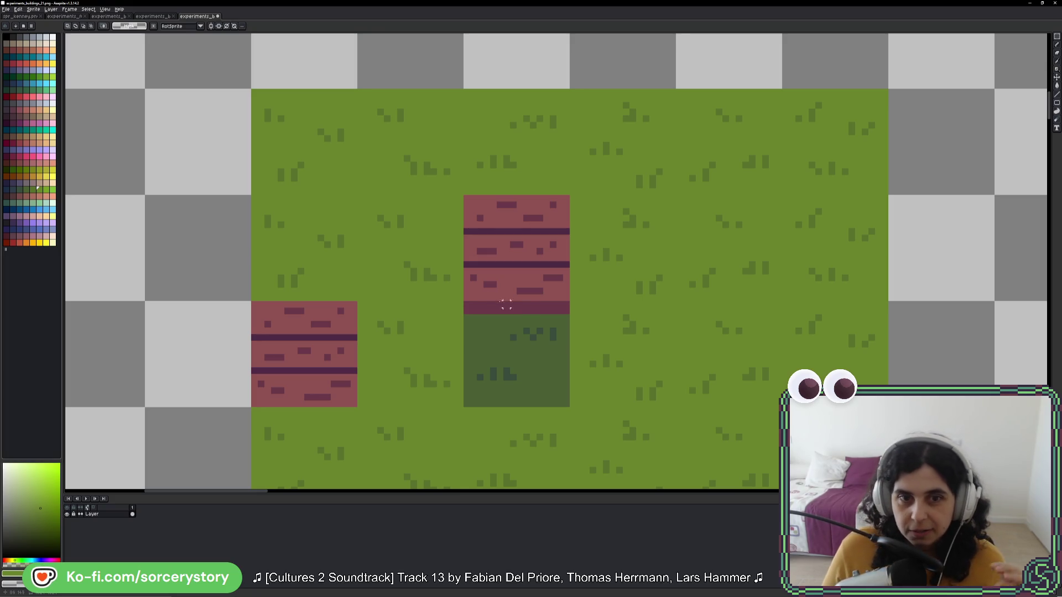
pyautogui.scroll(-2, 457, 292)
pyautogui.scroll(5, 283, 95)
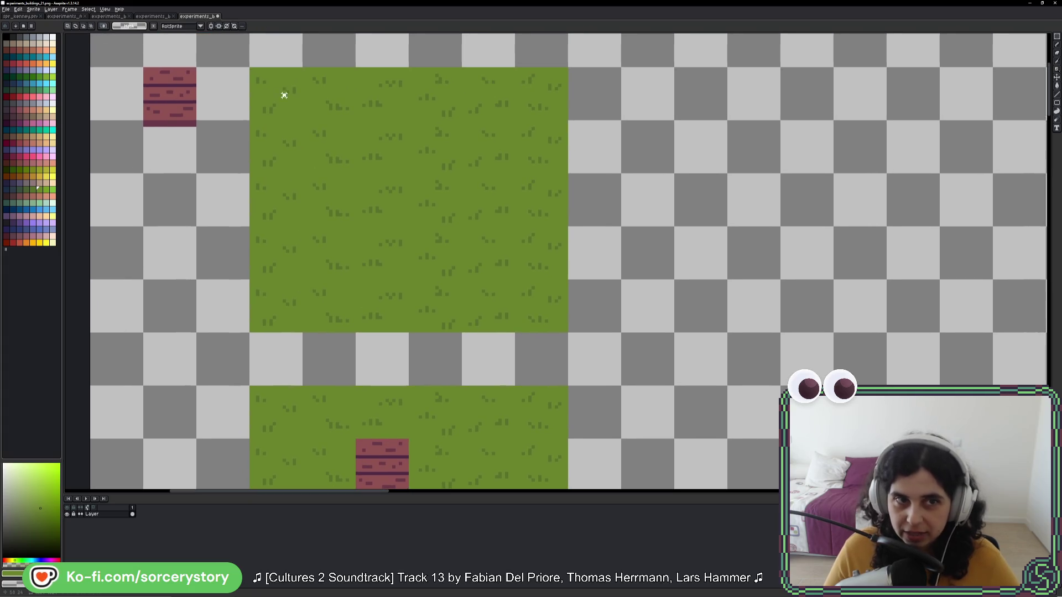
# Step: Place a copy of the whole grass block to the right of the original
pyautogui.moveTo(284, 95); pyautogui.dragTo(536, 298)
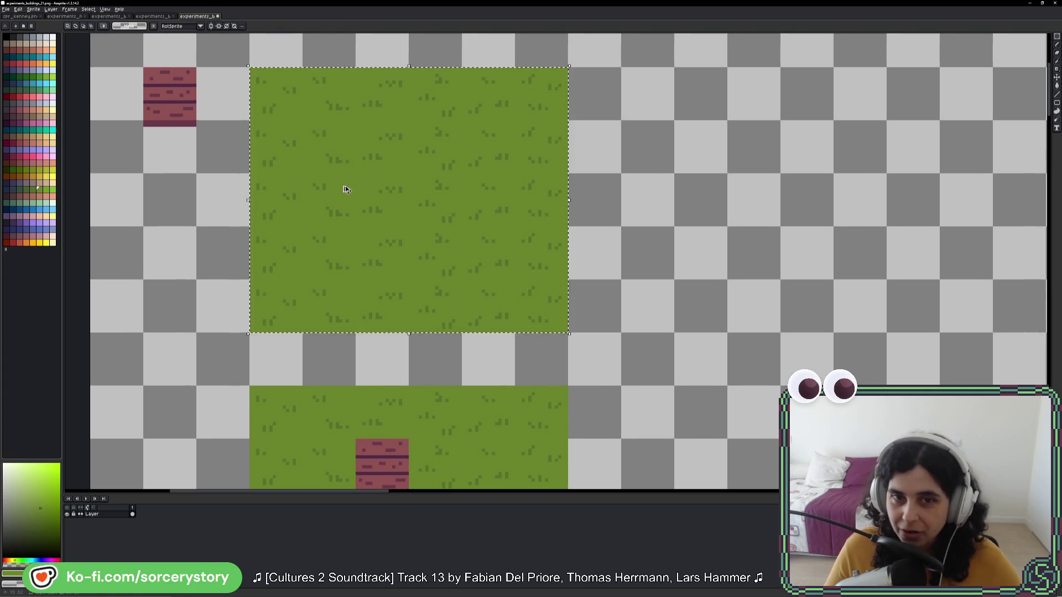
pyautogui.moveTo(346, 188)
pyautogui.keyDown('ctrl'); pyautogui.mouseDown()
pyautogui.moveTo(766, 177)
pyautogui.moveTo(665, 208)
pyautogui.mouseUp(); pyautogui.keyUp('ctrl')
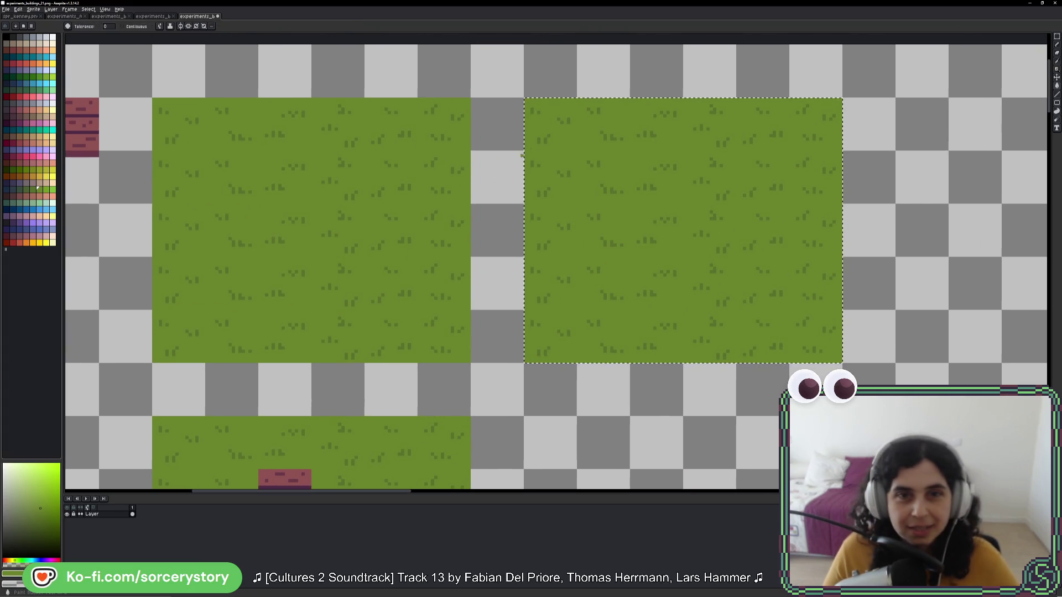
pyautogui.press('i')
# Step: Recolour the copied grass block darker green with the Paint Bucket and deselect
pyautogui.press('g')
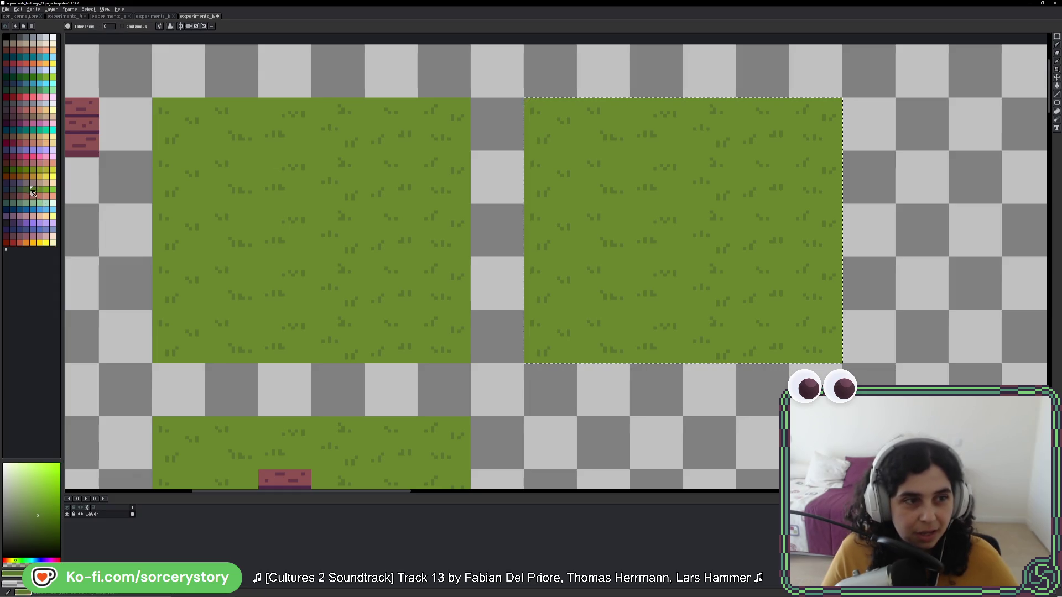
pyautogui.click(19, 190)
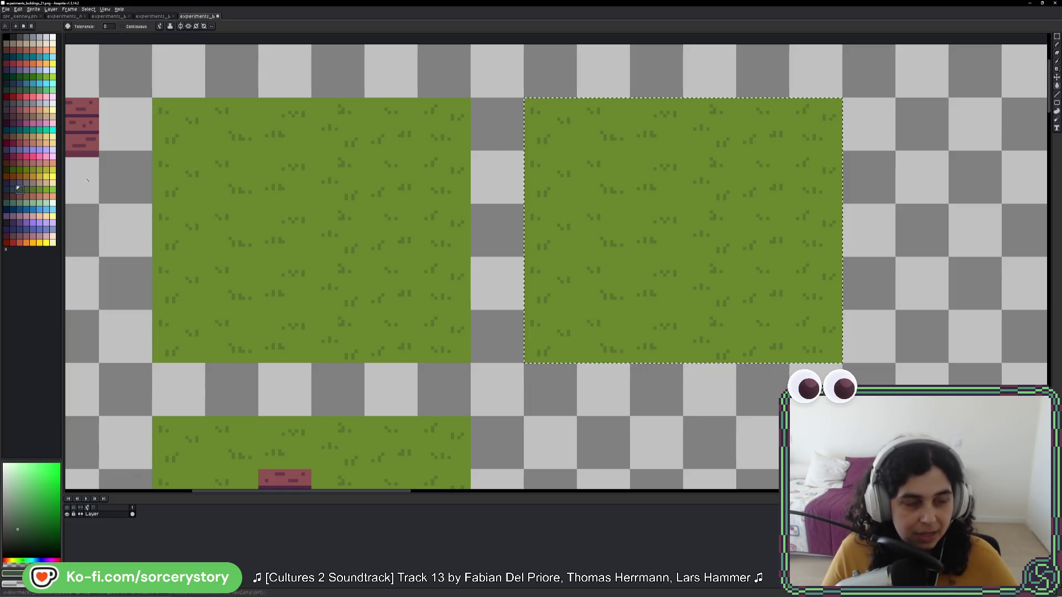
pyautogui.click(563, 141)
pyautogui.keyDown('alt'); pyautogui.click(563, 141); pyautogui.keyUp('alt')
pyautogui.press('g')
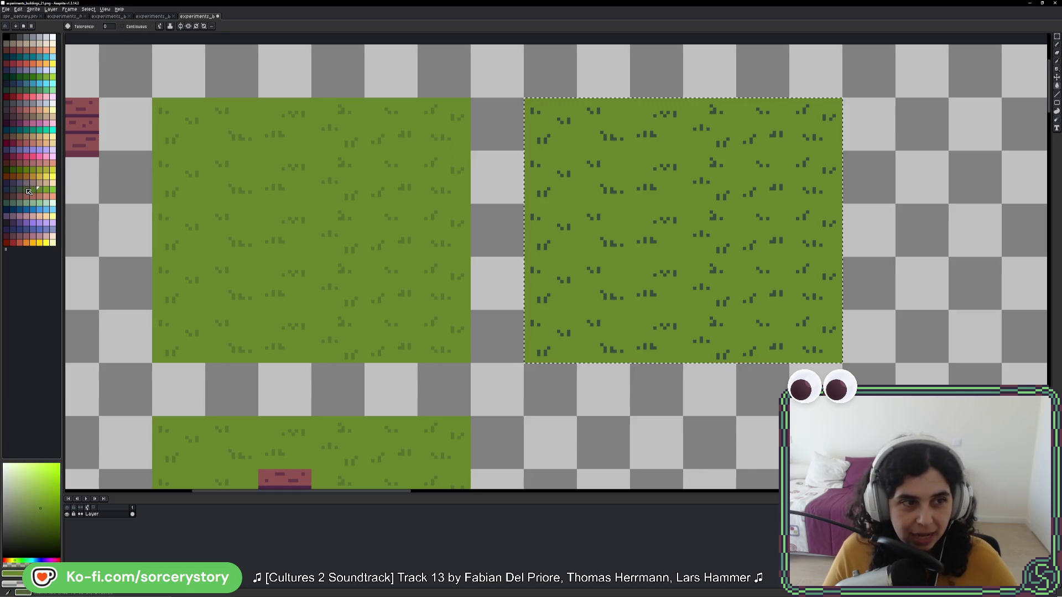
pyautogui.click(25, 188)
pyautogui.click(602, 167)
pyautogui.hotkey('ctrl', 'd')
# Step: Copy a brick tile onto the lower grass block
pyautogui.scroll(-2, 601, 167)
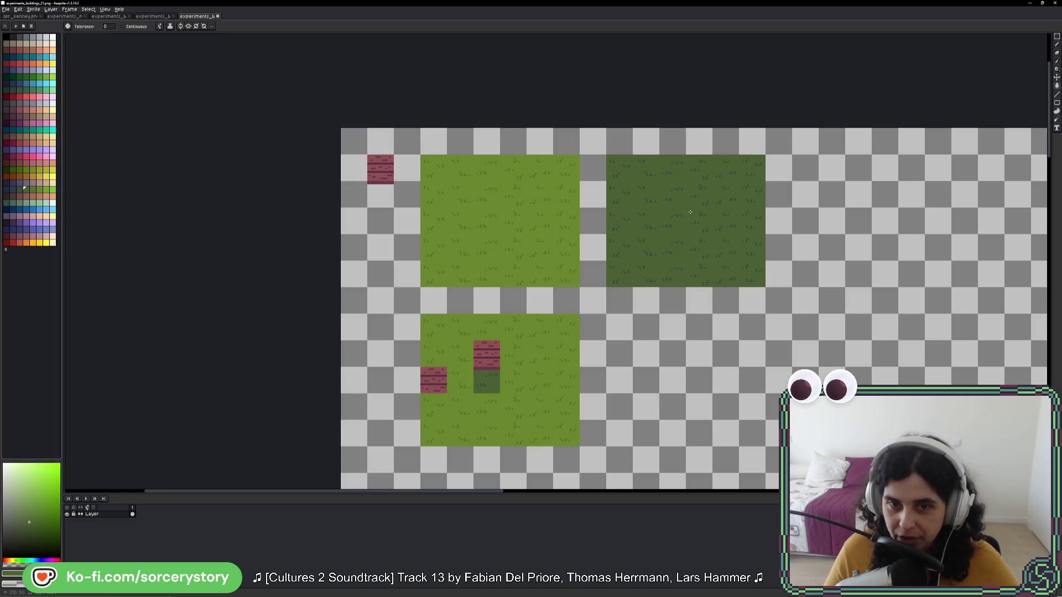
pyautogui.press('m')
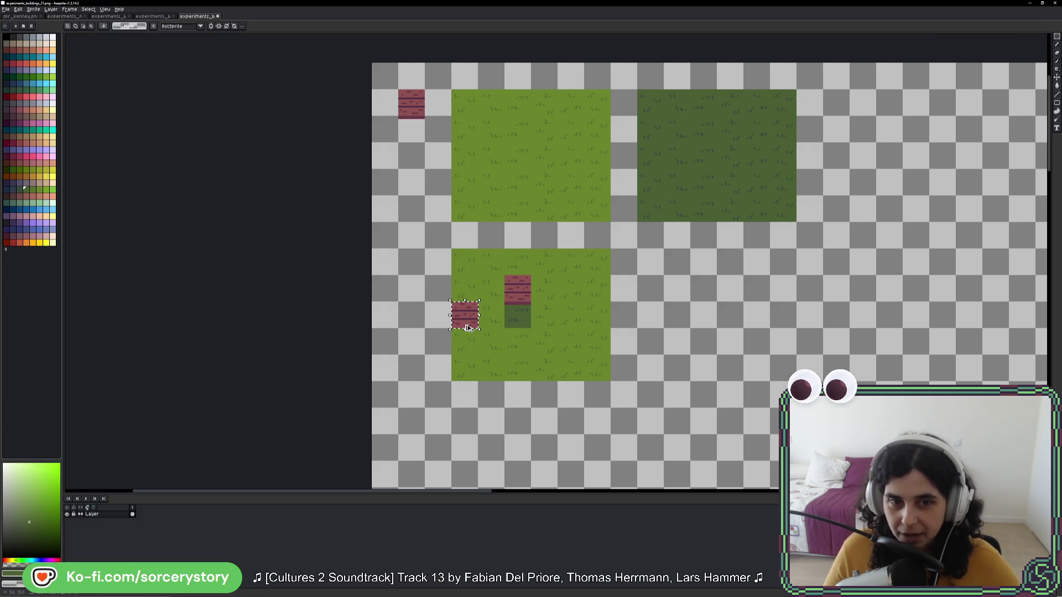
pyautogui.moveTo(407, 128); pyautogui.dragTo(570, 271)
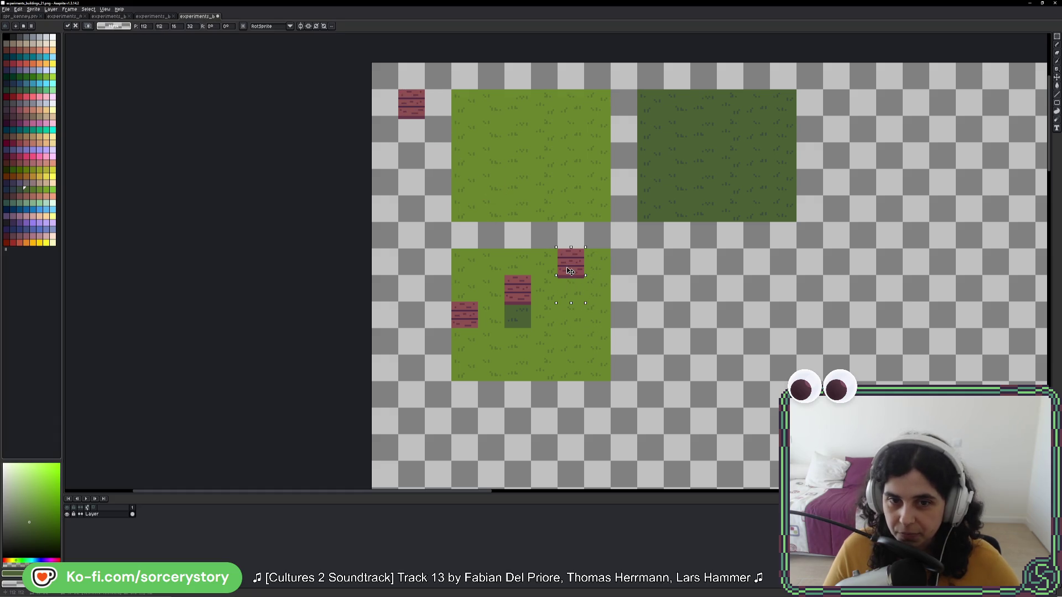
# Step: Confirm the brick and move the lower grass block down one tile
pyautogui.press('Return')
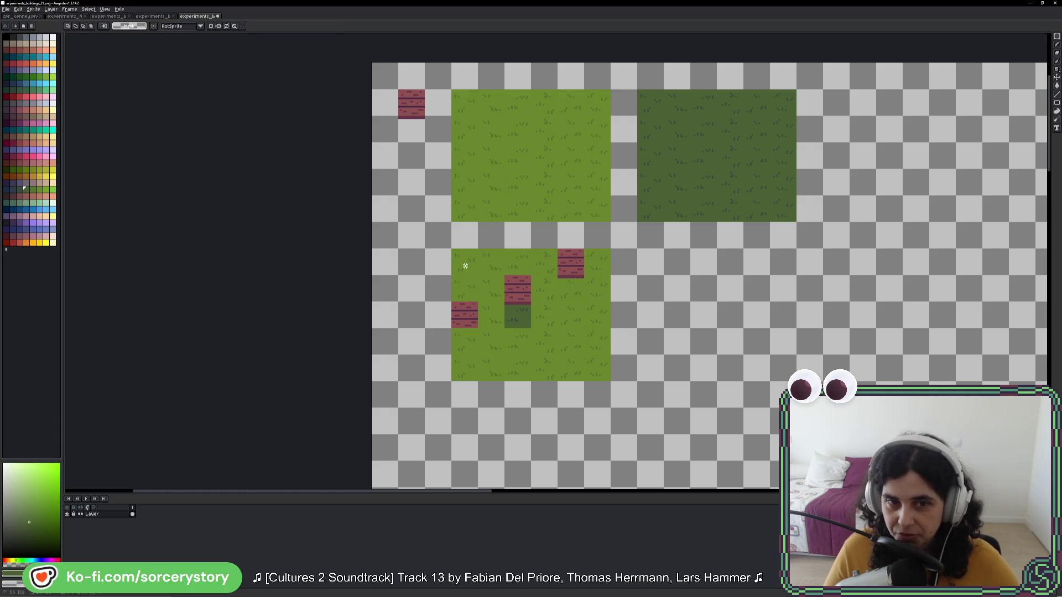
pyautogui.moveTo(464, 264); pyautogui.dragTo(604, 370)
pyautogui.moveTo(557, 267)
pyautogui.mouseDown()
pyautogui.moveTo(553, 318)
pyautogui.moveTo(558, 292)
pyautogui.mouseUp()
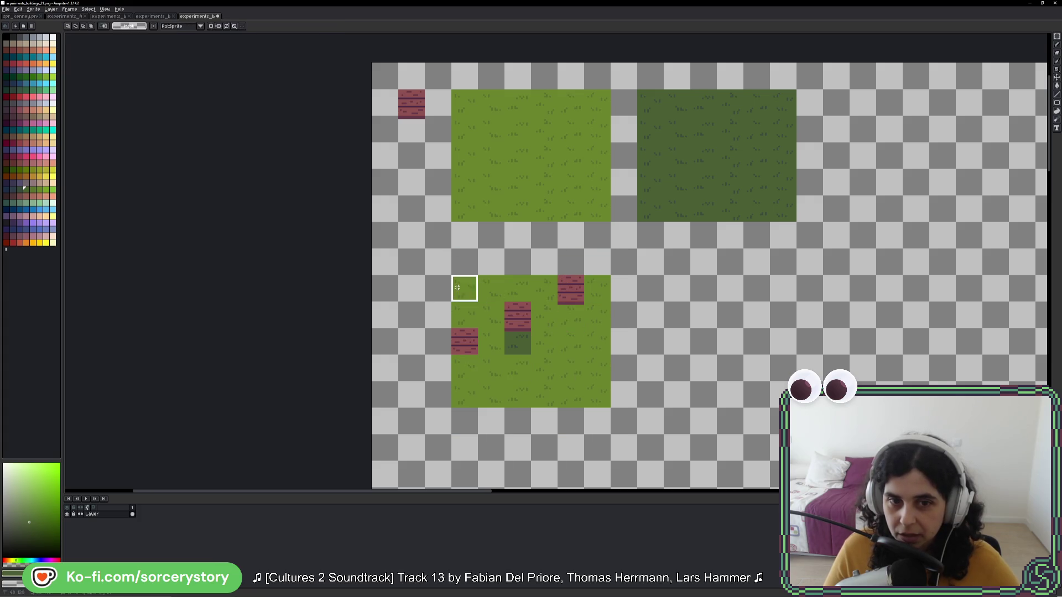
pyautogui.moveTo(456, 287); pyautogui.dragTo(567, 365)
pyautogui.press('Return')
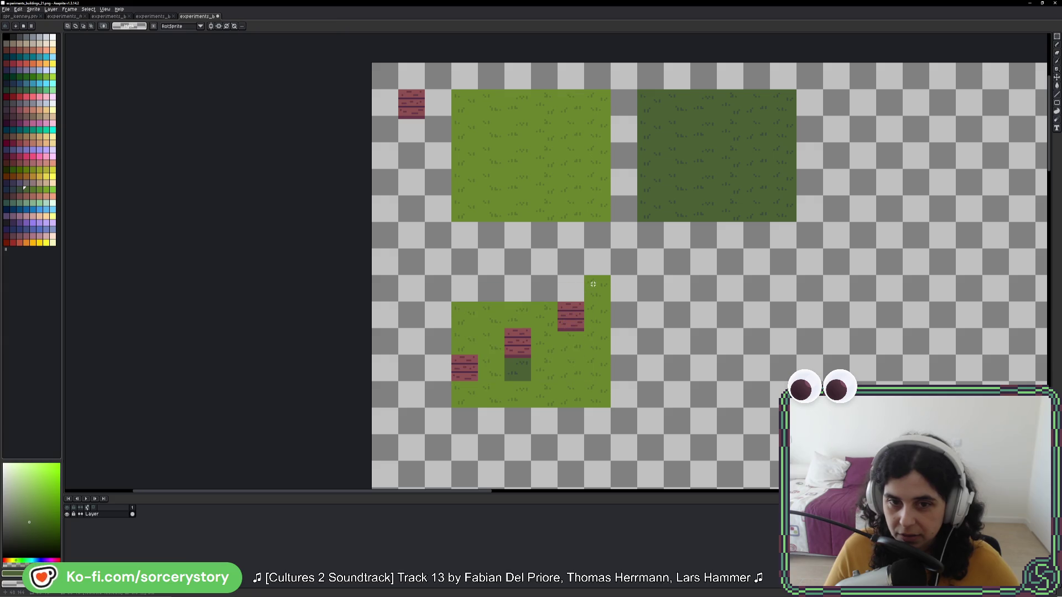
# Step: Fill the block's top row with grass, add dark shadow under the right brick, and copy a brick
pyautogui.moveTo(588, 279); pyautogui.dragTo(593, 284)
pyautogui.moveTo(586, 215)
pyautogui.mouseDown()
pyautogui.moveTo(486, 209)
pyautogui.moveTo(533, 303)
pyautogui.moveTo(539, 286)
pyautogui.mouseUp()
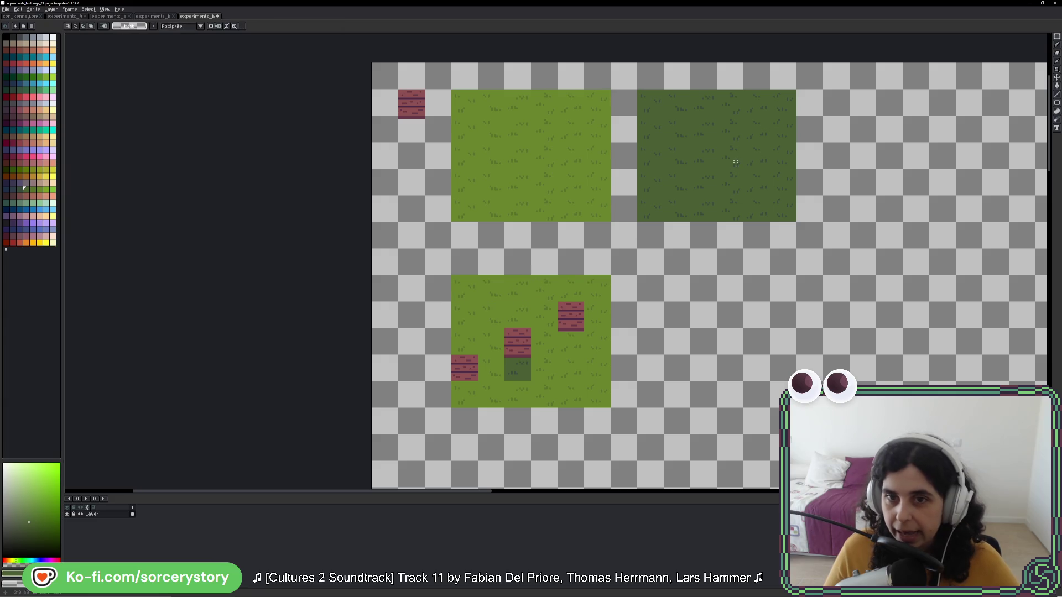
pyautogui.moveTo(724, 174)
pyautogui.mouseDown()
pyautogui.moveTo(568, 391)
pyautogui.moveTo(569, 367)
pyautogui.mouseUp()
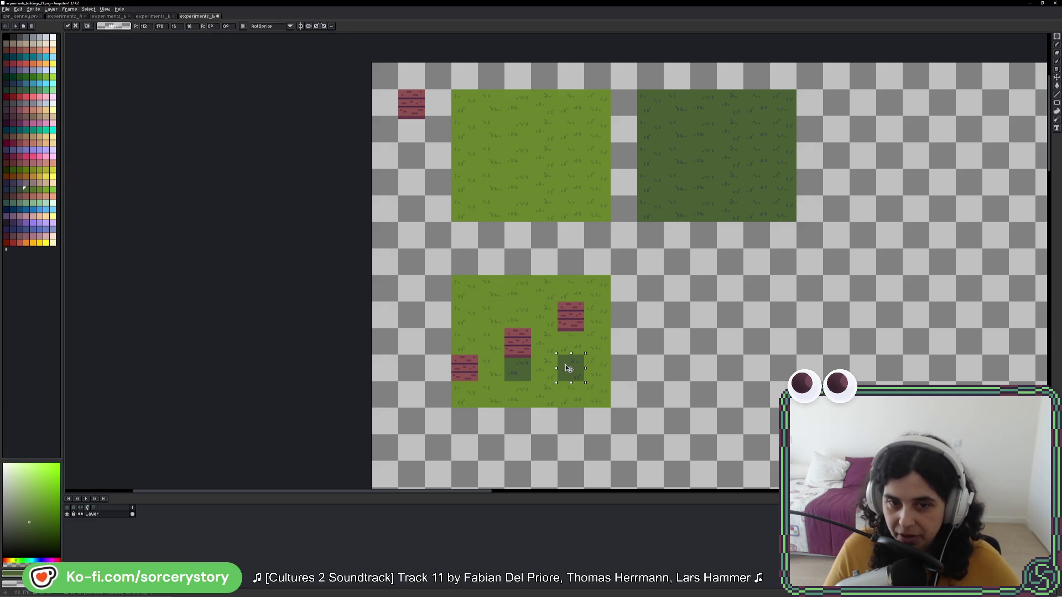
pyautogui.press('Return')
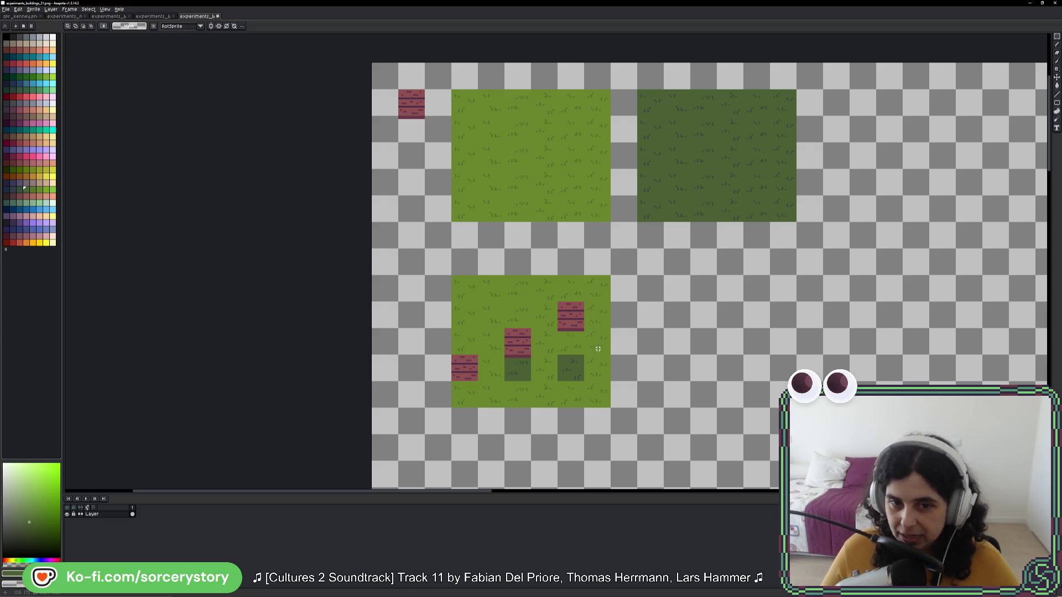
pyautogui.moveTo(468, 359)
pyautogui.mouseDown()
pyautogui.moveTo(475, 379)
pyautogui.moveTo(733, 294)
pyautogui.moveTo(714, 320)
pyautogui.moveTo(504, 302)
pyautogui.moveTo(483, 313)
pyautogui.mouseUp()
# Step: Commit the brick copy, check the strips under both bricks, then undo the extra brick
pyautogui.press('Return')
pyautogui.scroll(4, 462, 328)
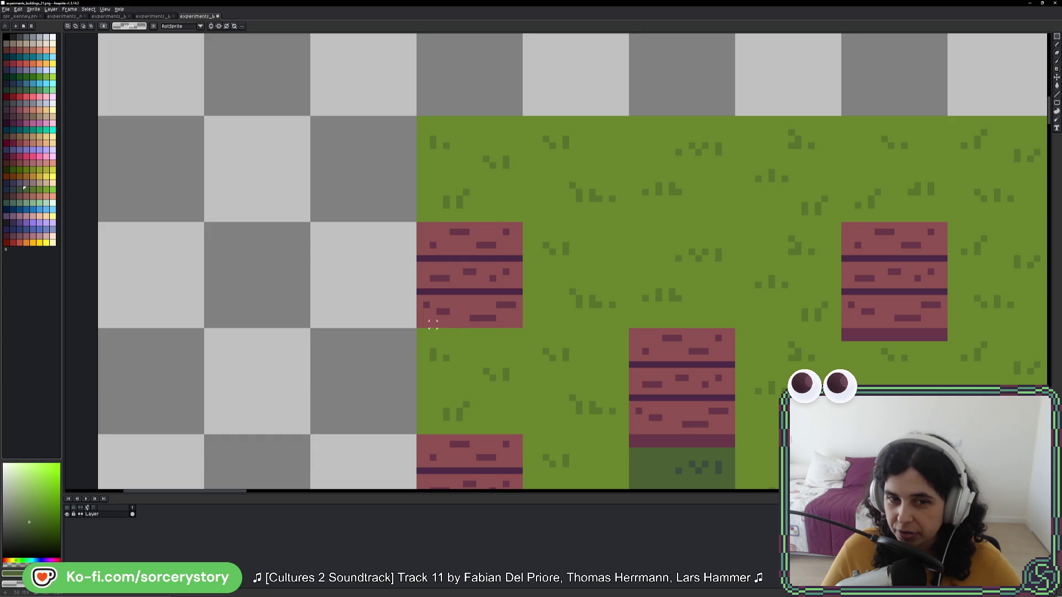
pyautogui.moveTo(416, 332); pyautogui.dragTo(523, 336)
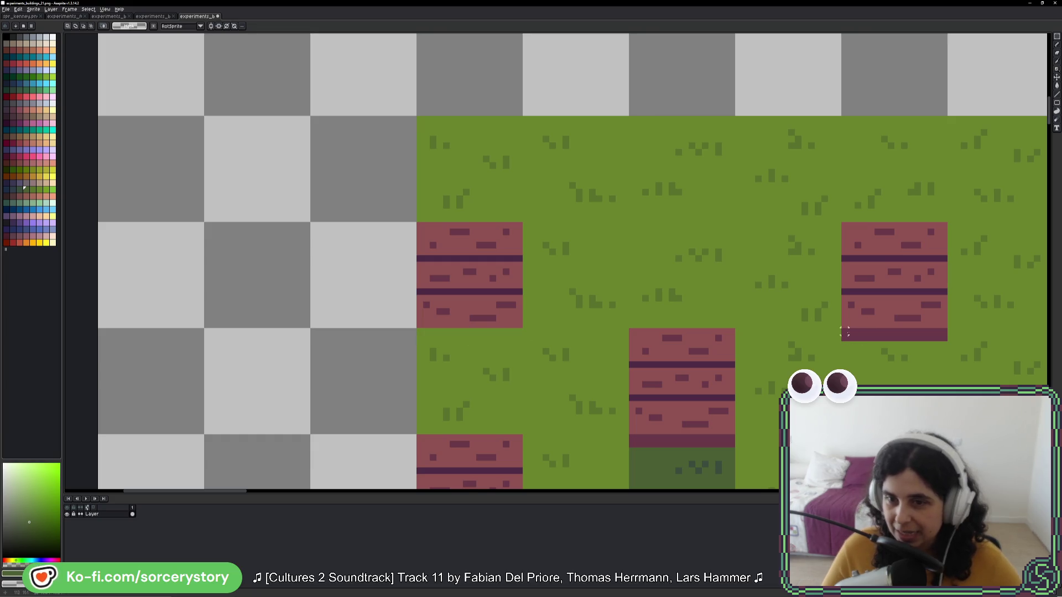
pyautogui.moveTo(847, 332)
pyautogui.mouseDown()
pyautogui.moveTo(942, 331)
pyautogui.moveTo(946, 341)
pyautogui.mouseUp()
pyautogui.hotkey('ctrl', 'z')
pyautogui.hotkey('ctrl', 'z')
pyautogui.hotkey('ctrl', 'z')
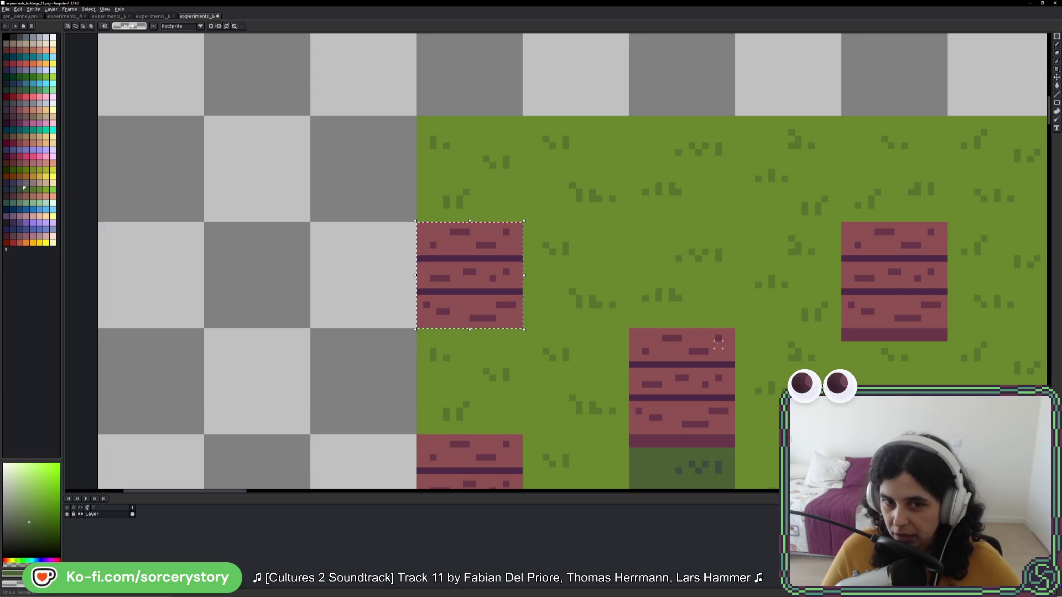
pyautogui.scroll(-2, 876, 311)
pyautogui.scroll(-1, 876, 311)
pyautogui.moveTo(876, 311); pyautogui.dragTo(594, 322)
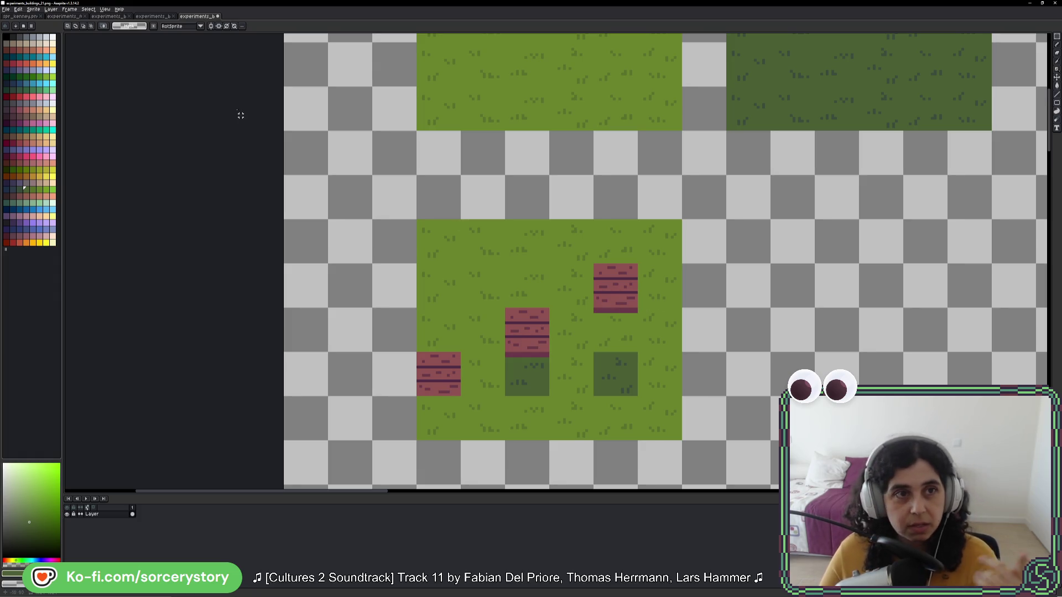
# Step: Browse the brick-over-cobblestone reference sprite
pyautogui.click(156, 17)
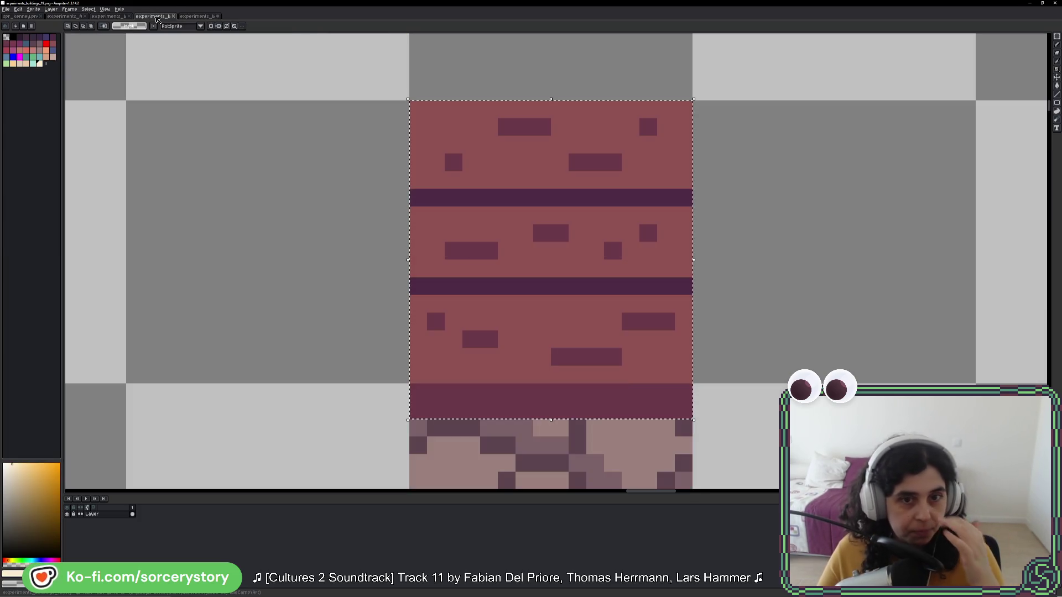
pyautogui.scroll(-6, 562, 184)
pyautogui.scroll(-1, 697, 248)
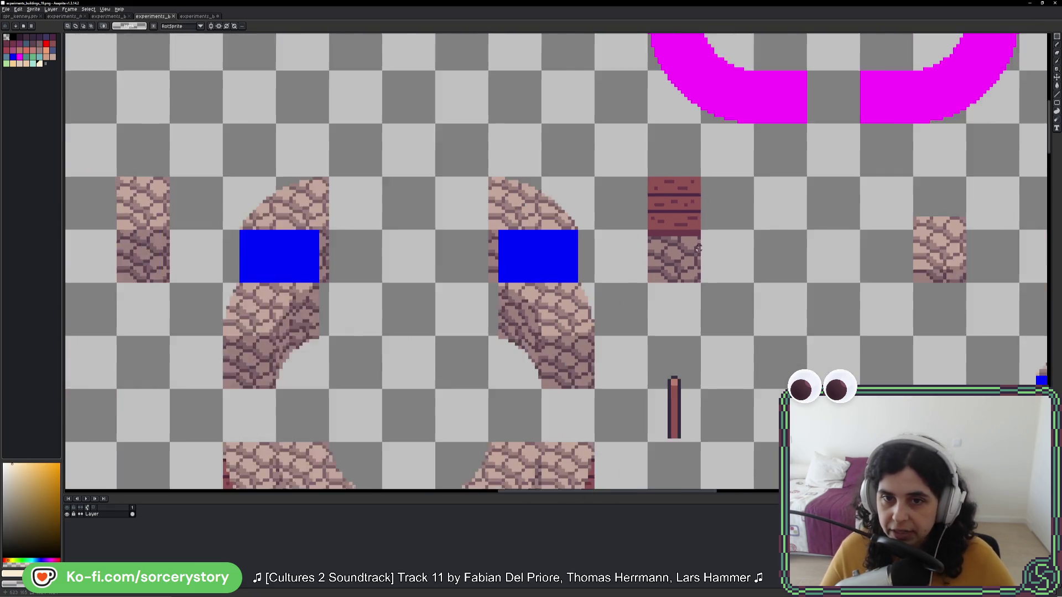
pyautogui.scroll(-1, 698, 249)
pyautogui.hscroll(3, 883, 297)
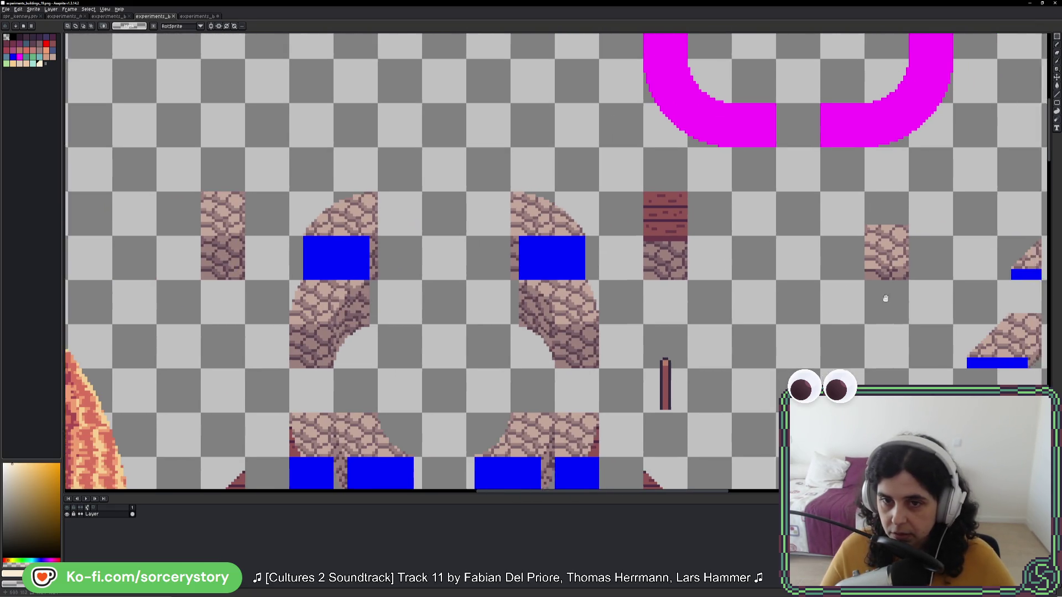
pyautogui.scroll(-1, 562, 287)
pyautogui.scroll(-4, 574, 256)
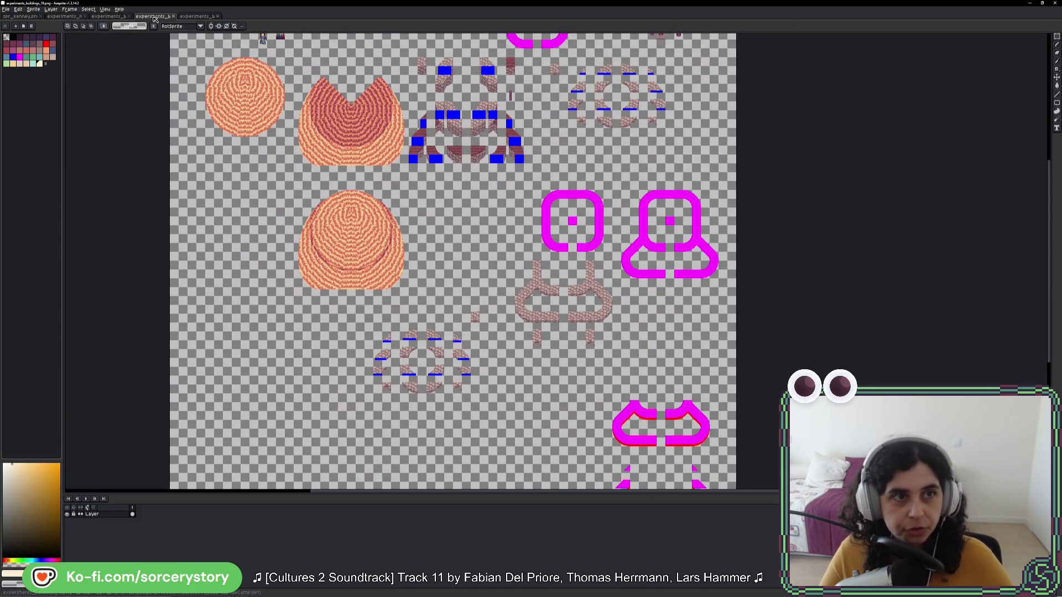
# Step: Take a cobblestone strip from the stone-tile sprite and paste it into the working sheet
pyautogui.click(105, 17)
pyautogui.scroll(-1, 452, 266)
pyautogui.scroll(3, 451, 266)
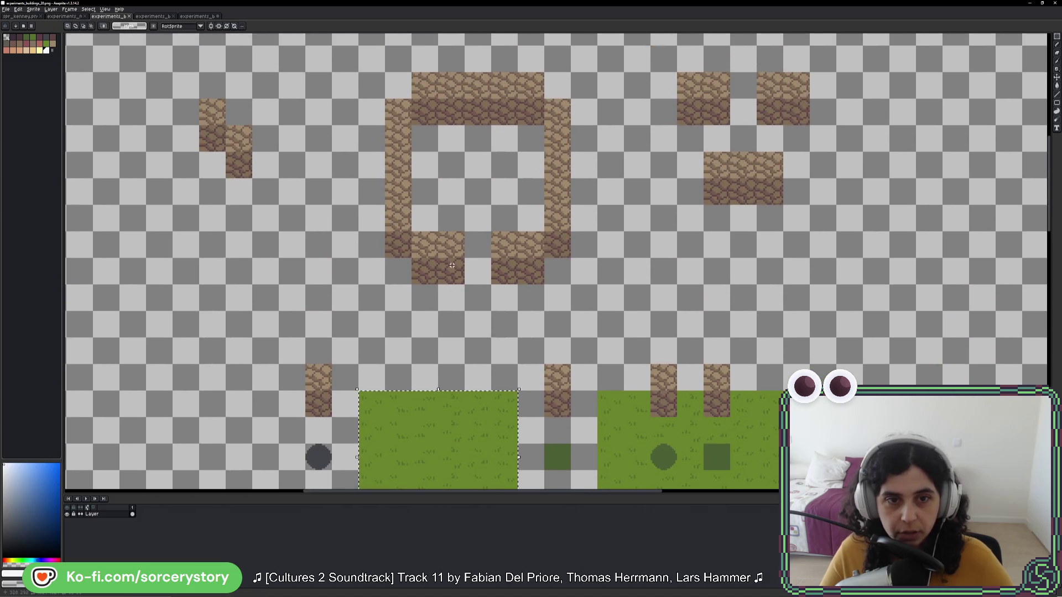
pyautogui.hotkey('ctrl', 'd')
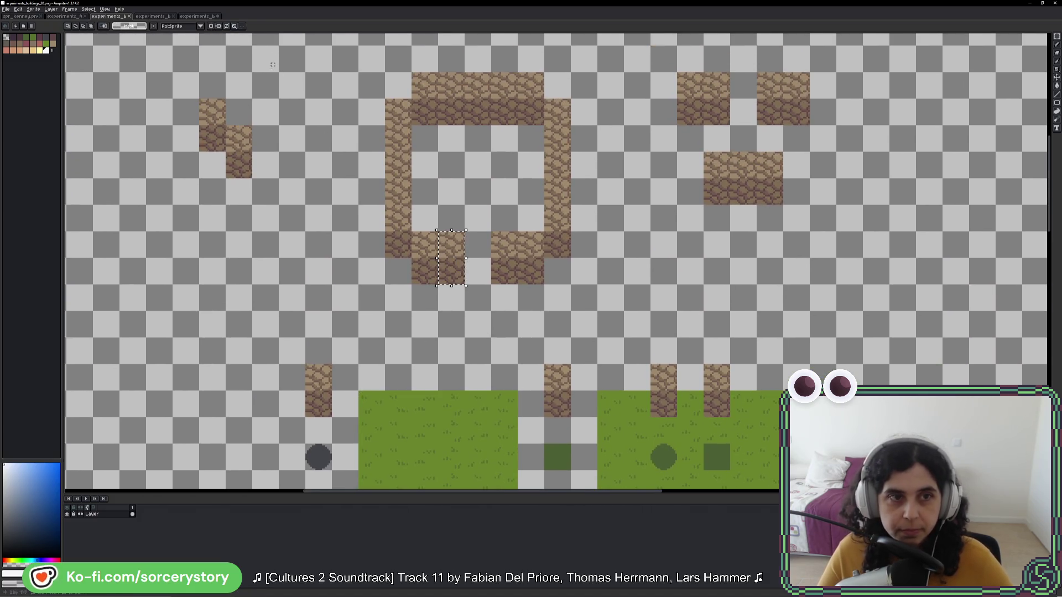
pyautogui.hotkey('ctrl', 'Tab')
pyautogui.hotkey('ctrl', 'v')
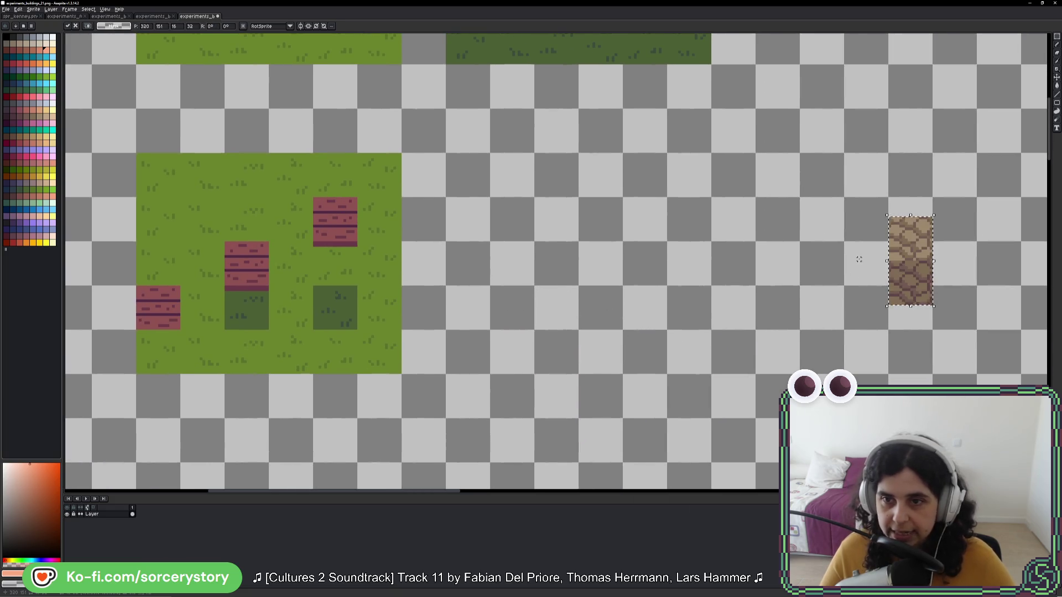
# Step: Commit the pasted cobblestone strip and move a stone strip under the top-left brick tile
pyautogui.moveTo(918, 260)
pyautogui.mouseDown()
pyautogui.moveTo(624, 308)
pyautogui.moveTo(529, 281)
pyautogui.mouseUp()
pyautogui.press('Return')
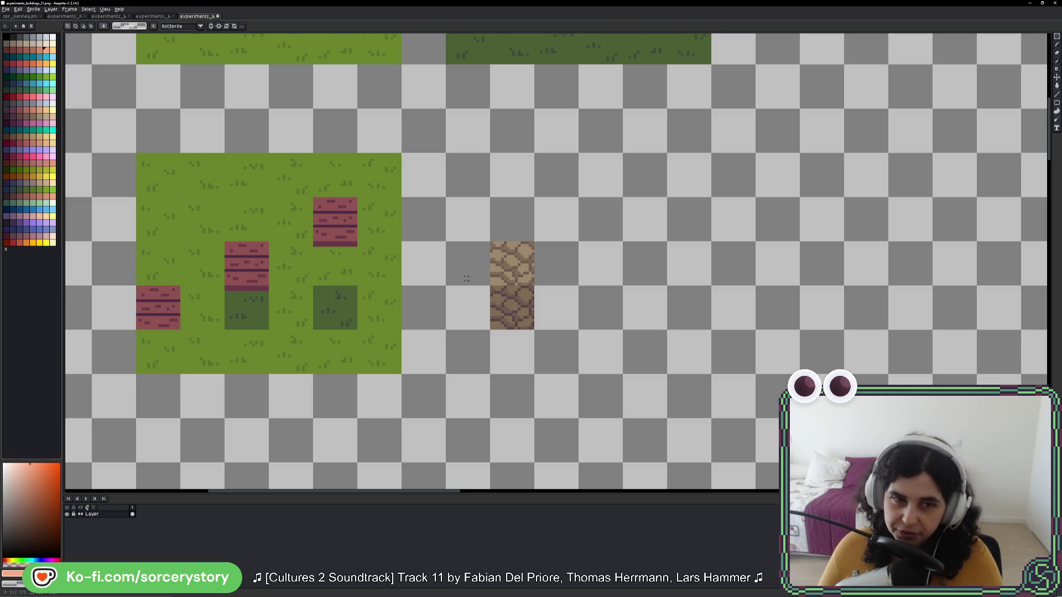
pyautogui.moveTo(317, 207)
pyautogui.mouseDown()
pyautogui.moveTo(635, 336)
pyautogui.moveTo(550, 296)
pyautogui.moveTo(567, 326)
pyautogui.mouseUp()
pyautogui.moveTo(664, 331); pyautogui.dragTo(695, 343)
pyautogui.moveTo(693, 390)
pyautogui.mouseDown()
pyautogui.moveTo(374, 87)
pyautogui.moveTo(232, 314)
pyautogui.mouseUp()
pyautogui.press('Return')
# Step: Copy the brick-over-stone column and place the copy right of the lower grass block
pyautogui.moveTo(235, 188); pyautogui.dragTo(227, 308)
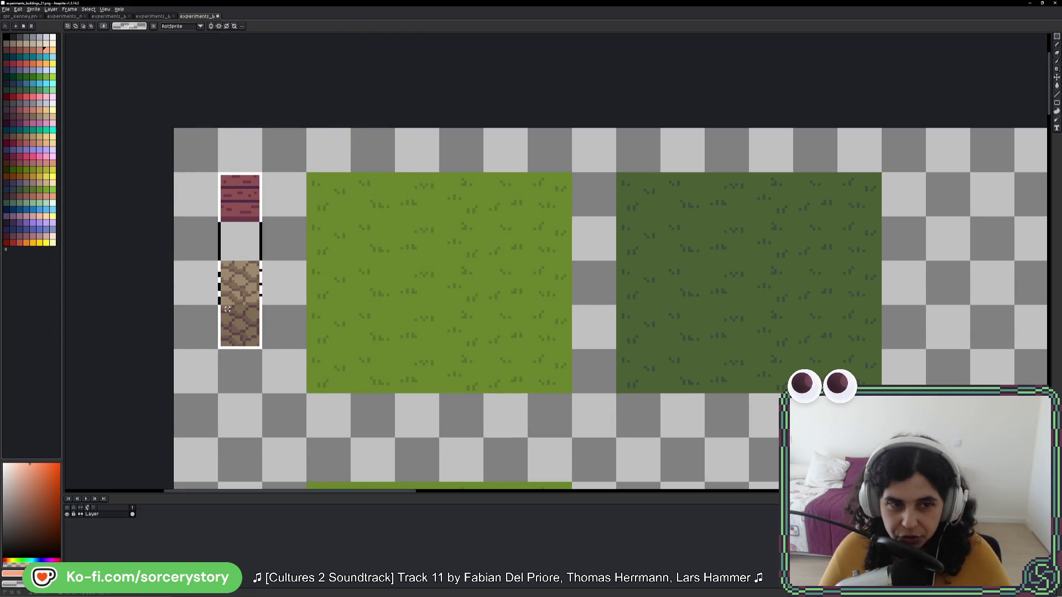
pyautogui.click(238, 191)
pyautogui.moveTo(239, 190); pyautogui.dragTo(243, 332)
pyautogui.hotkey('ctrl', 'c')
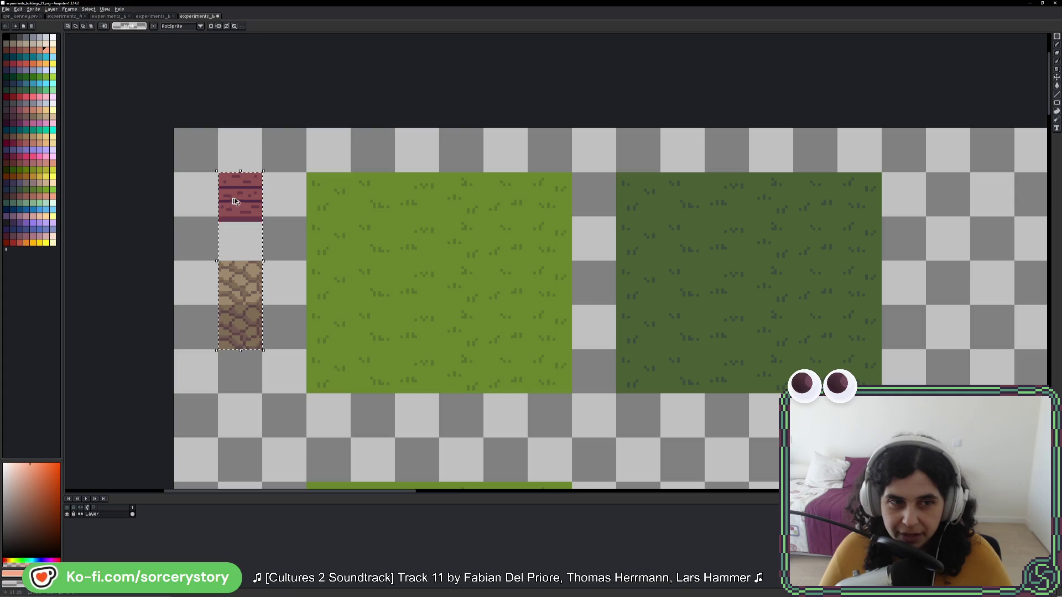
pyautogui.scroll(-3, 671, 477)
pyautogui.hotkey('ctrl', 'v')
pyautogui.hscroll(3, 671, 478)
pyautogui.moveTo(670, 478)
pyautogui.mouseDown()
pyautogui.moveTo(459, 294)
pyautogui.moveTo(439, 332)
pyautogui.moveTo(439, 419)
pyautogui.moveTo(526, 419)
pyautogui.mouseUp()
pyautogui.press('Return')
pyautogui.press('Return')
# Step: Undo the stray white stroke
pyautogui.scroll(3, 415, 420)
pyautogui.hotkey('ctrl', 'z')
pyautogui.scroll(-5, 534, 418)
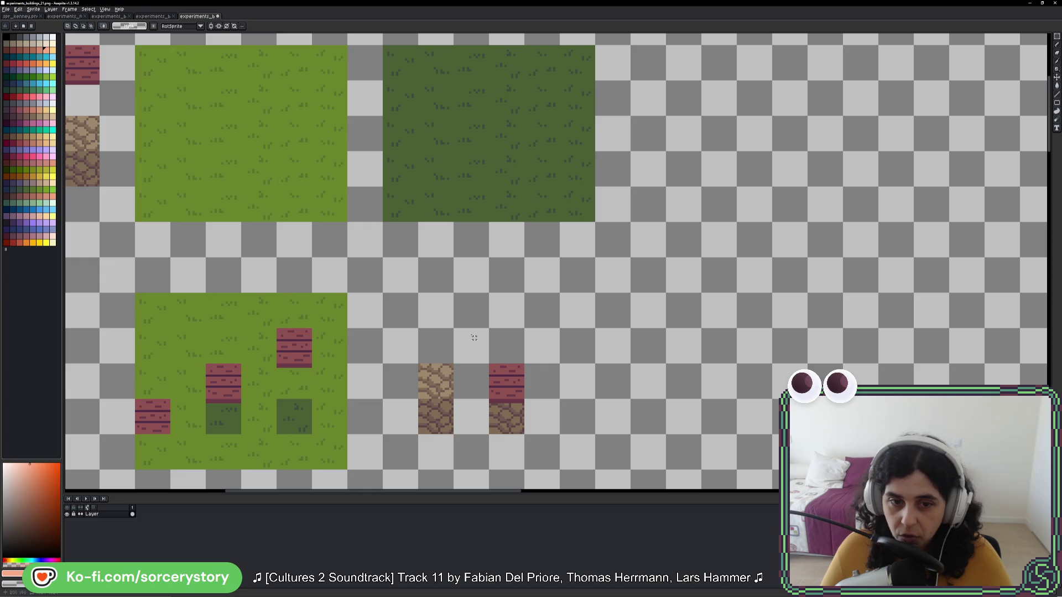
# Step: Duplicate the brick tile onto the left cobblestone column, then select it and zoom to inspect
pyautogui.hscroll(-5, 474, 339)
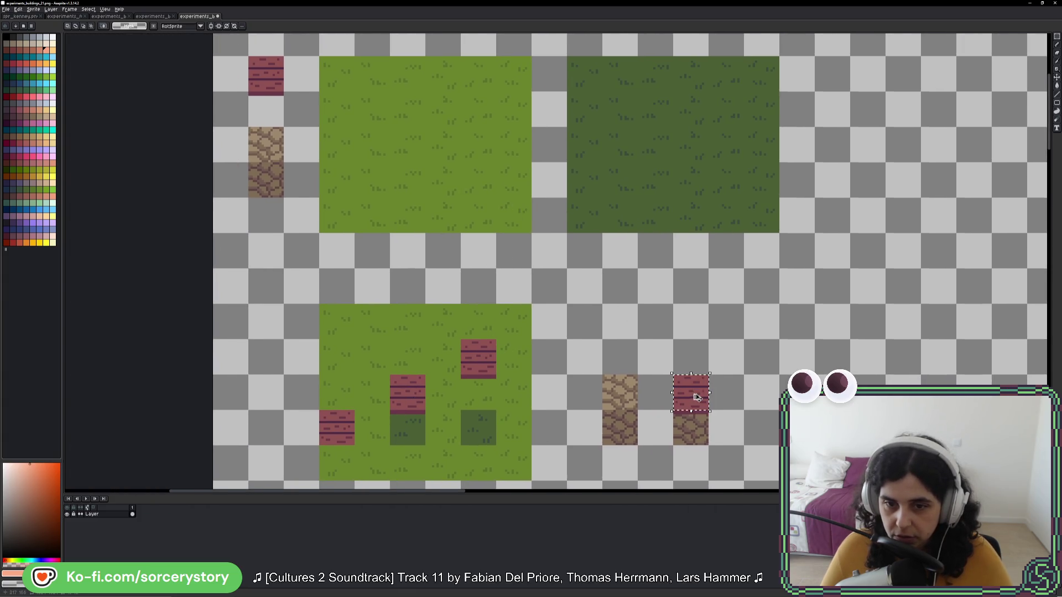
pyautogui.moveTo(697, 397); pyautogui.dragTo(626, 397)
pyautogui.click(651, 441)
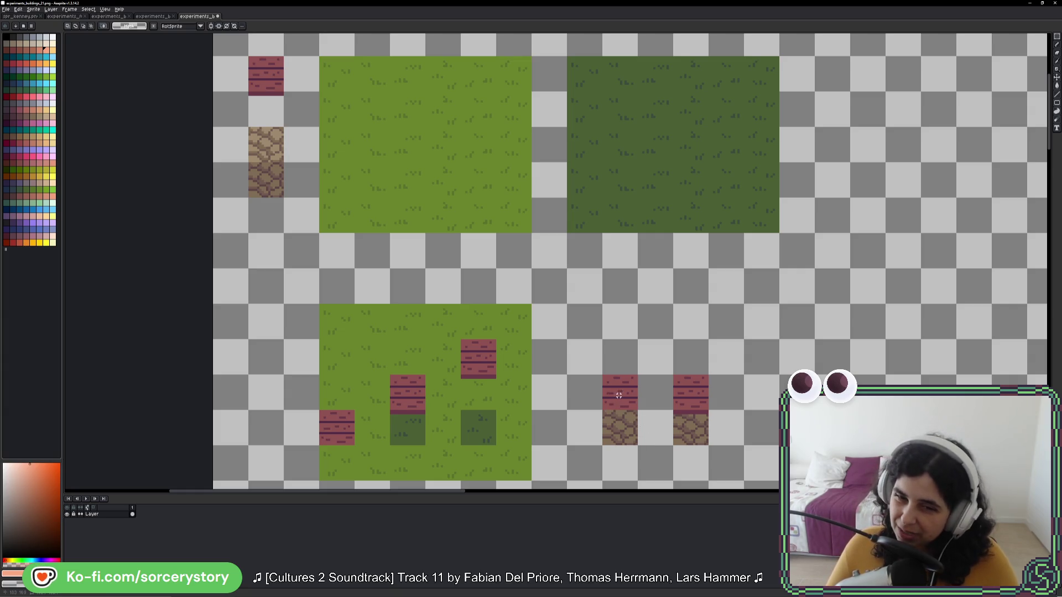
pyautogui.moveTo(601, 374); pyautogui.dragTo(641, 411)
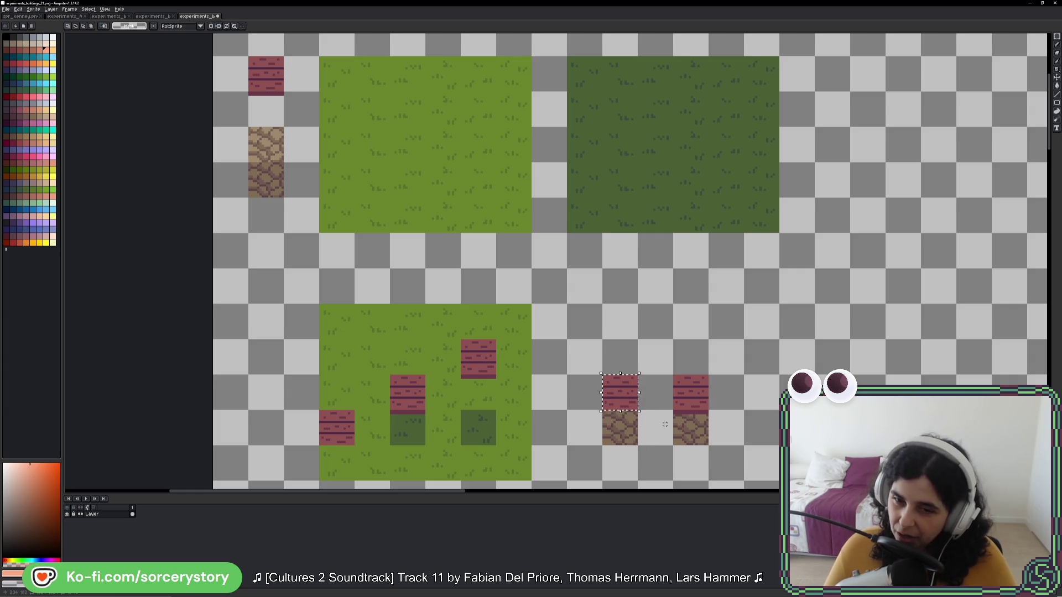
pyautogui.scroll(1, 625, 418)
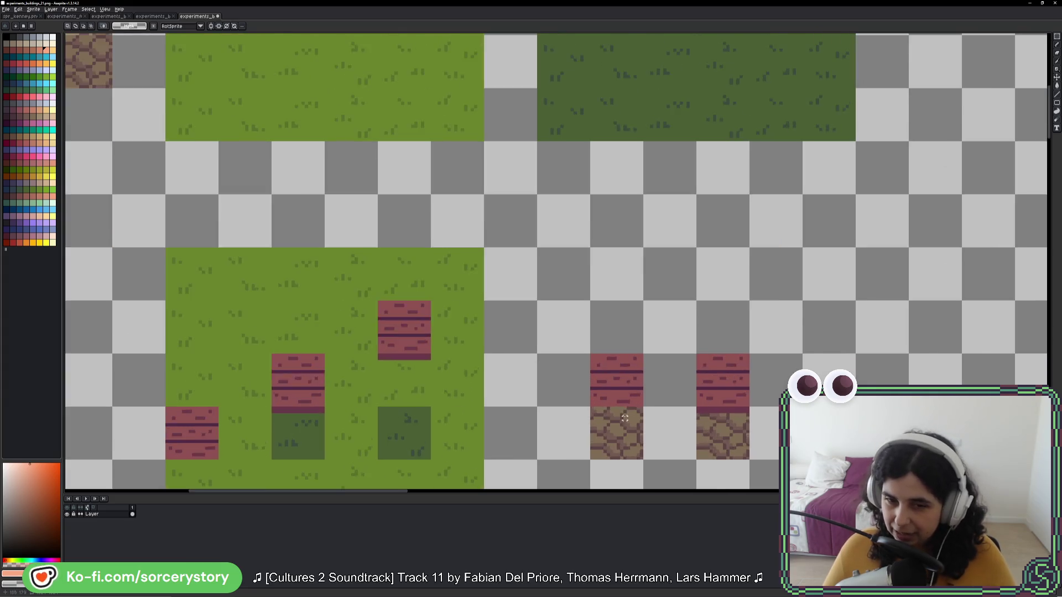
pyautogui.scroll(1, 624, 418)
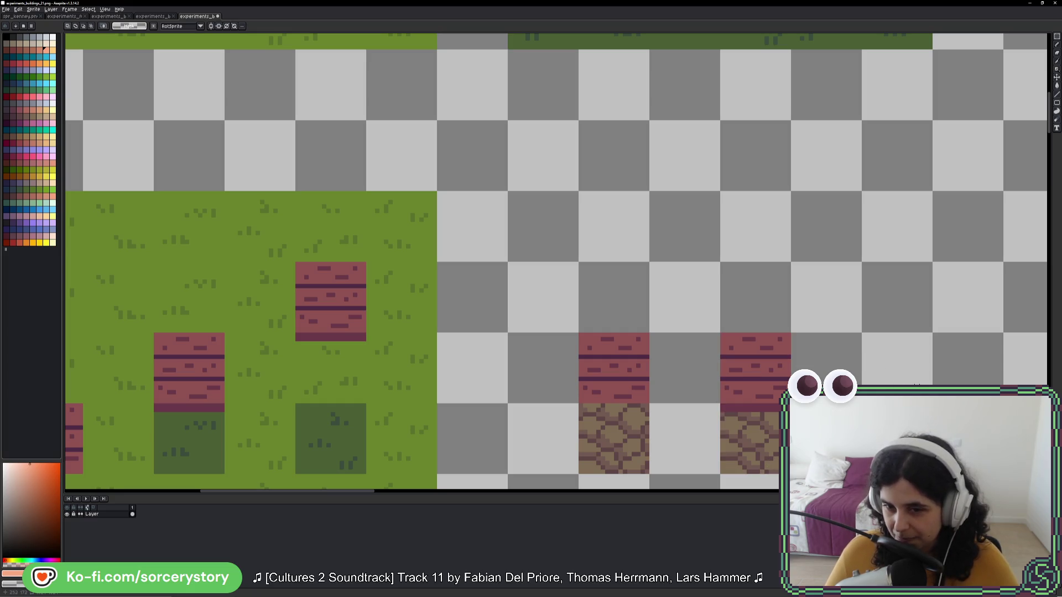
pyautogui.scroll(-3, 733, 382)
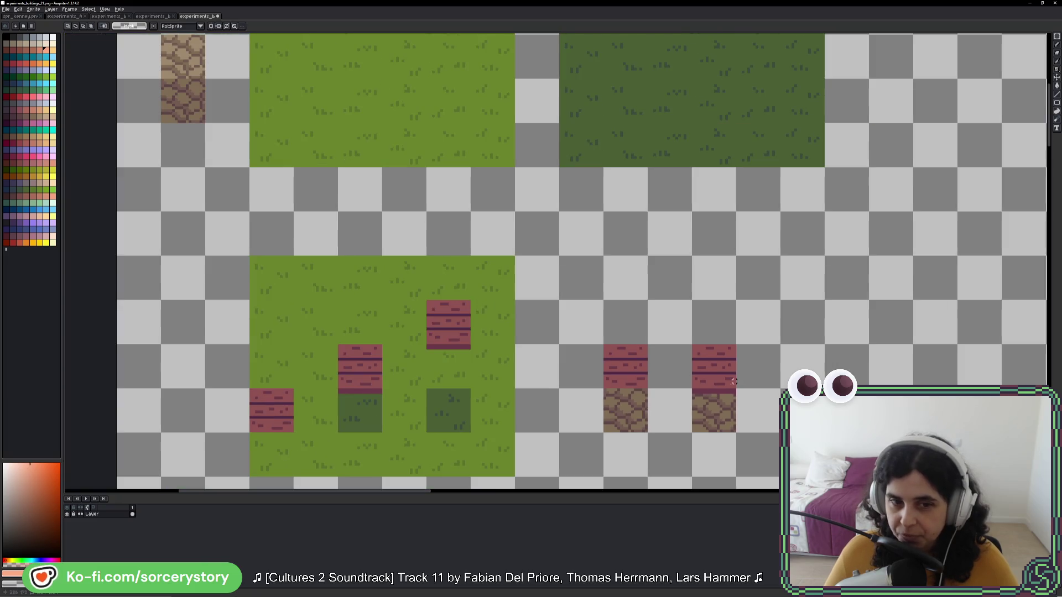
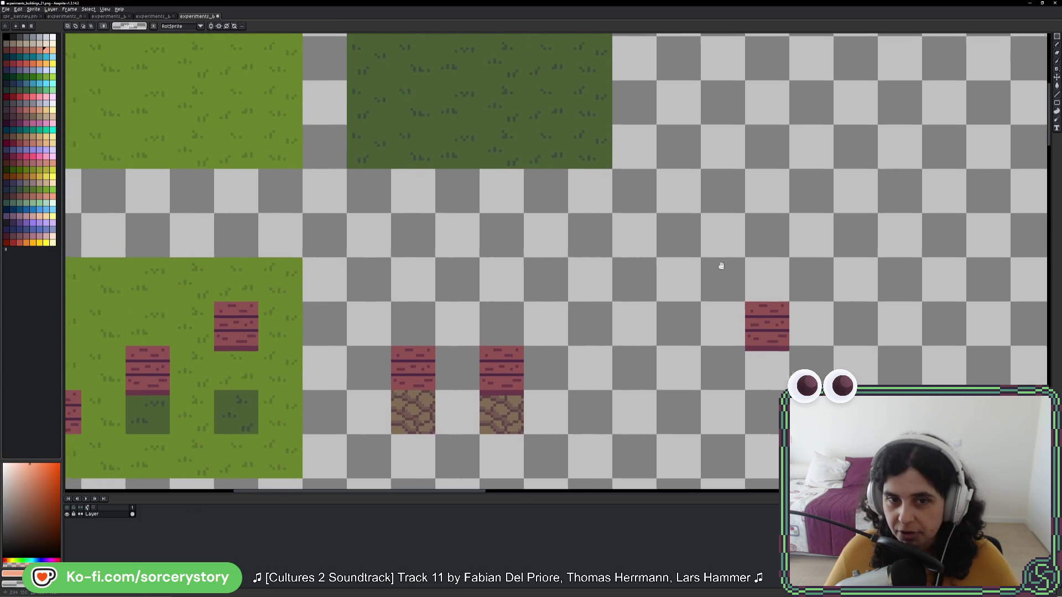
# Step: Select the empty tile directly below the new grass tile
pyautogui.moveTo(721, 266); pyautogui.dragTo(758, 292)
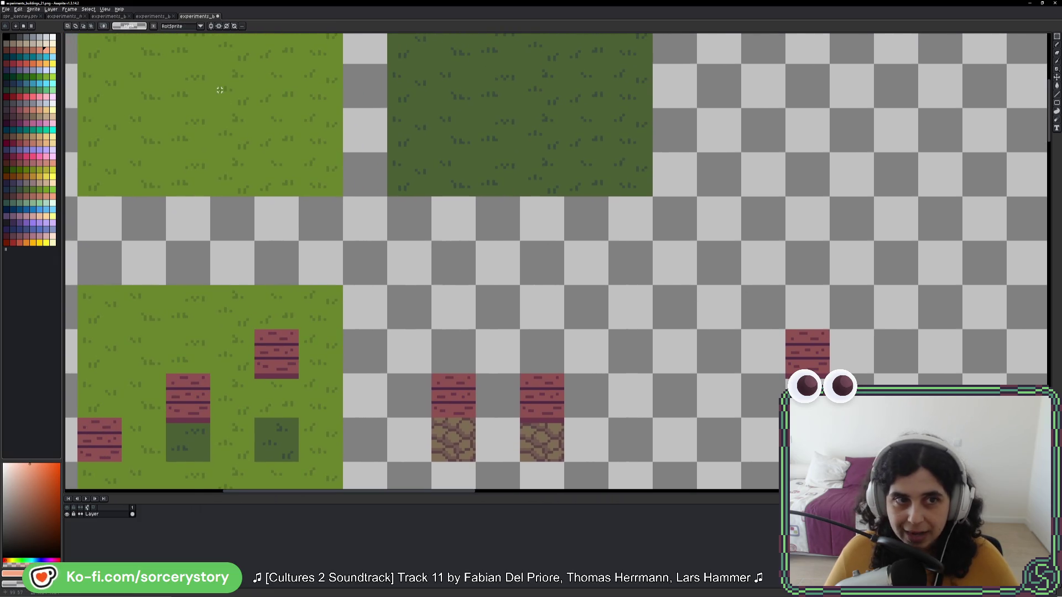
pyautogui.scroll(-2, 719, 331)
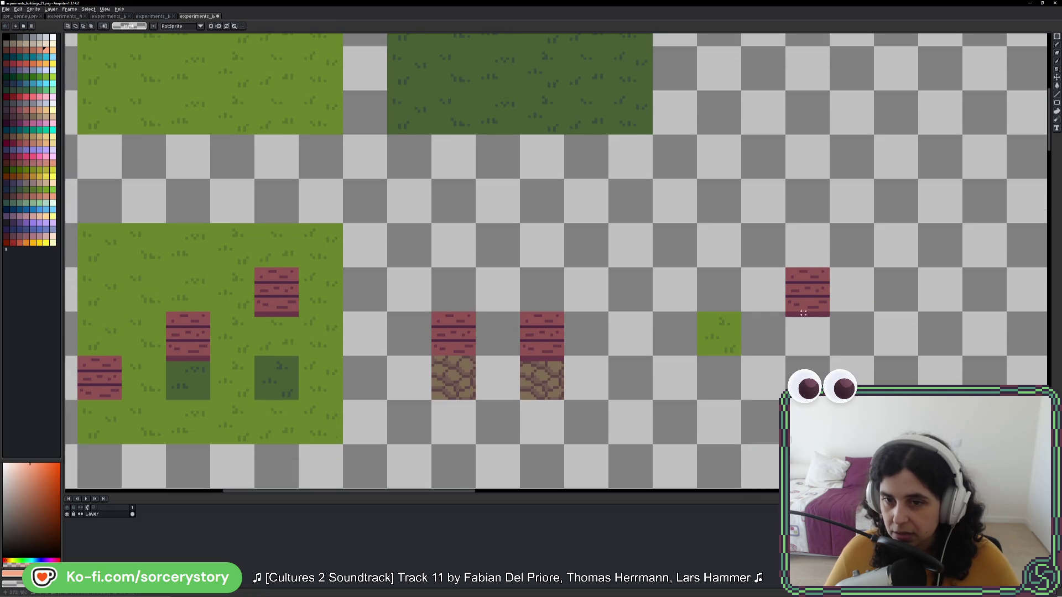
pyautogui.moveTo(817, 285); pyautogui.dragTo(820, 319)
pyautogui.moveTo(714, 360); pyautogui.dragTo(718, 370)
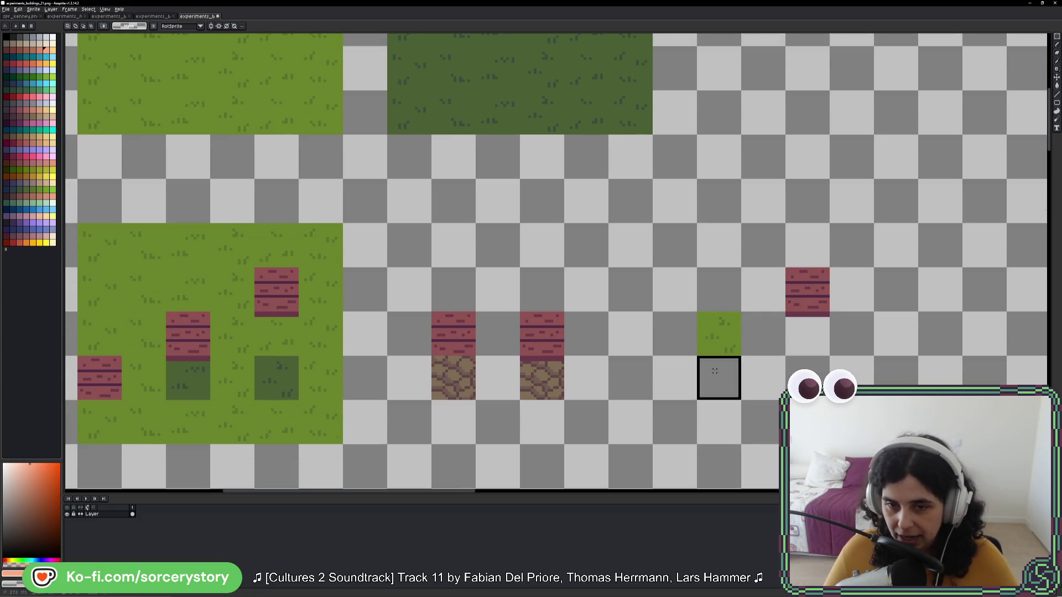
pyautogui.scroll(5, 719, 370)
# Step: Paint a jagged dark green grass fringe hanging down into the selected tile
pyautogui.press('b')
pyautogui.scroll(3, 719, 370)
pyautogui.keyDown('alt'); pyautogui.click(699, 301); pyautogui.keyUp('alt')
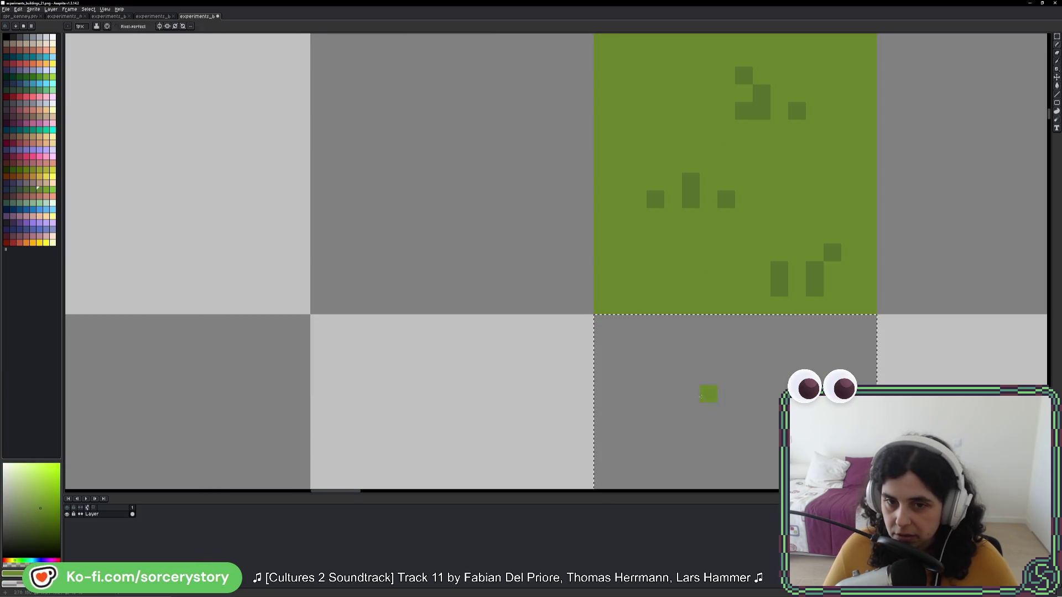
pyautogui.moveTo(633, 215)
pyautogui.mouseDown()
pyautogui.moveTo(635, 287)
pyautogui.moveTo(685, 316)
pyautogui.moveTo(777, 276)
pyautogui.moveTo(882, 288)
pyautogui.moveTo(896, 218)
pyautogui.moveTo(670, 238)
pyautogui.moveTo(702, 260)
pyautogui.moveTo(730, 238)
pyautogui.moveTo(770, 232)
pyautogui.moveTo(862, 244)
pyautogui.moveTo(846, 268)
pyautogui.mouseUp()
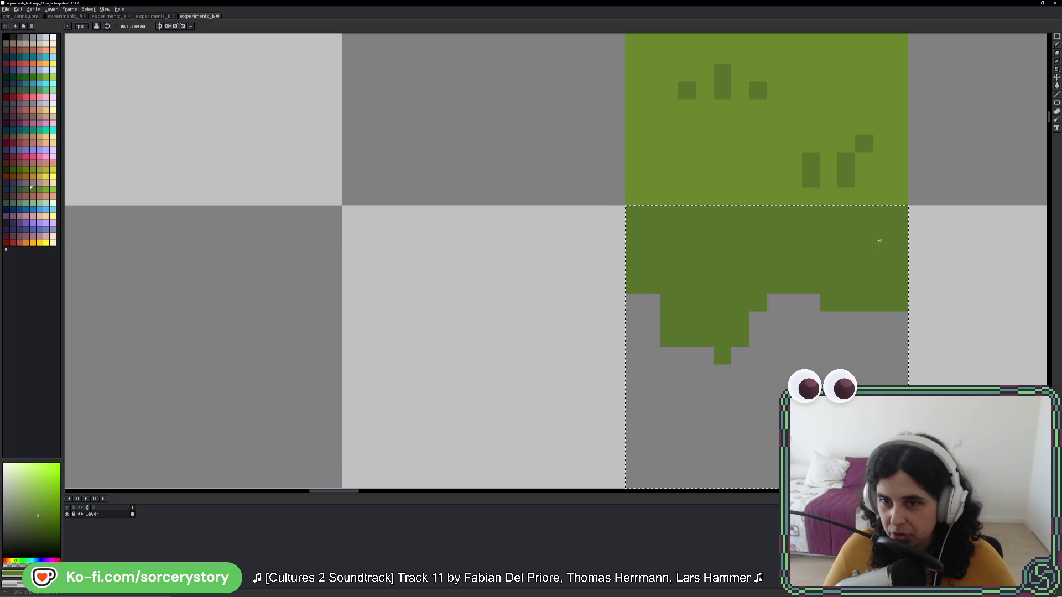
pyautogui.scroll(-4, 885, 266)
pyautogui.hscroll(3, 898, 268)
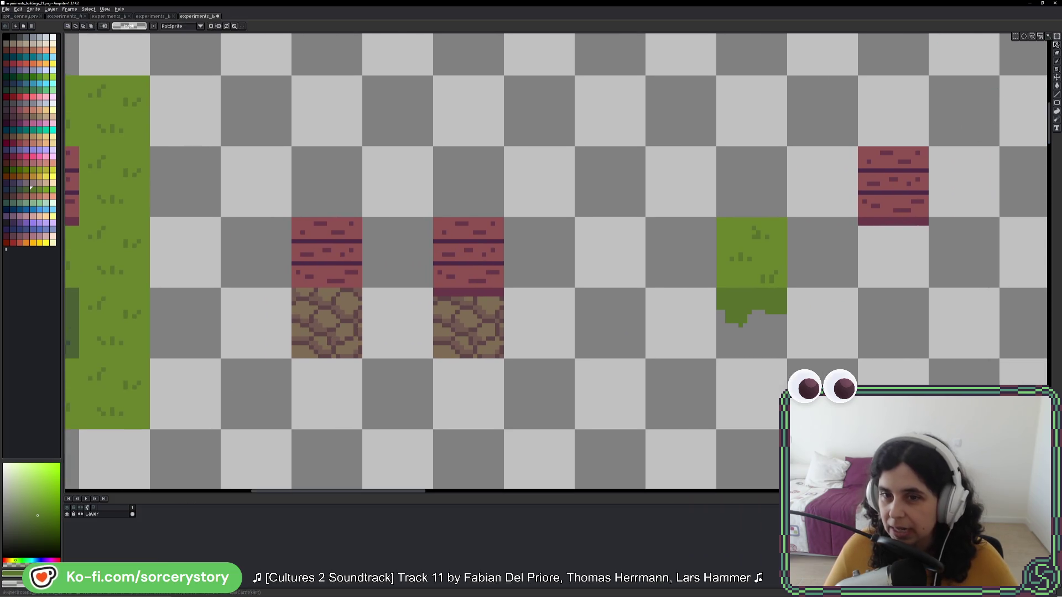
pyautogui.click(1057, 37)
pyautogui.hscroll(2, 829, 221)
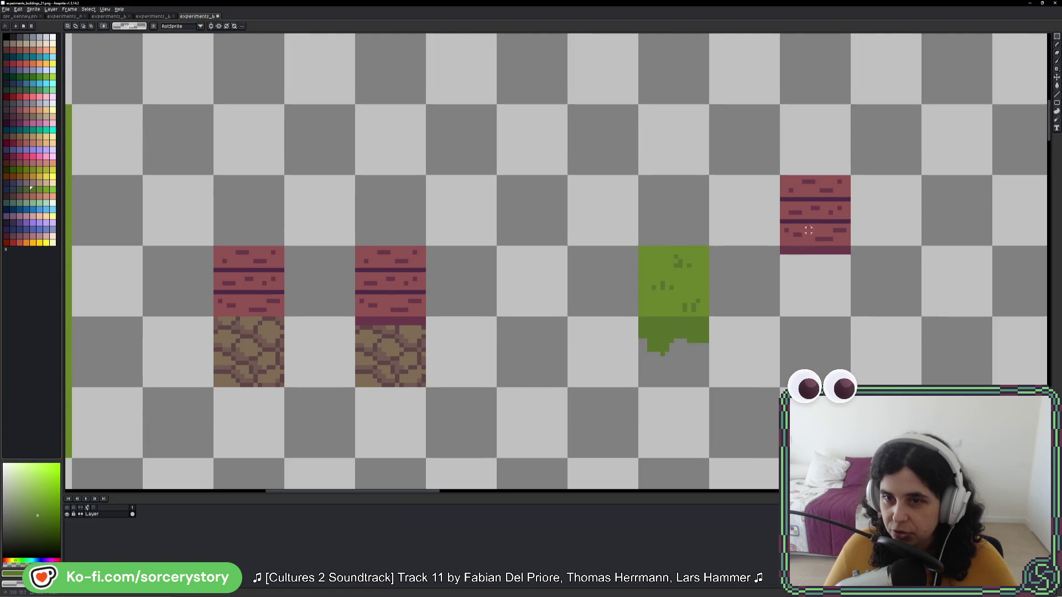
# Step: Discard the floating brick copy sitting over the fringed grass tile
pyautogui.moveTo(817, 195)
pyautogui.mouseDown()
pyautogui.moveTo(814, 252)
pyautogui.moveTo(670, 292)
pyautogui.moveTo(796, 242)
pyautogui.moveTo(670, 299)
pyautogui.moveTo(830, 205)
pyautogui.moveTo(667, 304)
pyautogui.mouseUp()
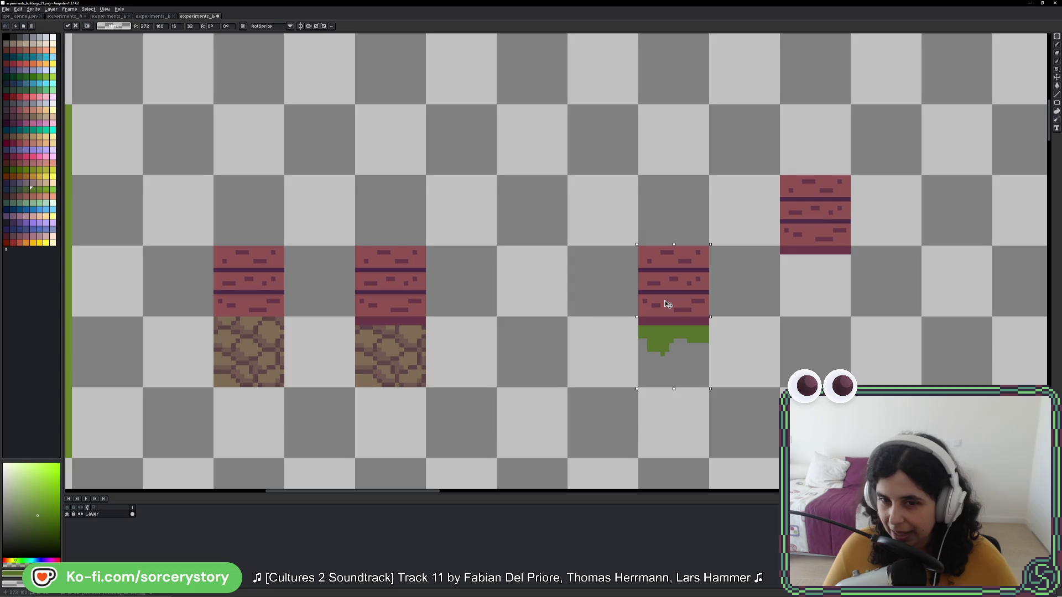
pyautogui.press('Escape')
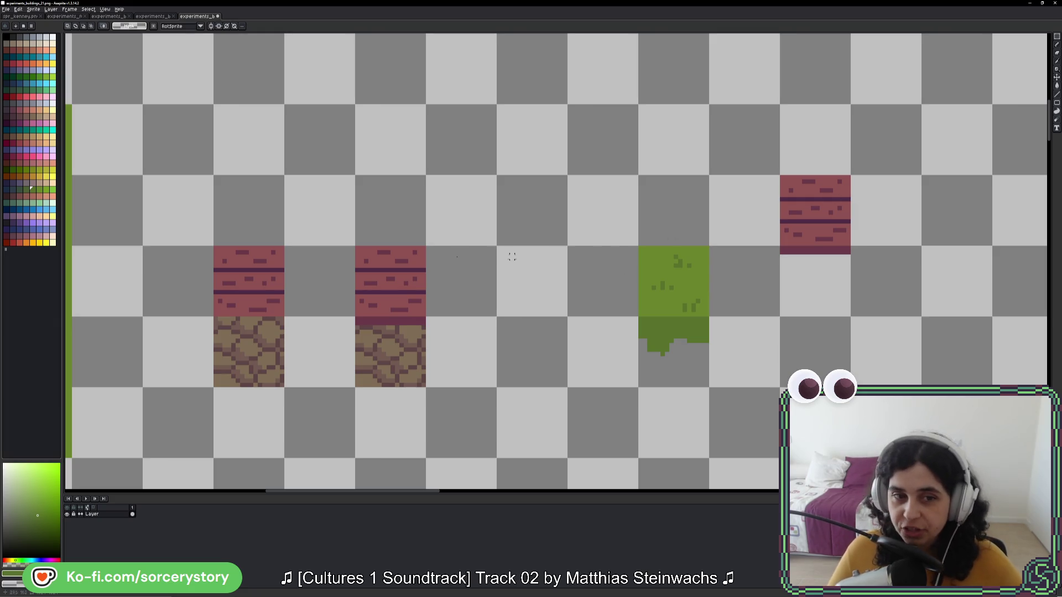
pyautogui.click(397, 288)
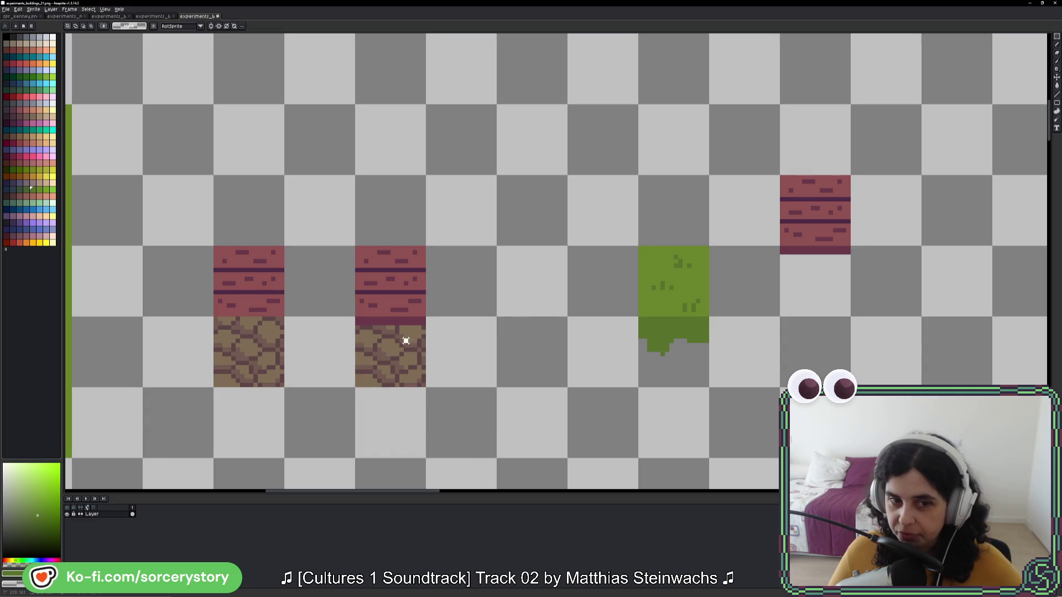
pyautogui.hscroll(-3, 458, 310)
pyautogui.scroll(-1, 457, 310)
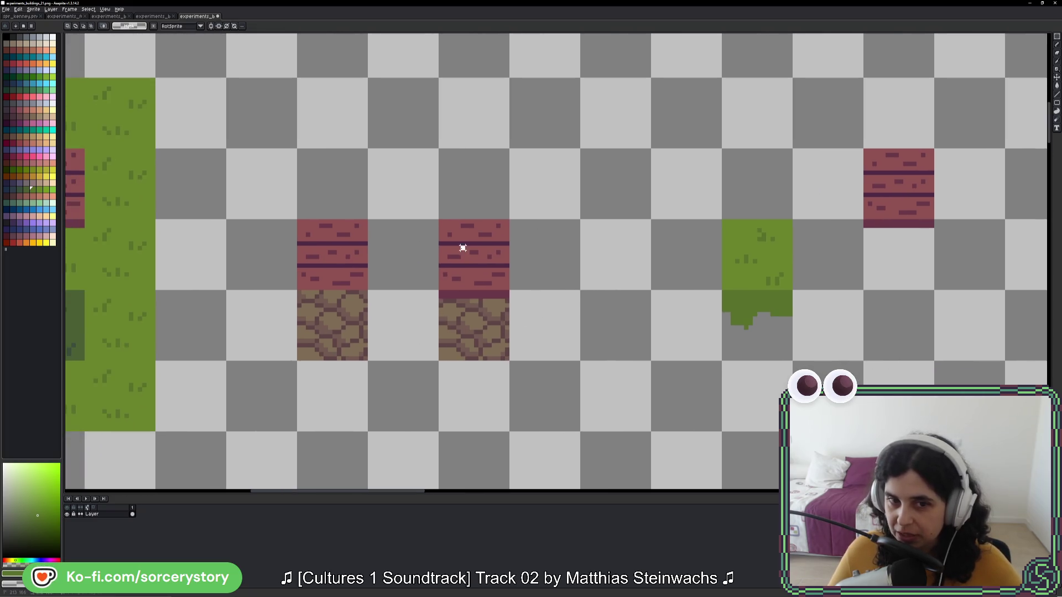
pyautogui.click(454, 346)
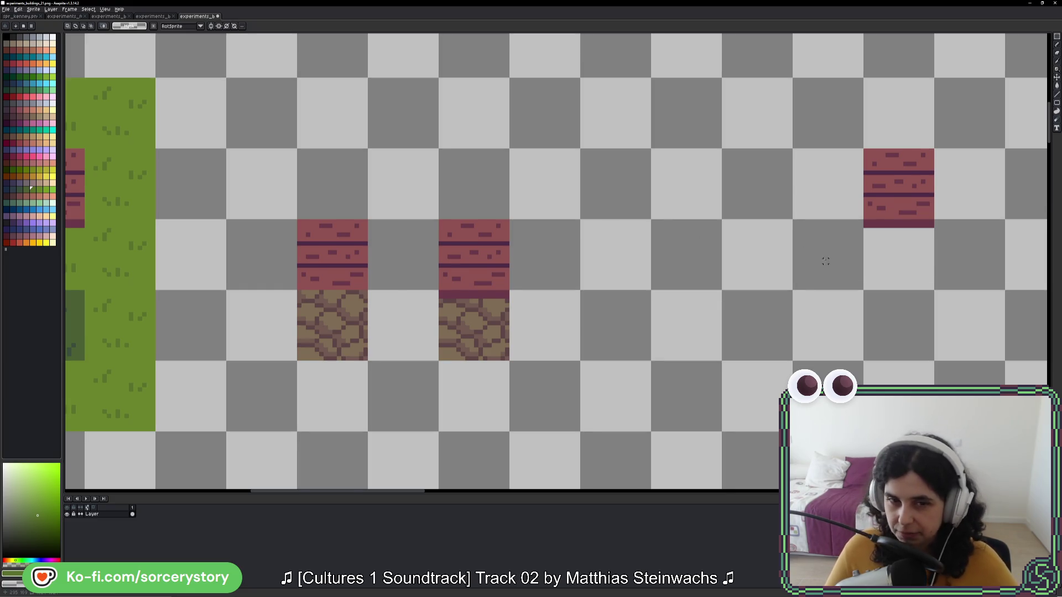
# Step: Move the lone brick tile one tile to the right and deselect it
pyautogui.scroll(1, 657, 330)
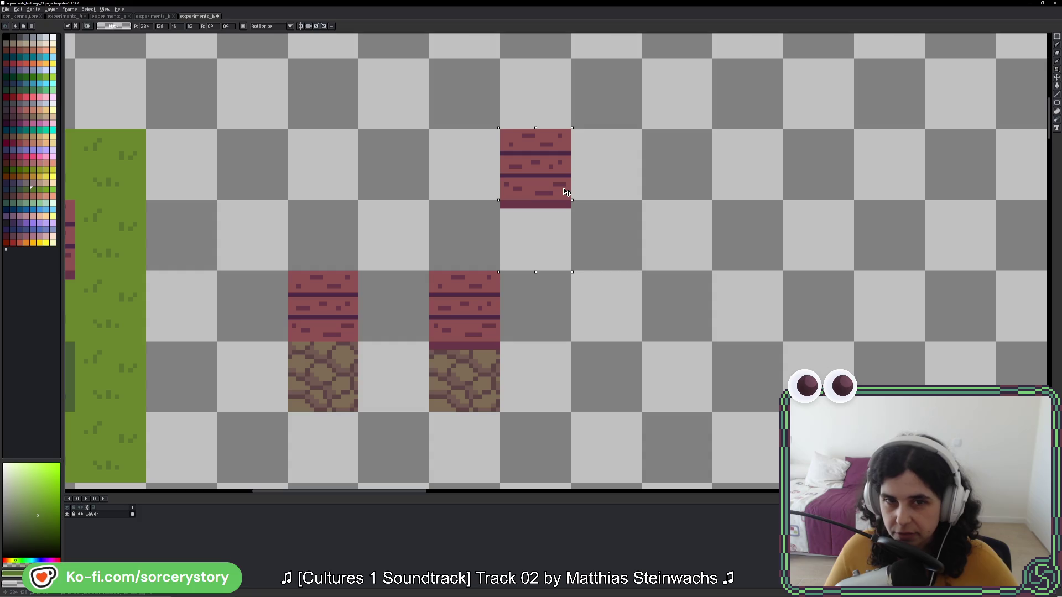
pyautogui.scroll(-2, 541, 226)
pyautogui.moveTo(543, 198)
pyautogui.mouseDown()
pyautogui.moveTo(548, 232)
pyautogui.moveTo(605, 227)
pyautogui.moveTo(590, 210)
pyautogui.mouseUp()
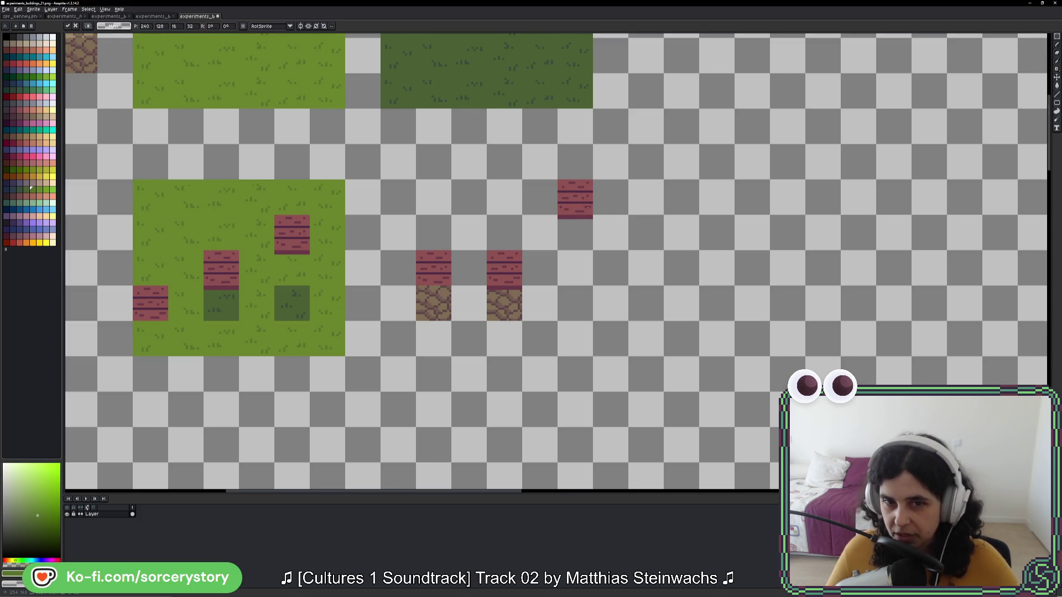
pyautogui.hotkey('ctrl', 'd')
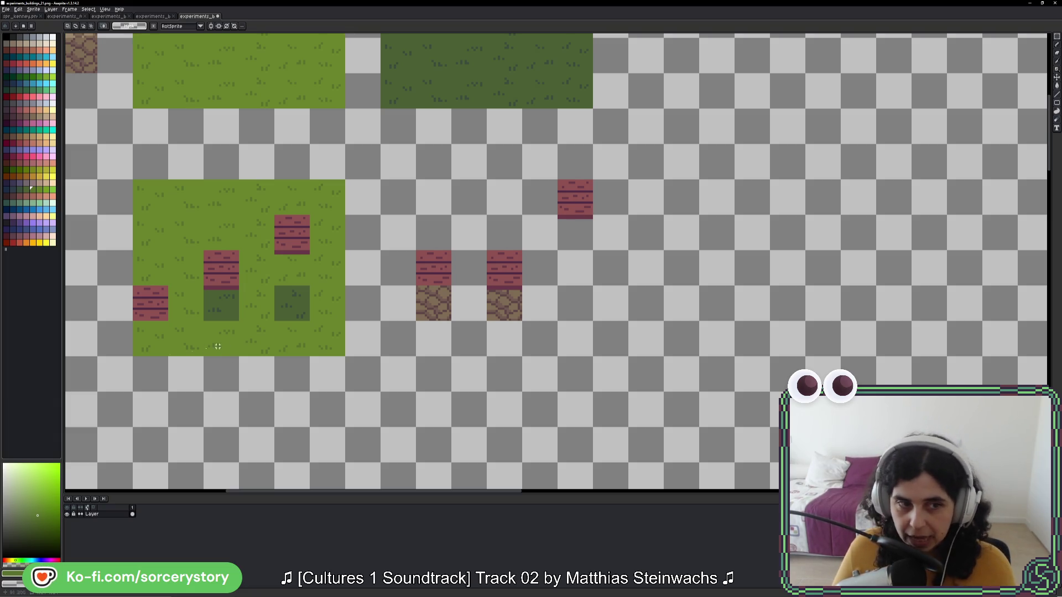
# Step: Select the lone brick tile together with the cell beneath it
pyautogui.moveTo(178, 231); pyautogui.dragTo(181, 235)
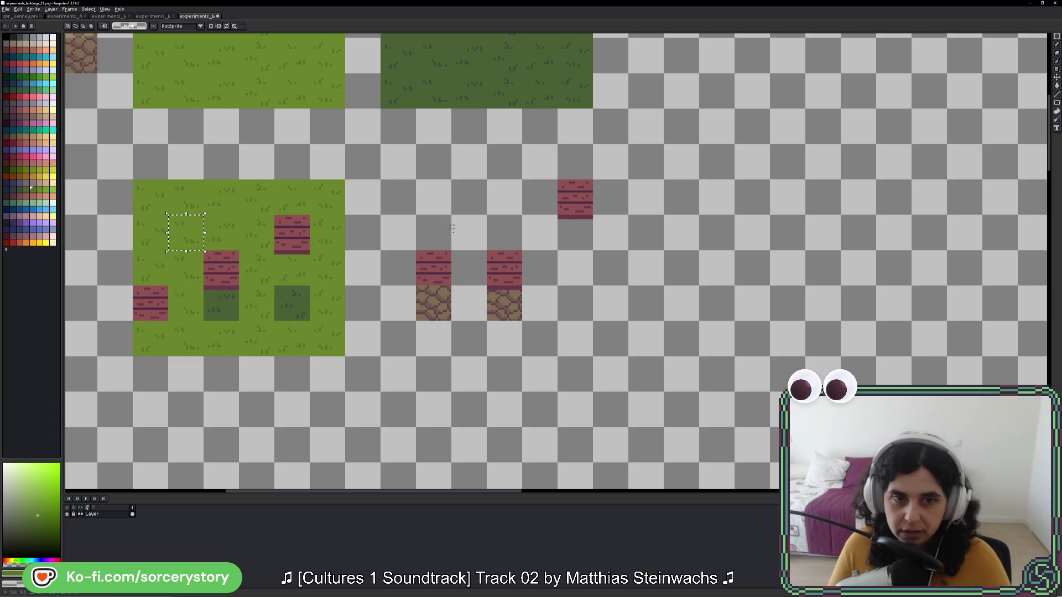
pyautogui.click(452, 227)
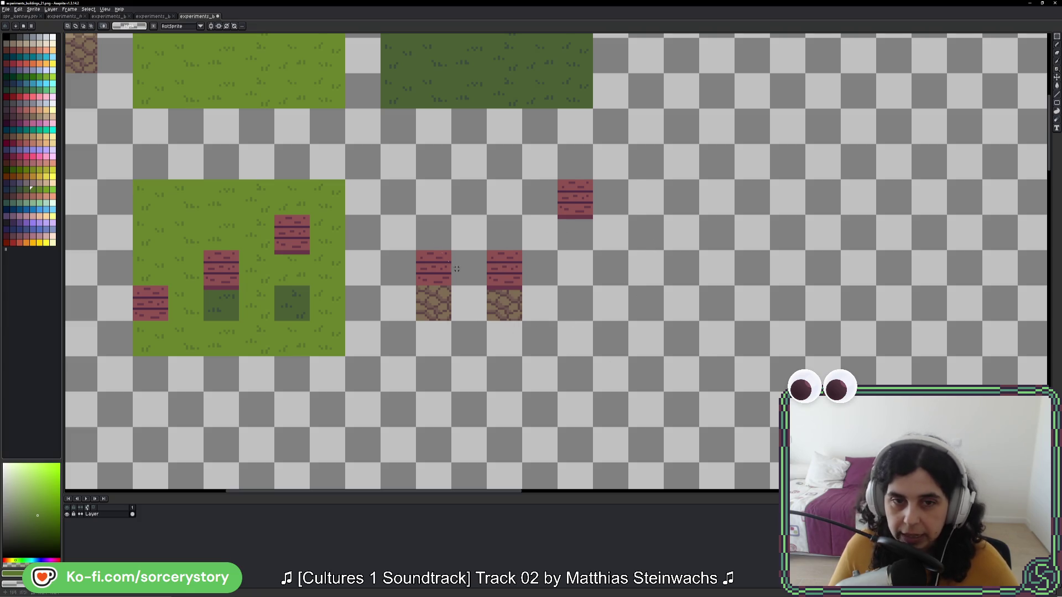
pyautogui.moveTo(457, 269)
pyautogui.mouseDown()
pyautogui.moveTo(443, 286)
pyautogui.moveTo(498, 420)
pyautogui.moveTo(553, 387)
pyautogui.moveTo(383, 286)
pyautogui.moveTo(351, 281)
pyautogui.mouseUp()
pyautogui.moveTo(516, 277); pyautogui.dragTo(518, 328)
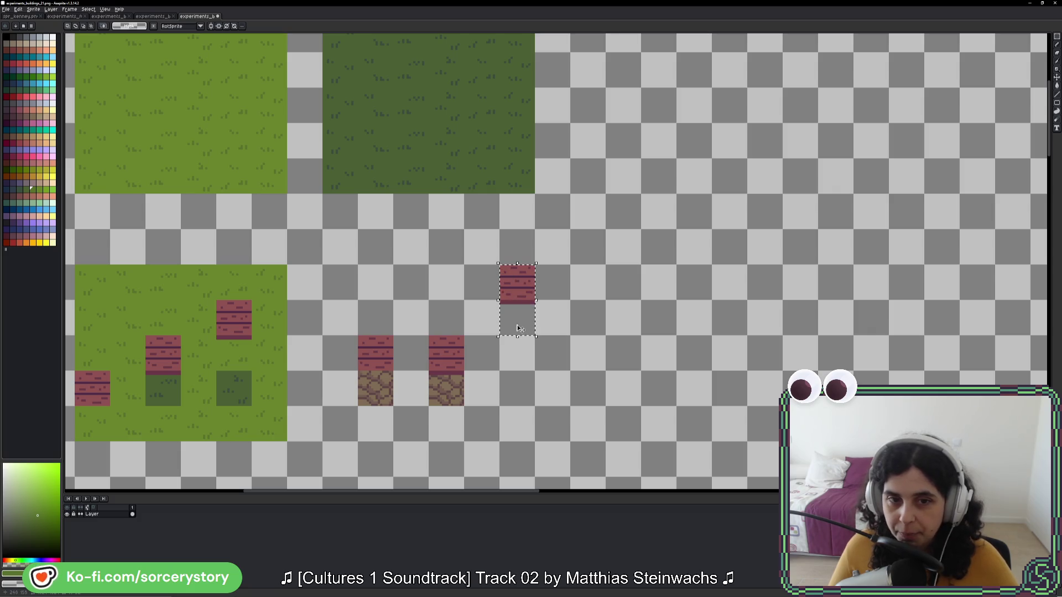
# Step: Switch to the experiments_b sprite and find the wooden posts on dirt bases
pyautogui.click(145, 17)
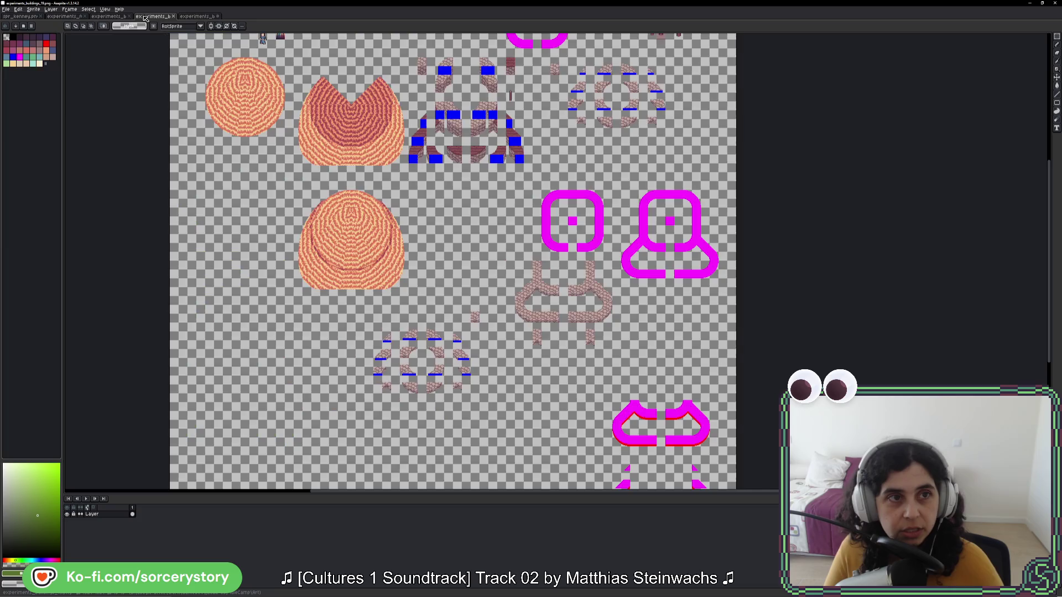
pyautogui.click(108, 16)
pyautogui.scroll(-5, 274, 126)
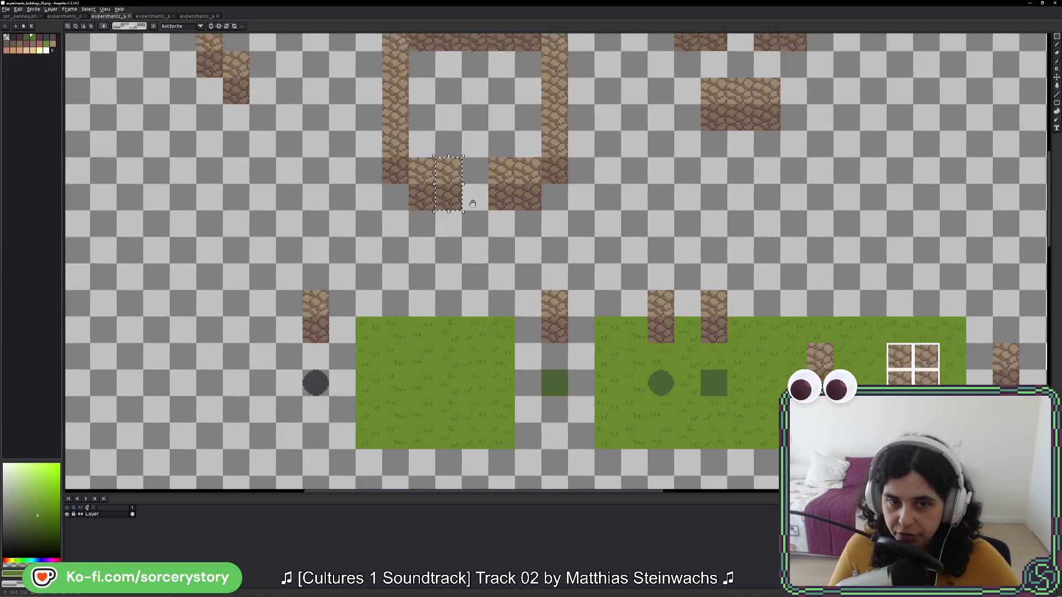
pyautogui.moveTo(472, 166); pyautogui.dragTo(492, 283)
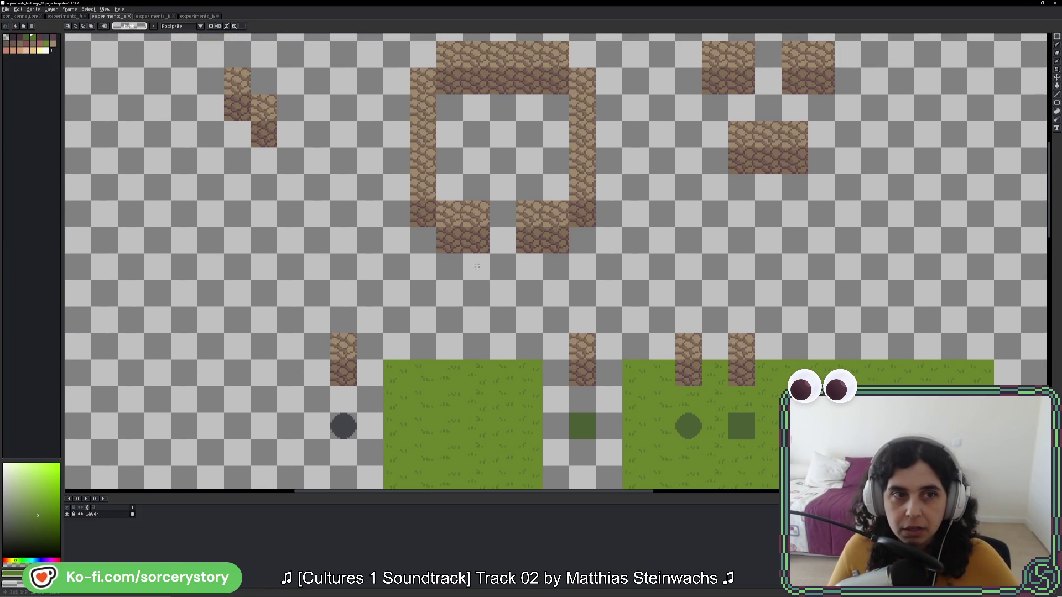
pyautogui.scroll(3, 492, 284)
pyautogui.scroll(-10, 525, 277)
pyautogui.hscroll(5, 568, 266)
pyautogui.scroll(-10, 568, 265)
pyautogui.hscroll(5, 568, 266)
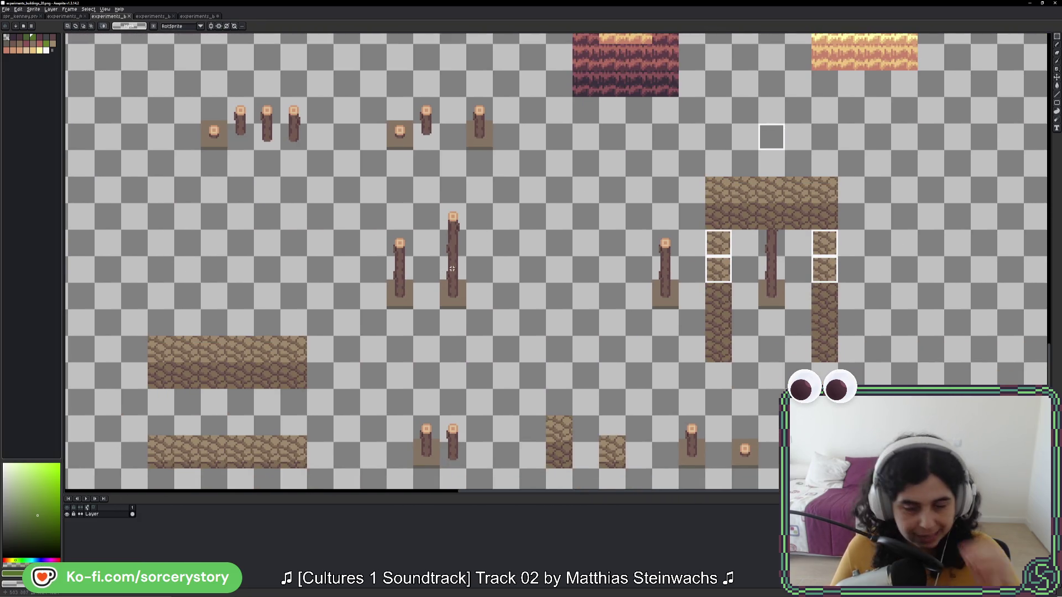
pyautogui.scroll(-3, 452, 269)
pyautogui.hscroll(3, 452, 269)
pyautogui.scroll(3, 588, 366)
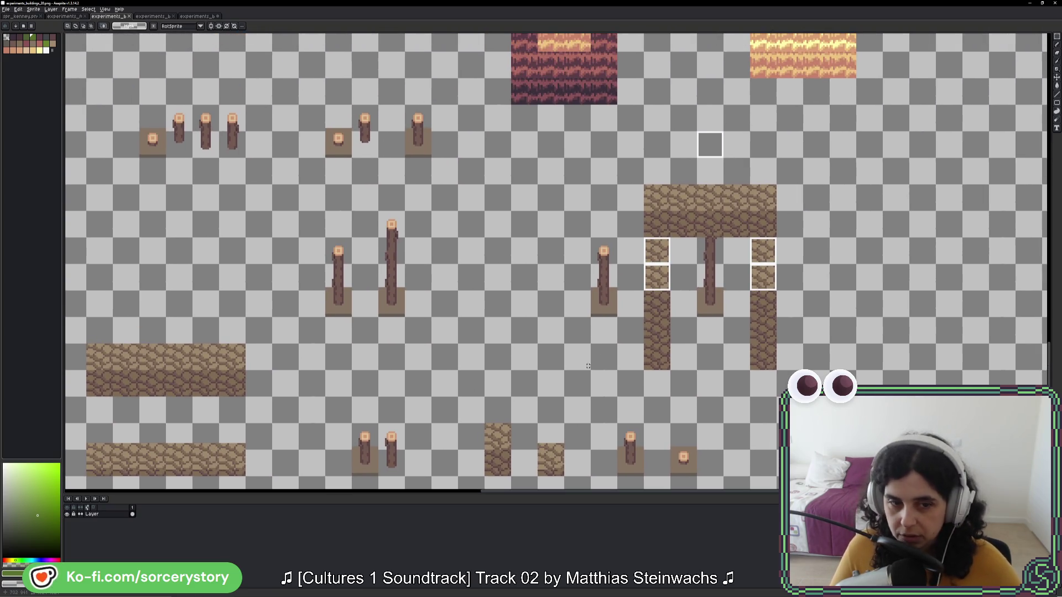
# Step: Select and copy the pair of posts on their bases, returning to the tileset
pyautogui.moveTo(368, 437); pyautogui.dragTo(366, 467)
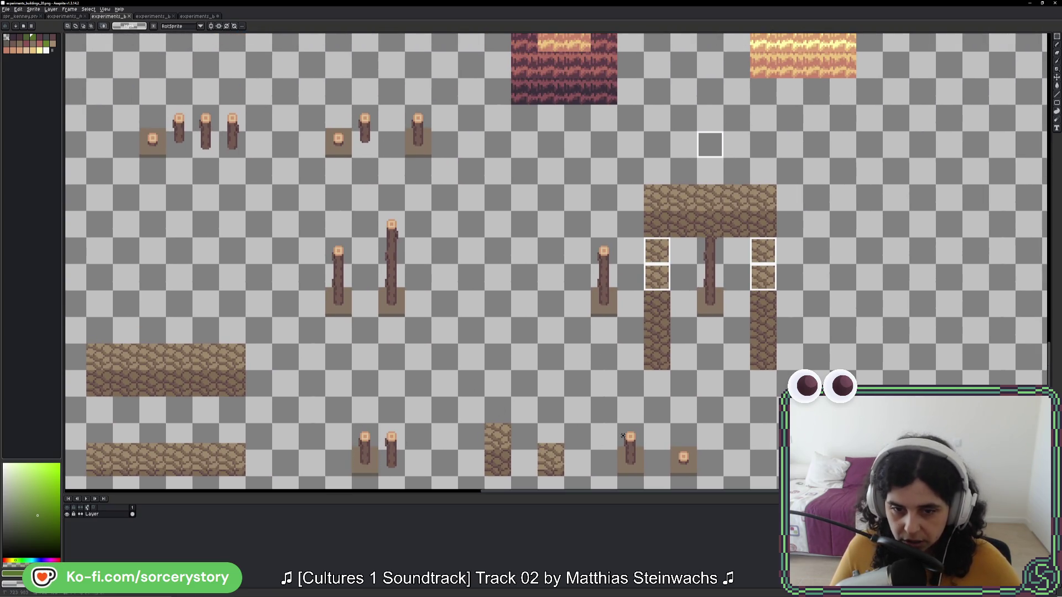
pyautogui.moveTo(623, 436); pyautogui.dragTo(688, 467)
pyautogui.hotkey('ctrl', 'Tab')
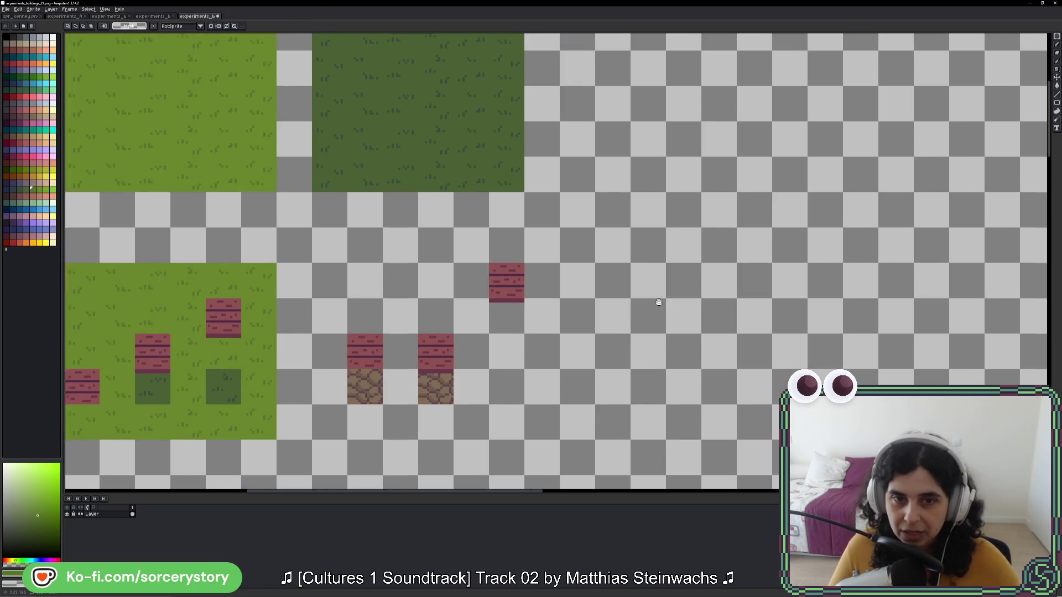
# Step: Paste the tall post and short stump, shift them two cells up-left, and commit
pyautogui.hotkey('ctrl', 'v')
pyautogui.moveTo(520, 257); pyautogui.dragTo(636, 280)
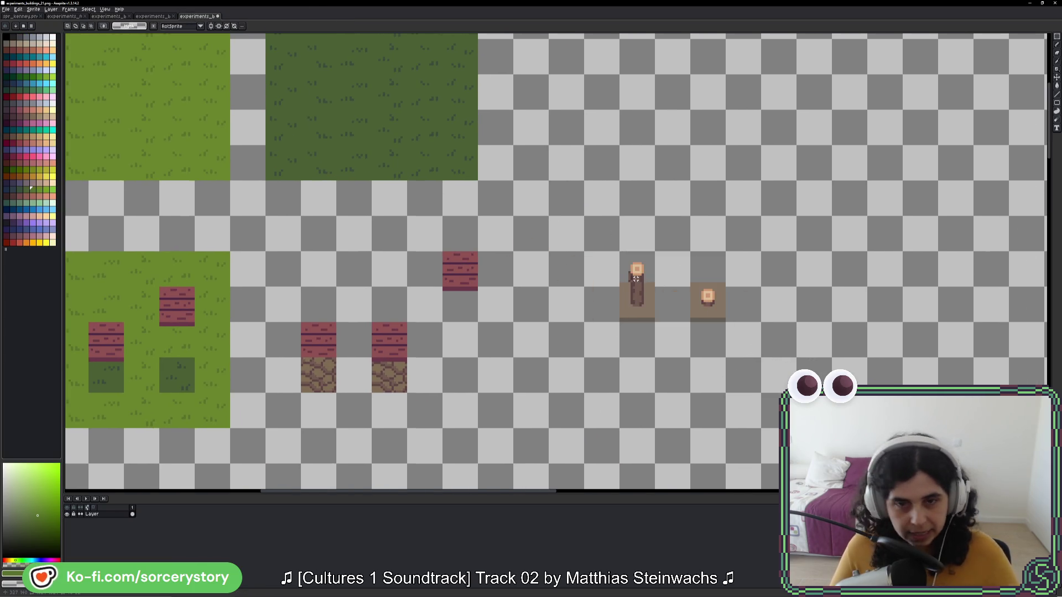
pyautogui.scroll(5, 664, 310)
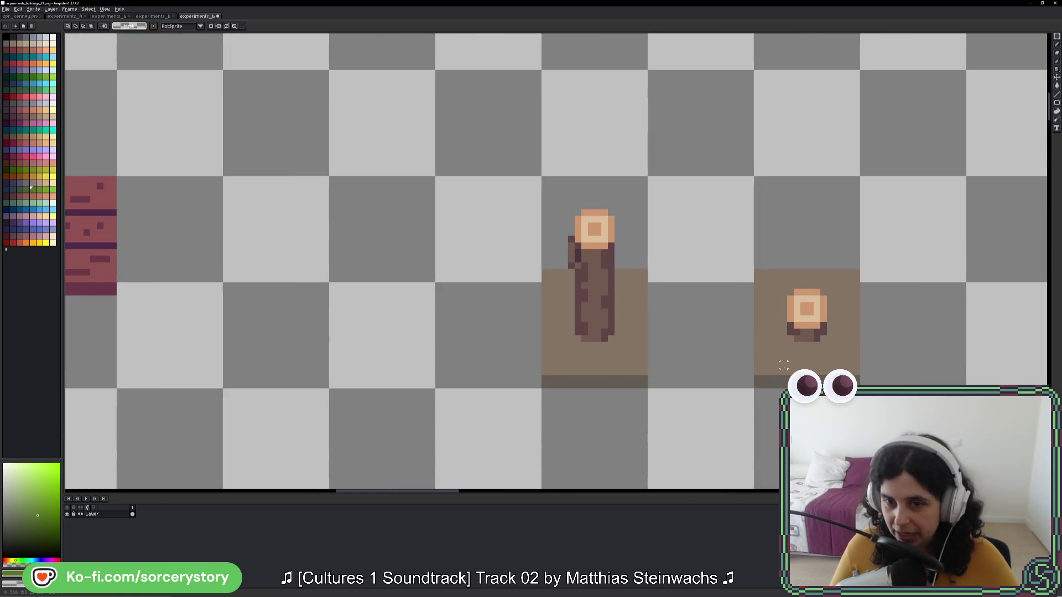
pyautogui.moveTo(789, 367)
pyautogui.mouseDown()
pyautogui.moveTo(798, 355)
pyautogui.moveTo(699, 304)
pyautogui.mouseUp()
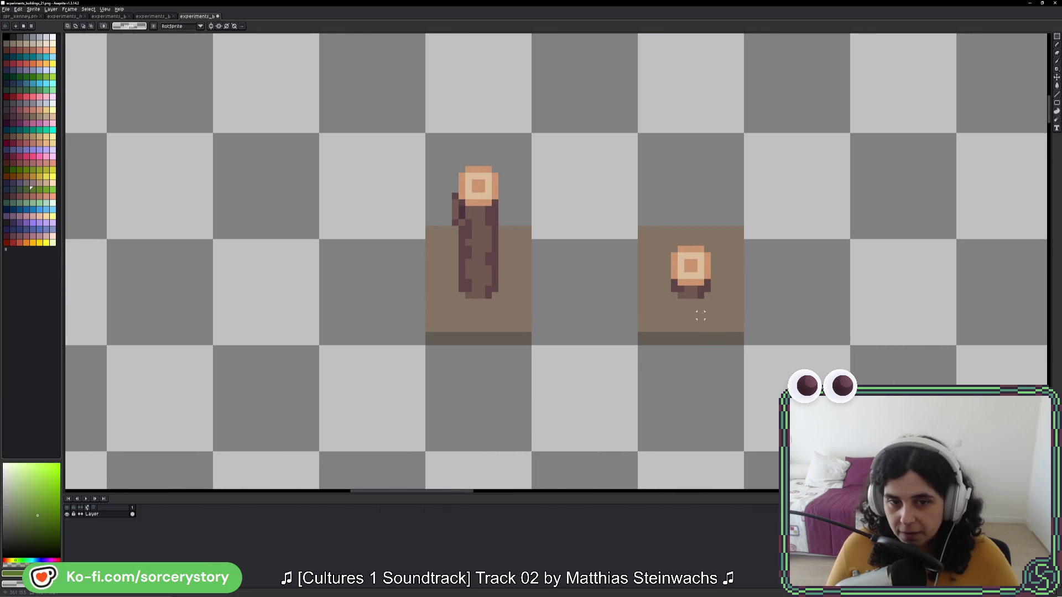
pyautogui.scroll(-2, 700, 315)
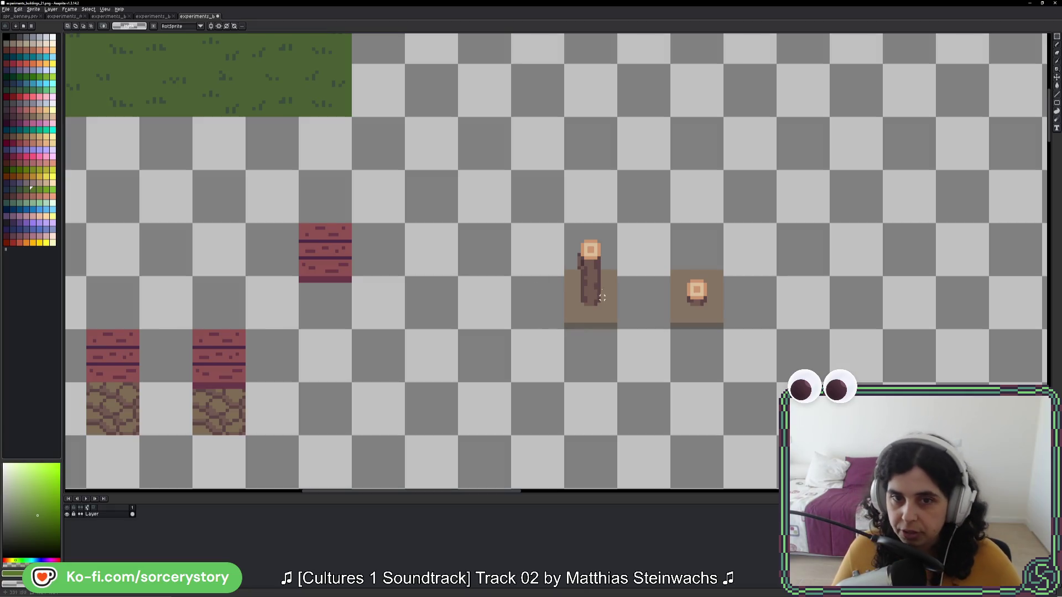
pyautogui.moveTo(566, 223); pyautogui.dragTo(722, 381)
pyautogui.moveTo(694, 323); pyautogui.dragTo(589, 217)
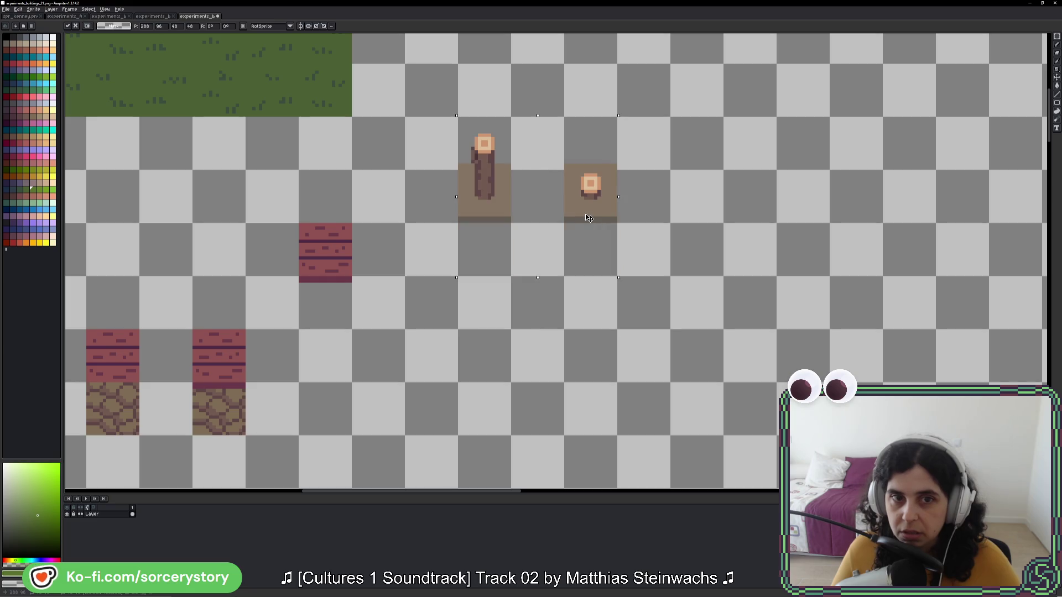
pyautogui.click(482, 294)
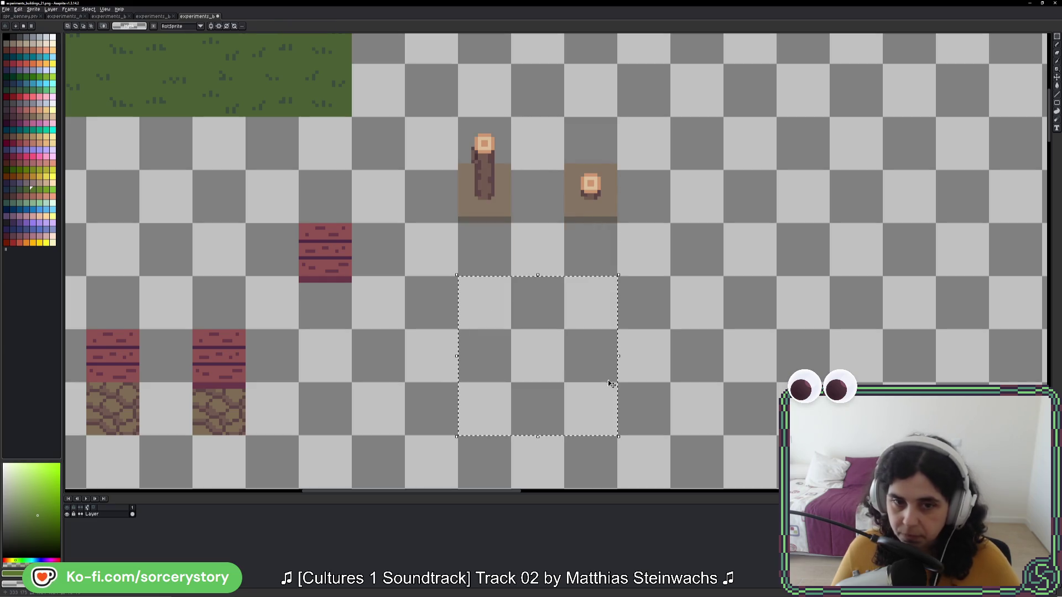
# Step: Bucket-fill the empty square with tan, darker tan, darker brown, then muted pink
pyautogui.press('g')
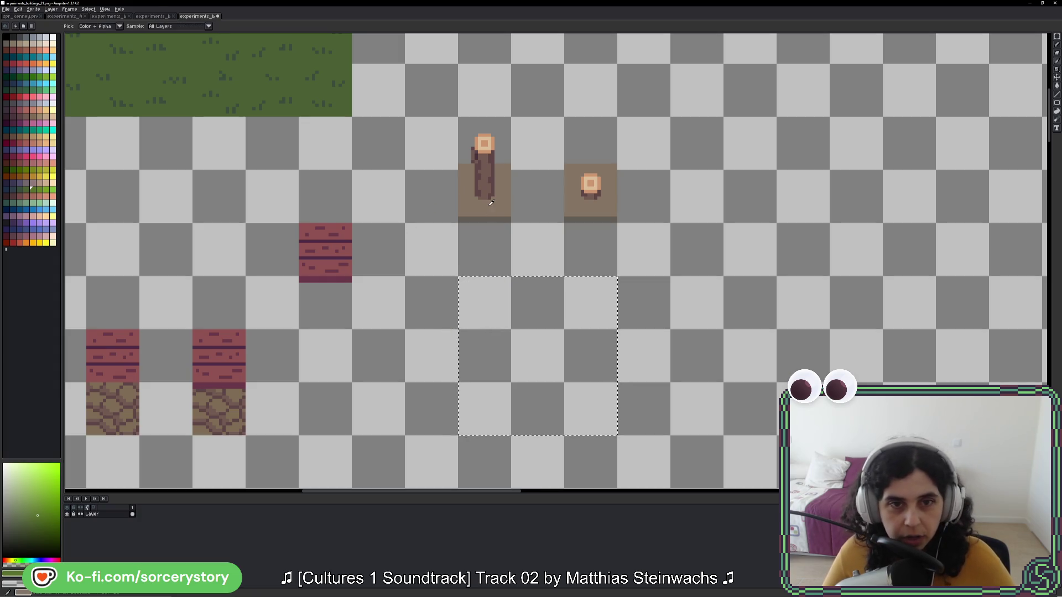
pyautogui.keyDown('alt'); pyautogui.click(462, 191); pyautogui.keyUp('alt')
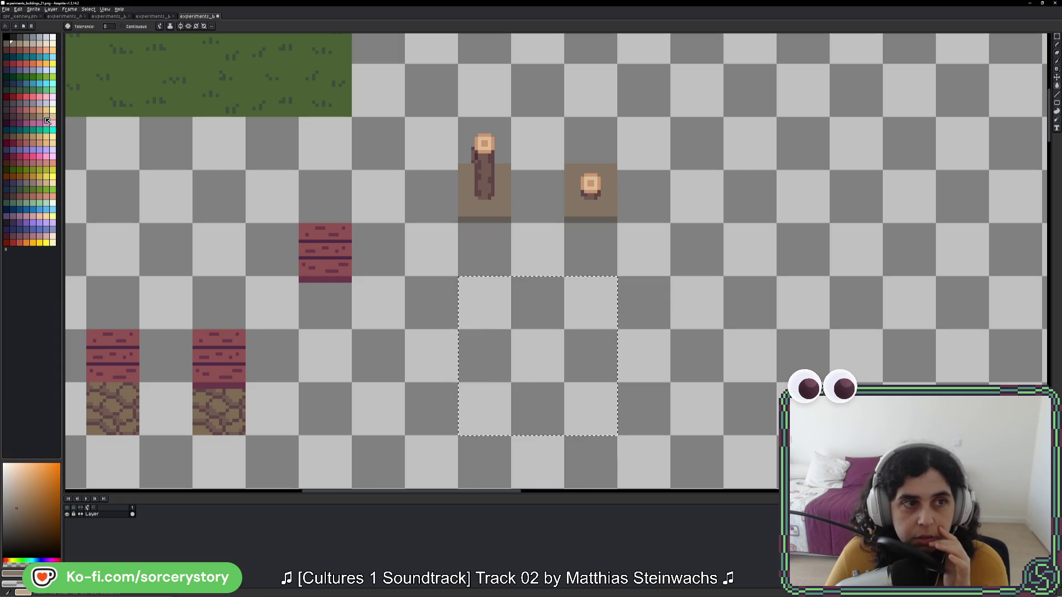
pyautogui.click(46, 118)
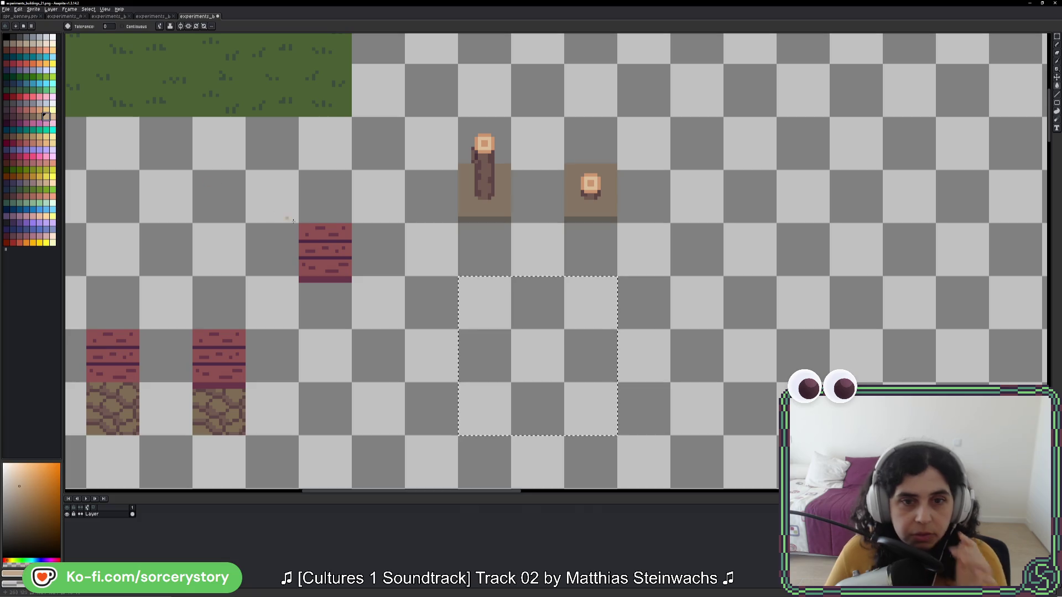
pyautogui.click(499, 322)
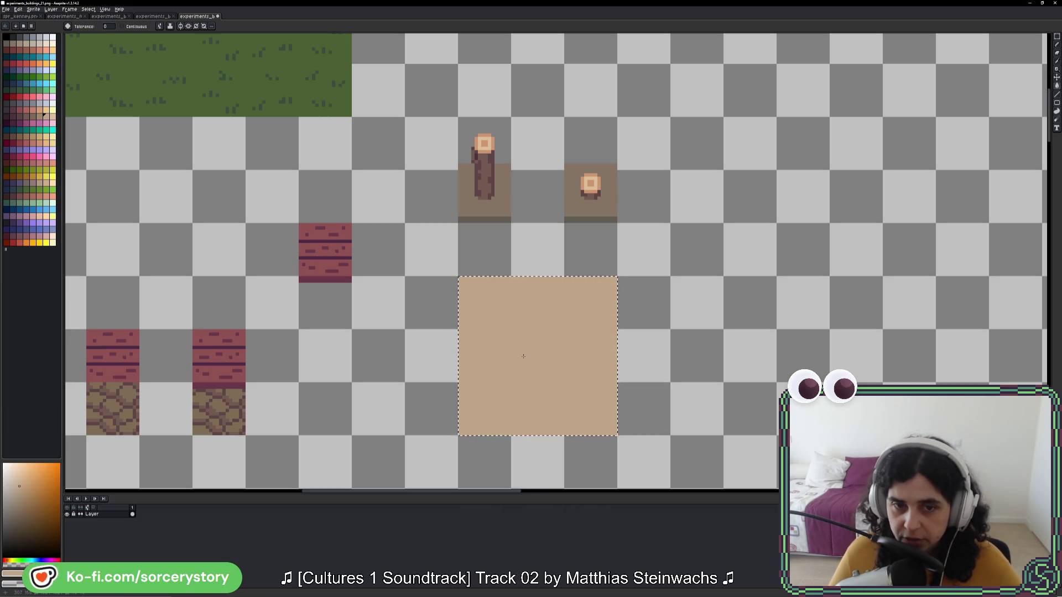
pyautogui.click(37, 116)
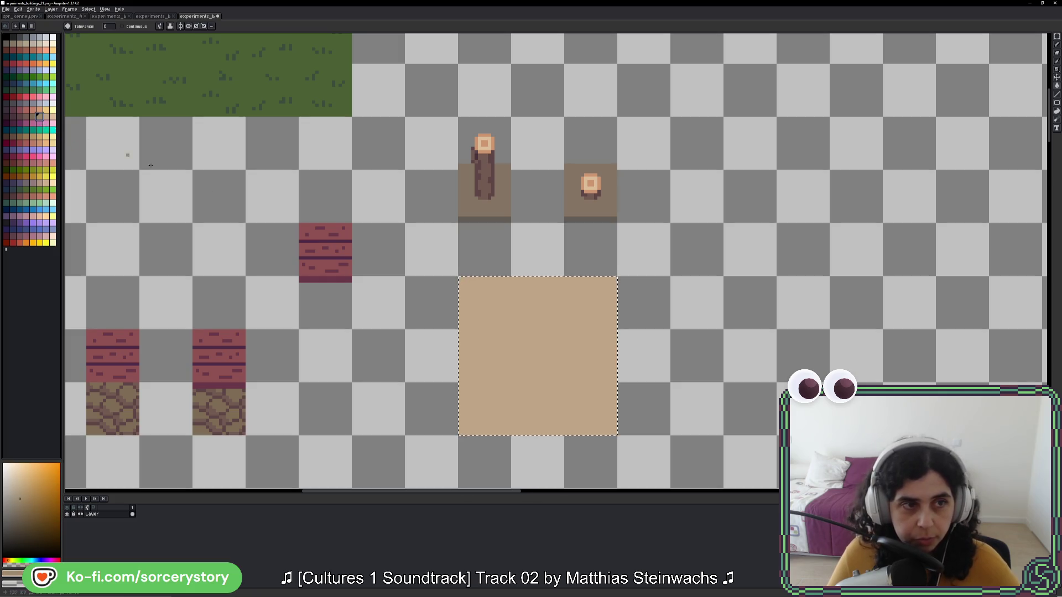
pyautogui.click(543, 358)
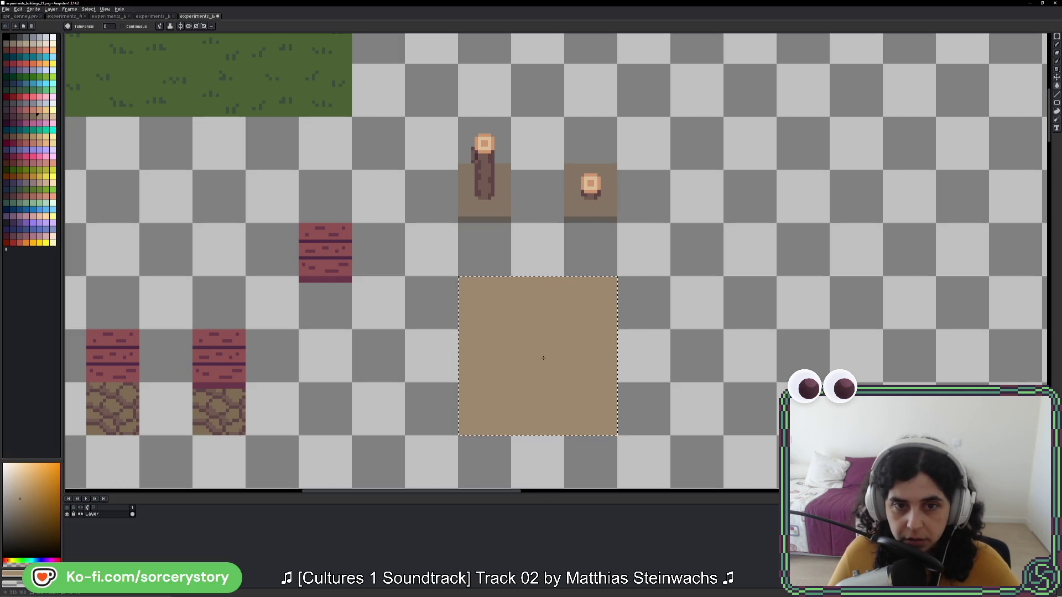
pyautogui.click(32, 115)
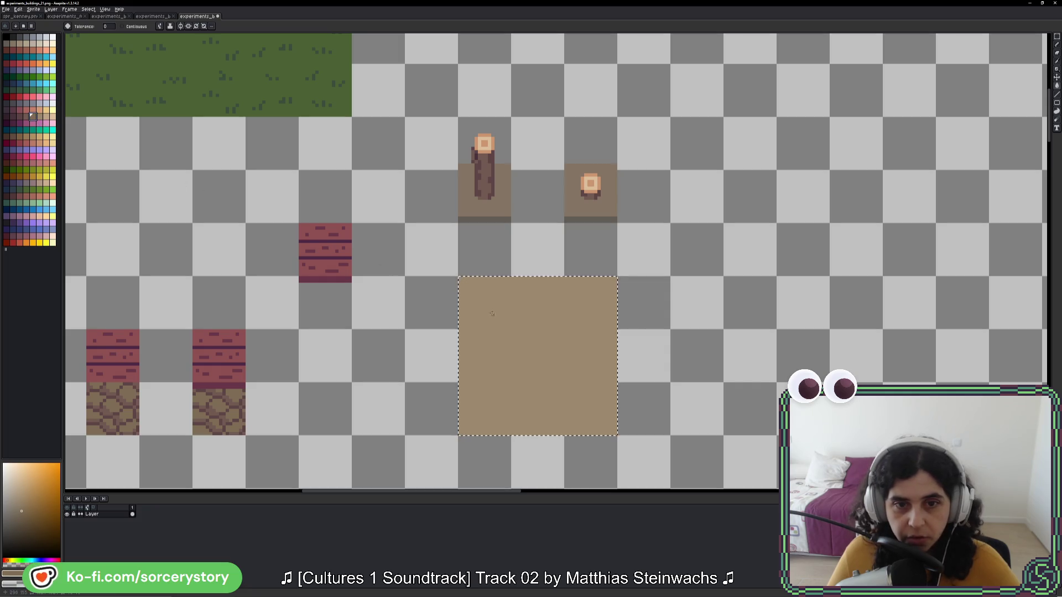
pyautogui.click(464, 304)
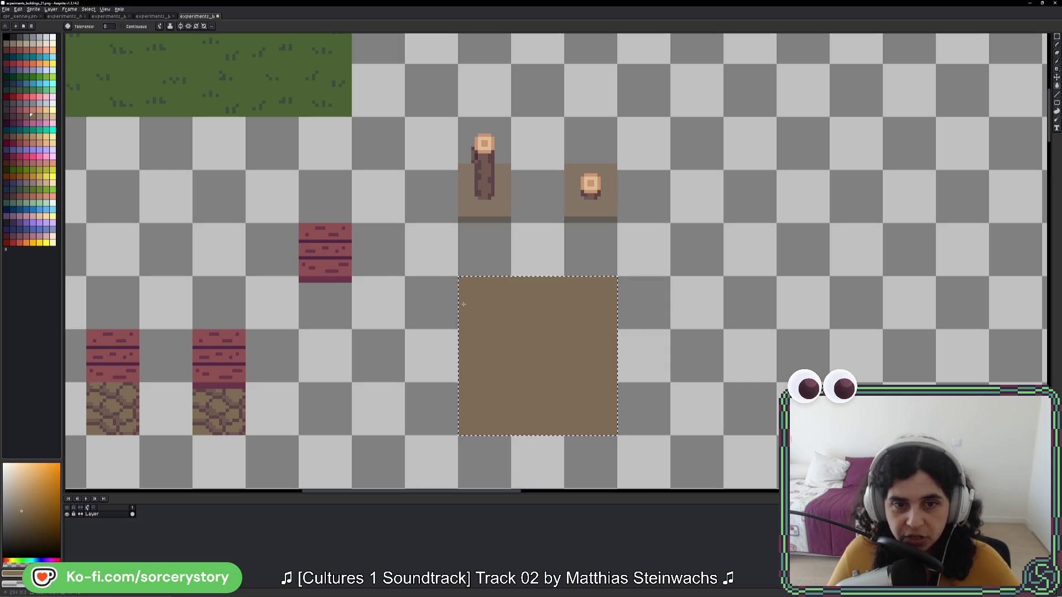
pyautogui.click(32, 181)
pyautogui.click(502, 331)
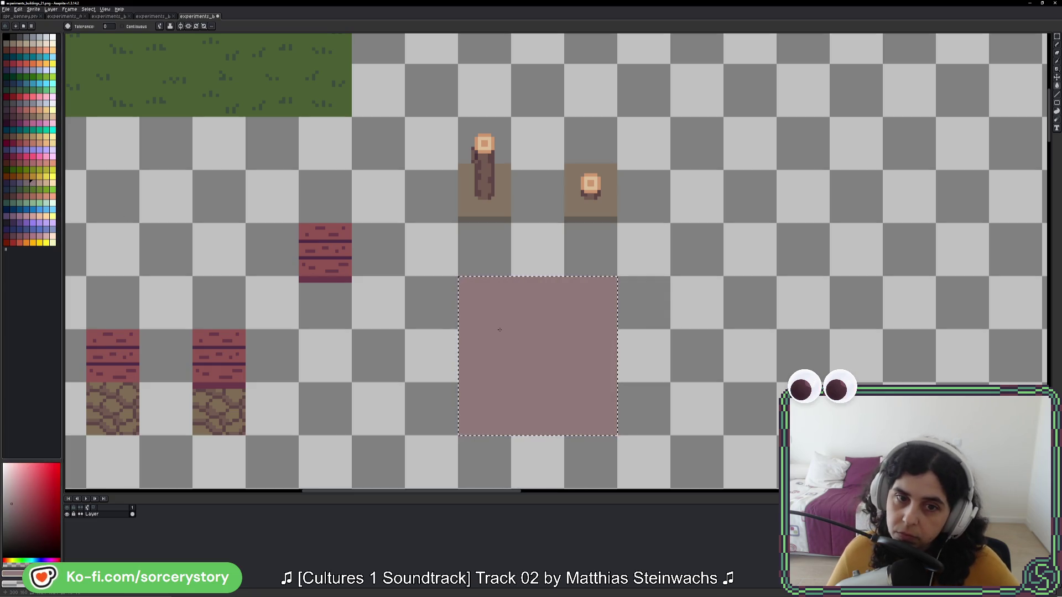
# Step: Refill the square with tan, mauve, darker mauve, then a lighter pinkish mauve
pyautogui.click(38, 183)
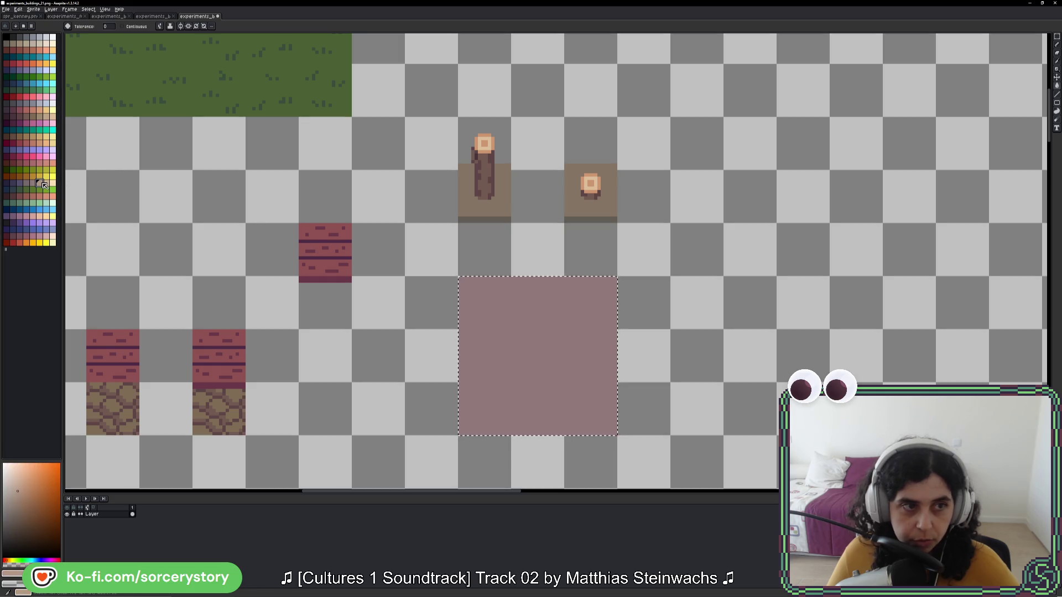
pyautogui.click(549, 354)
pyautogui.click(31, 183)
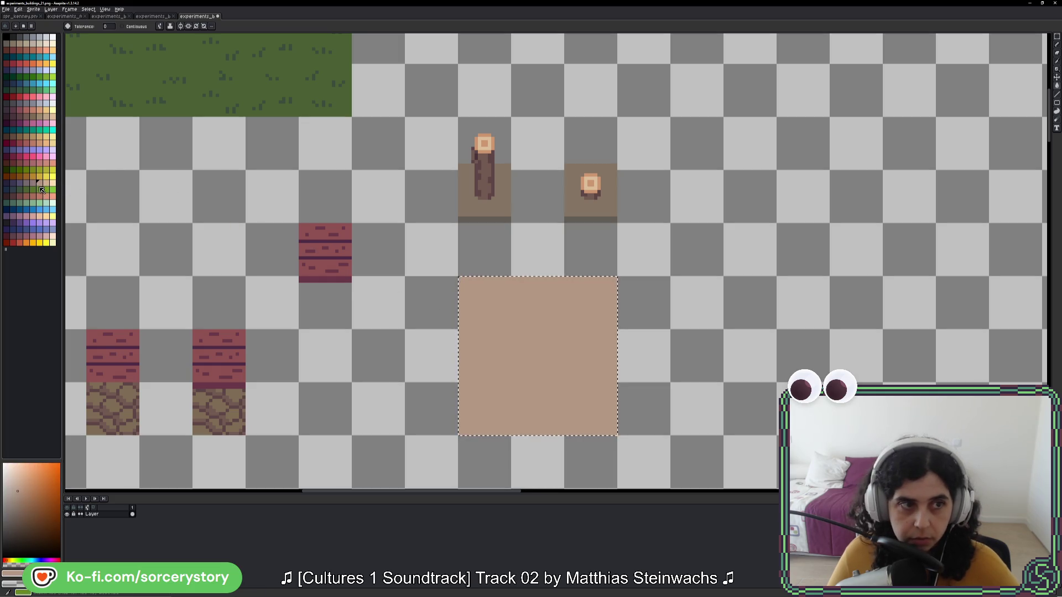
pyautogui.press('f')
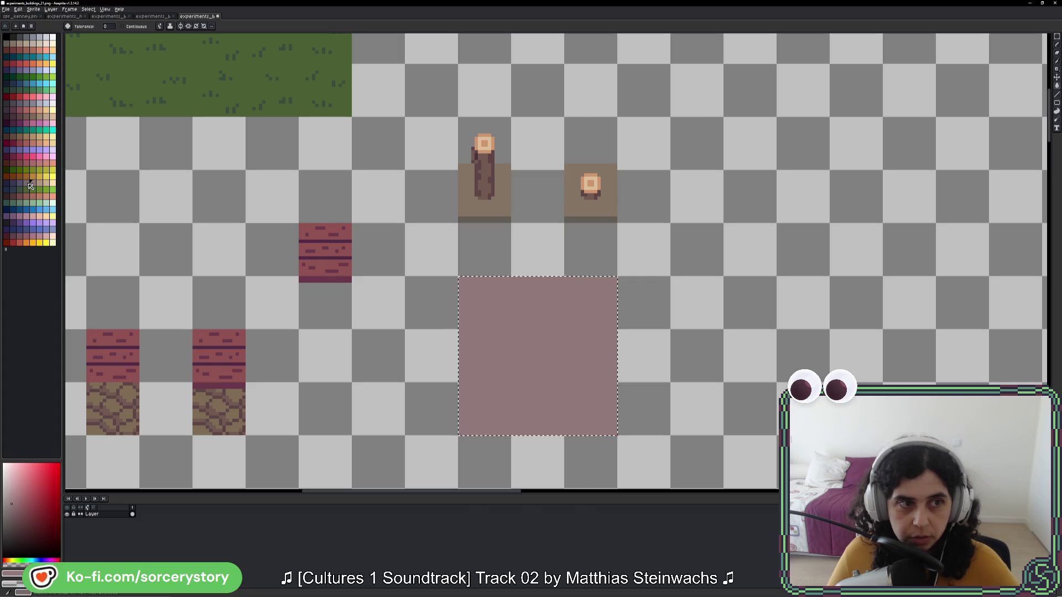
pyautogui.click(25, 181)
pyautogui.click(537, 381)
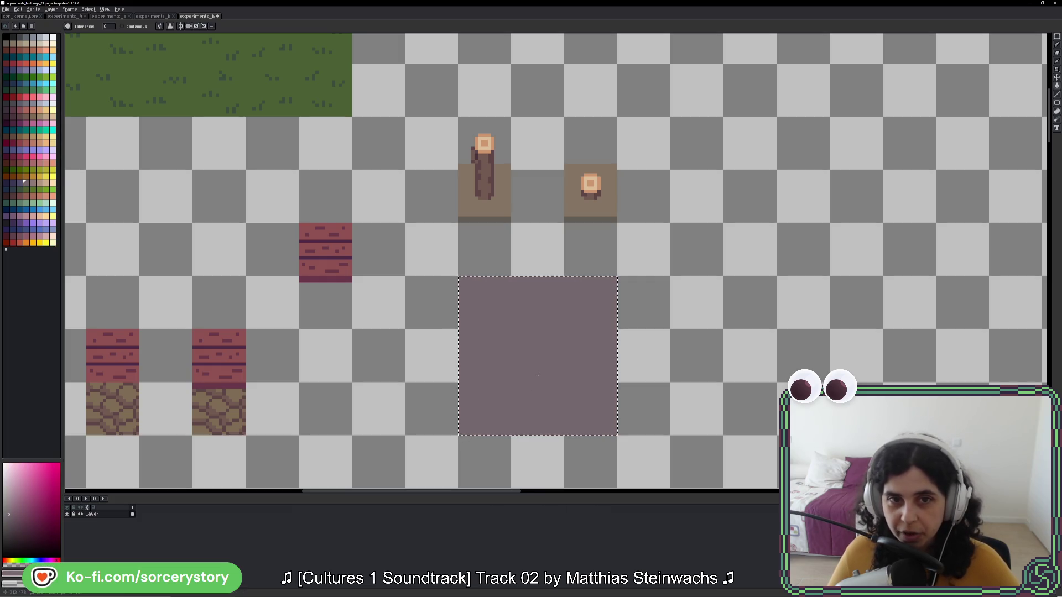
pyautogui.click(31, 182)
pyautogui.click(526, 358)
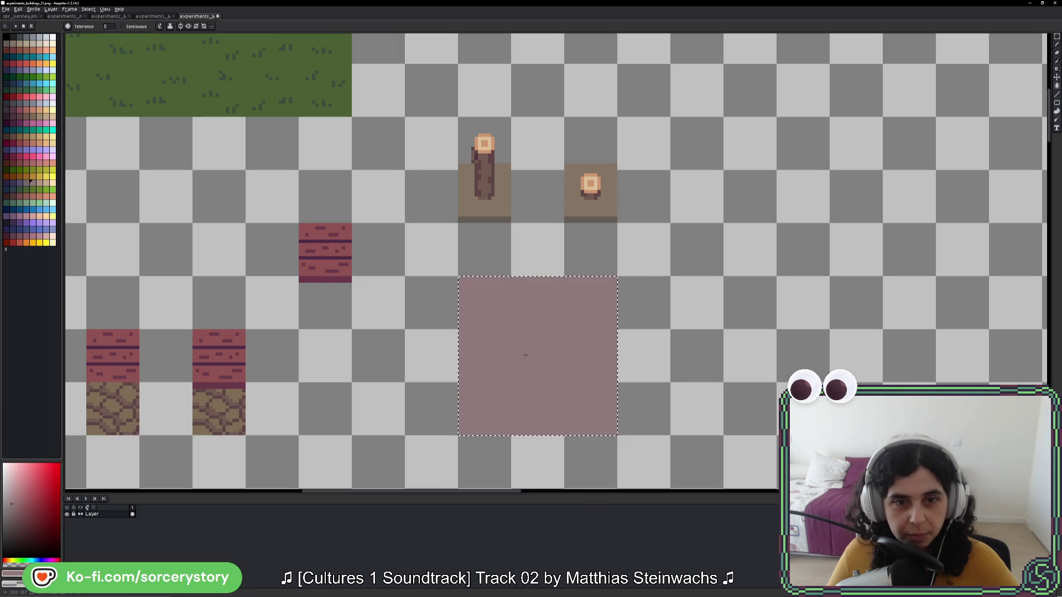
# Step: Deselect the square and move a stray log post copy back onto the original post
pyautogui.hotkey('ctrl', 'd')
pyautogui.click(1056, 36)
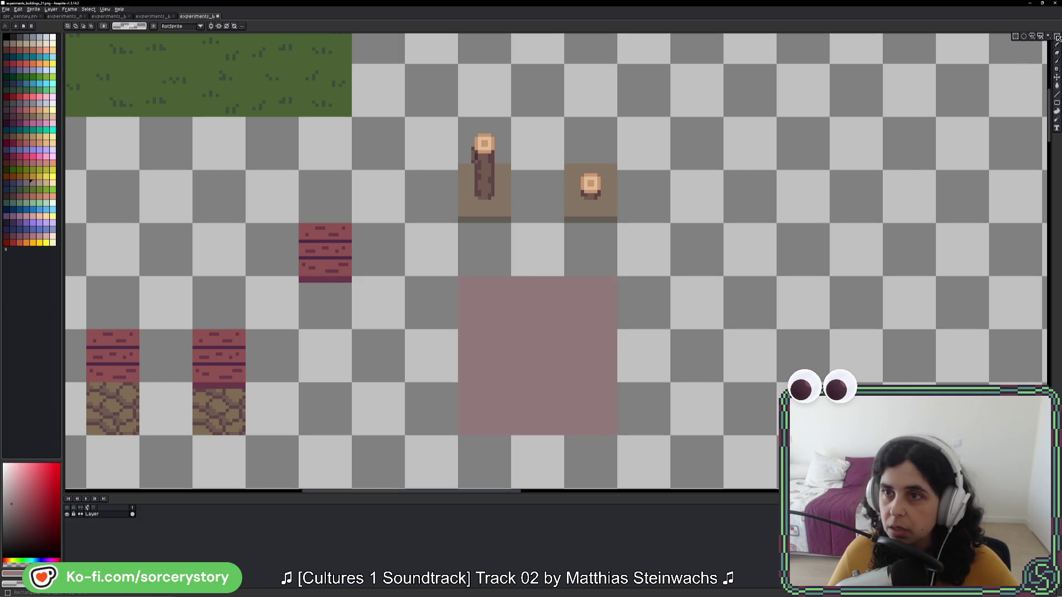
pyautogui.moveTo(476, 133); pyautogui.dragTo(541, 356)
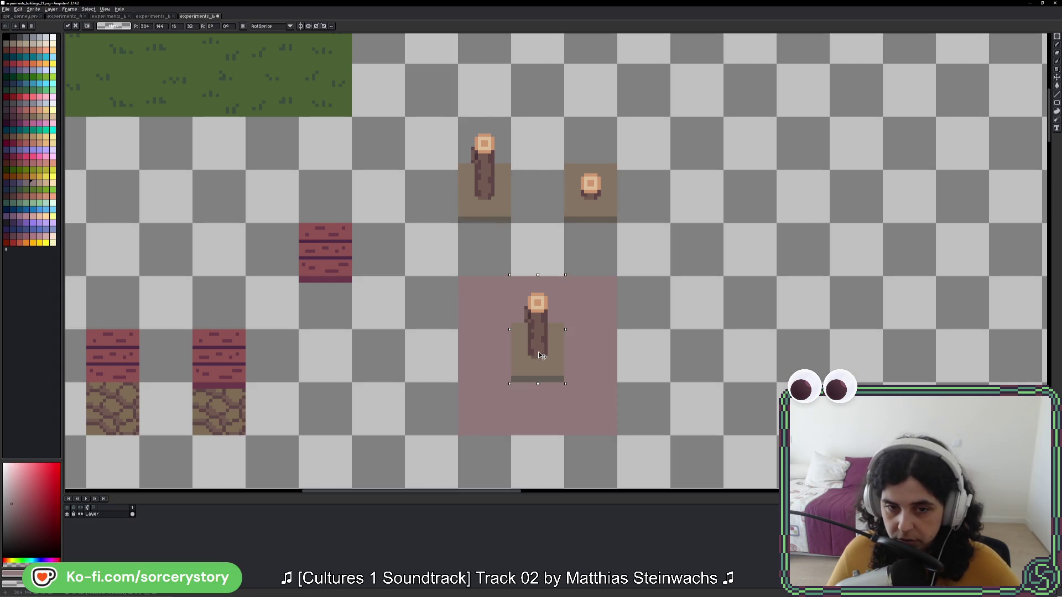
pyautogui.moveTo(541, 355)
pyautogui.mouseDown()
pyautogui.moveTo(534, 298)
pyautogui.moveTo(498, 211)
pyautogui.mouseUp()
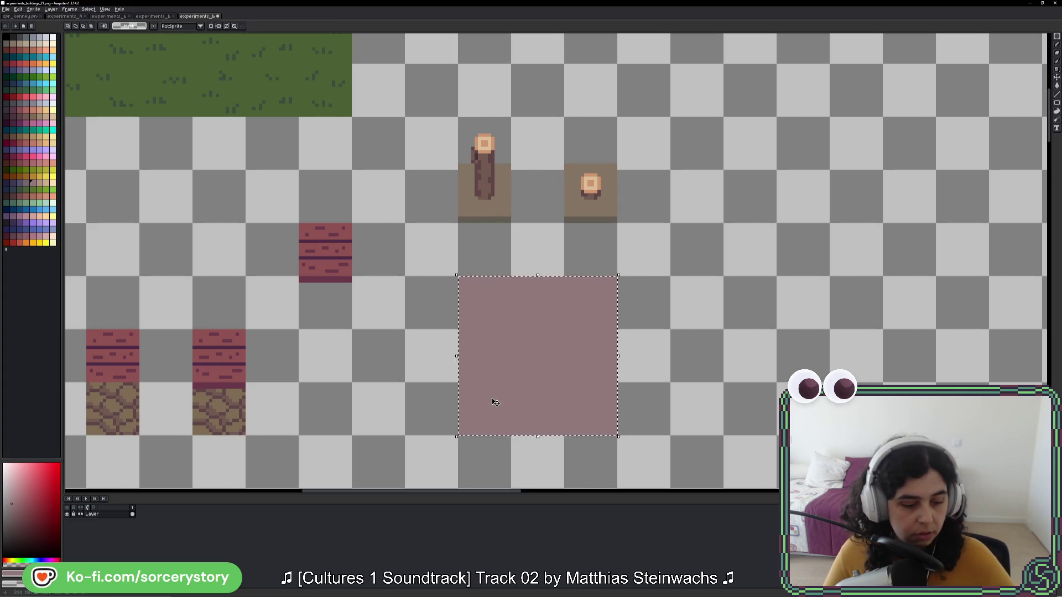
# Step: Fill the square with brown, then settle on a muted reddish-brown
pyautogui.press('w')
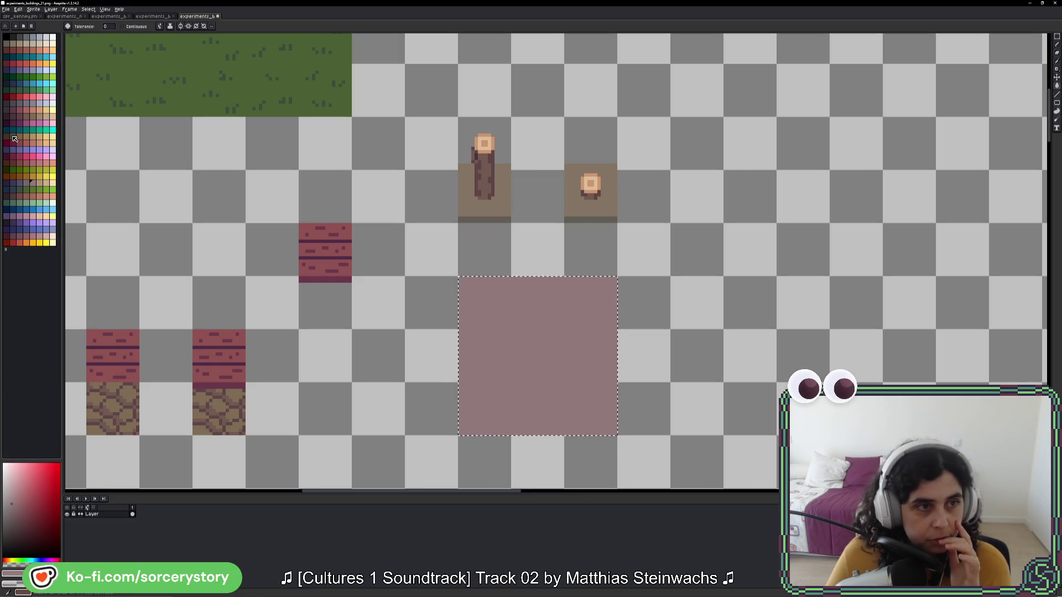
pyautogui.click(32, 115)
pyautogui.click(575, 363)
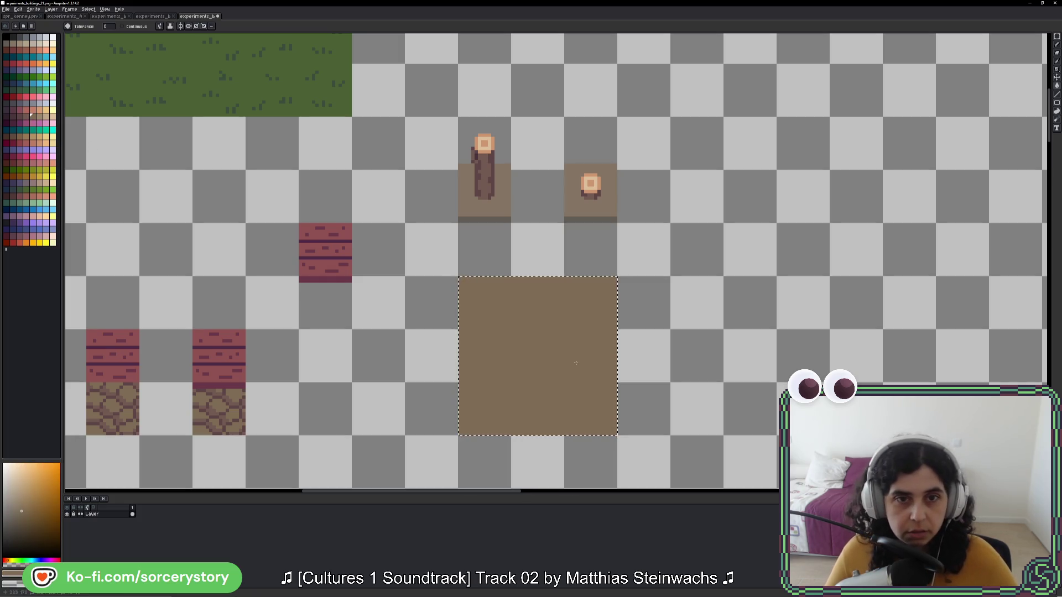
pyautogui.click(25, 115)
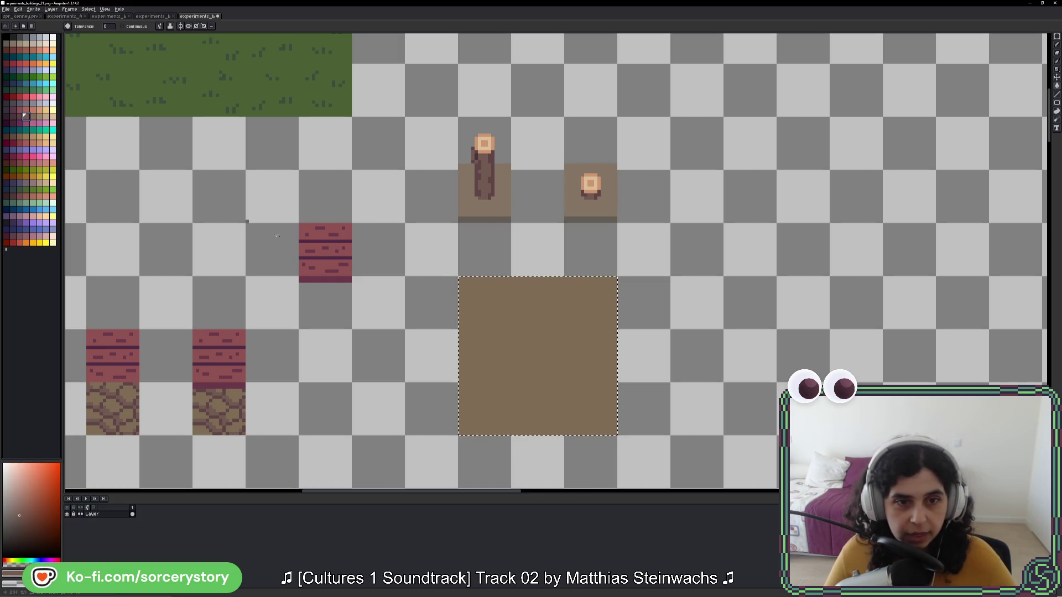
pyautogui.click(530, 358)
pyautogui.scroll(-4, 529, 357)
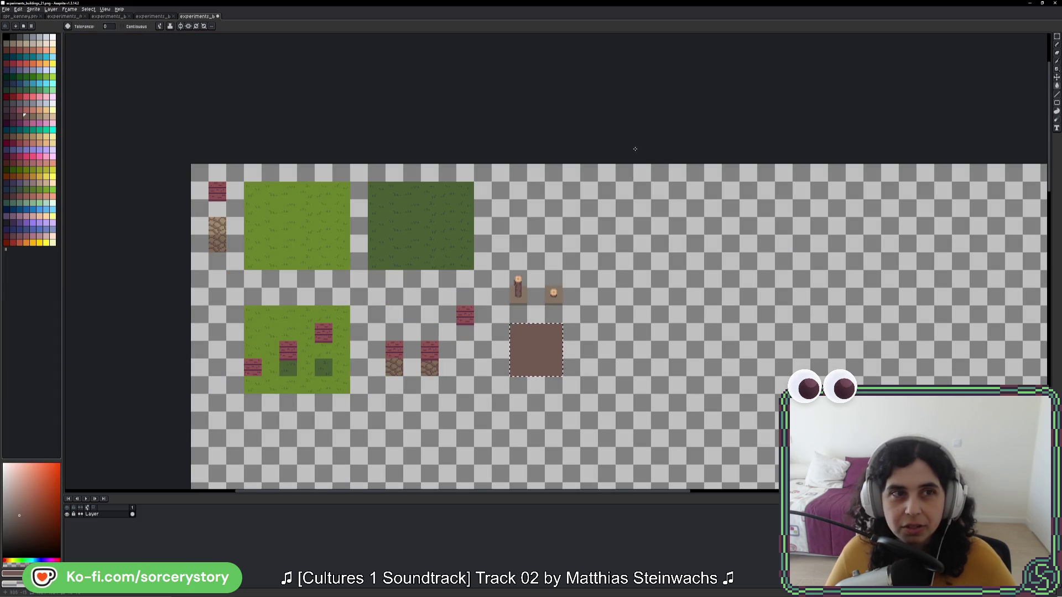
# Step: Copy the bright green leafy tree from the spr_kenney.png tileset
pyautogui.click(147, 17)
pyautogui.click(123, 19)
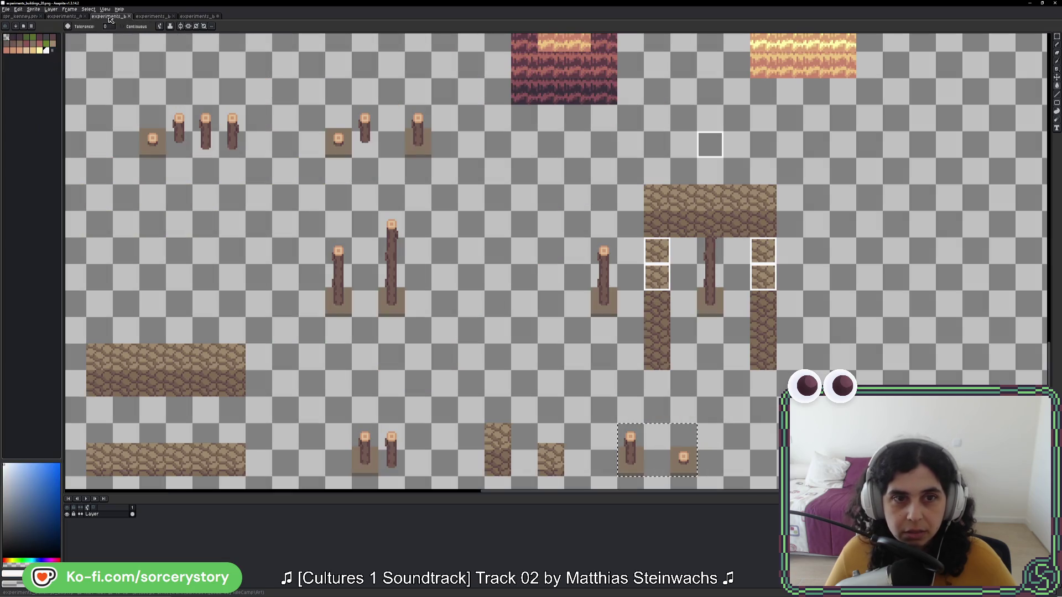
pyautogui.click(22, 16)
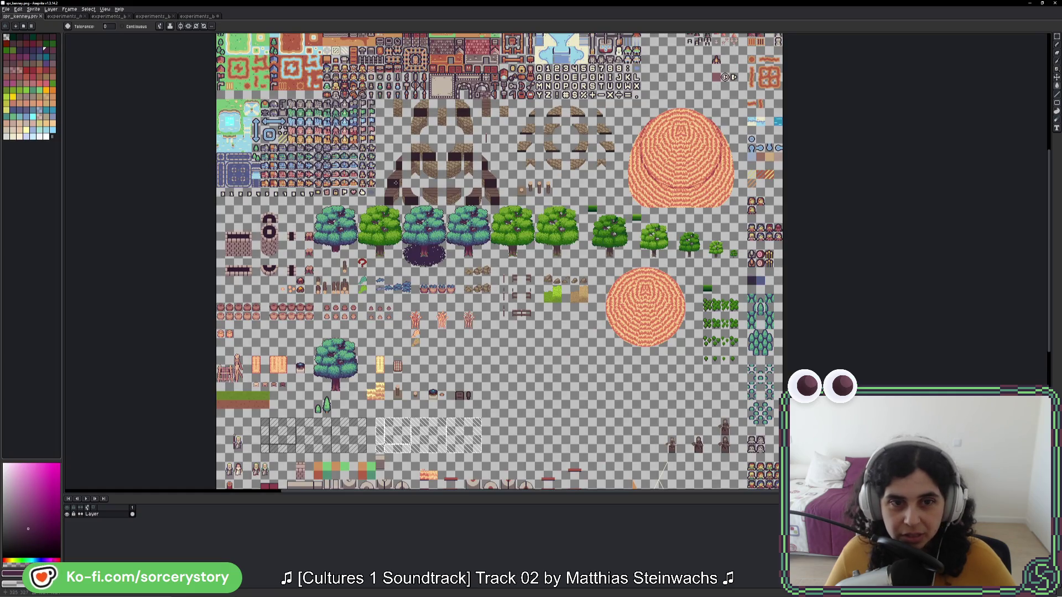
pyautogui.scroll(4, 629, 288)
pyautogui.scroll(1, 629, 289)
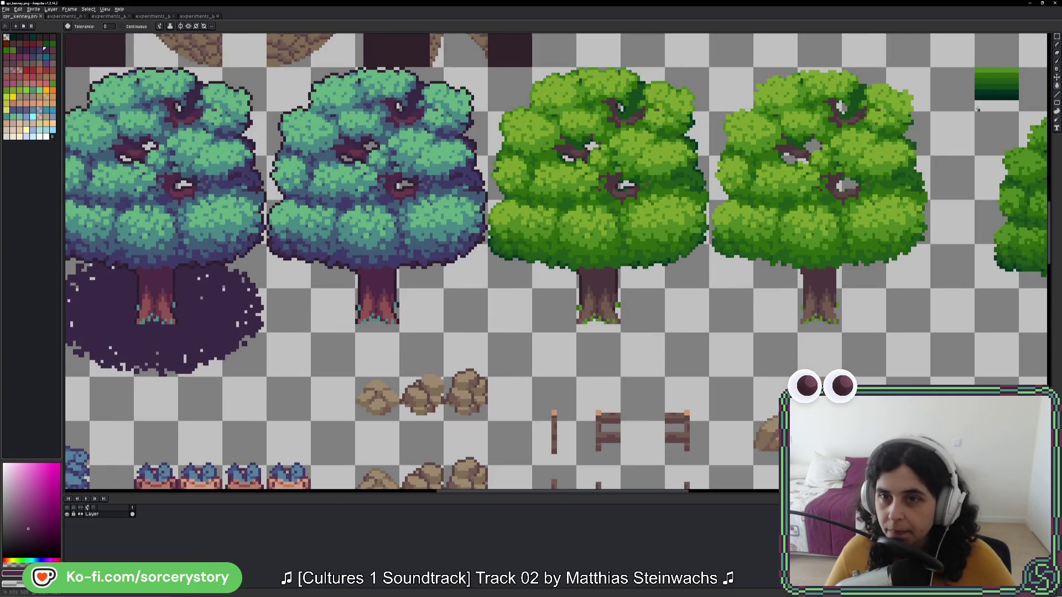
pyautogui.click(1057, 37)
pyautogui.moveTo(710, 66)
pyautogui.mouseDown()
pyautogui.moveTo(576, 251)
pyautogui.moveTo(488, 334)
pyautogui.mouseUp()
pyautogui.hotkey('ctrl', 'c')
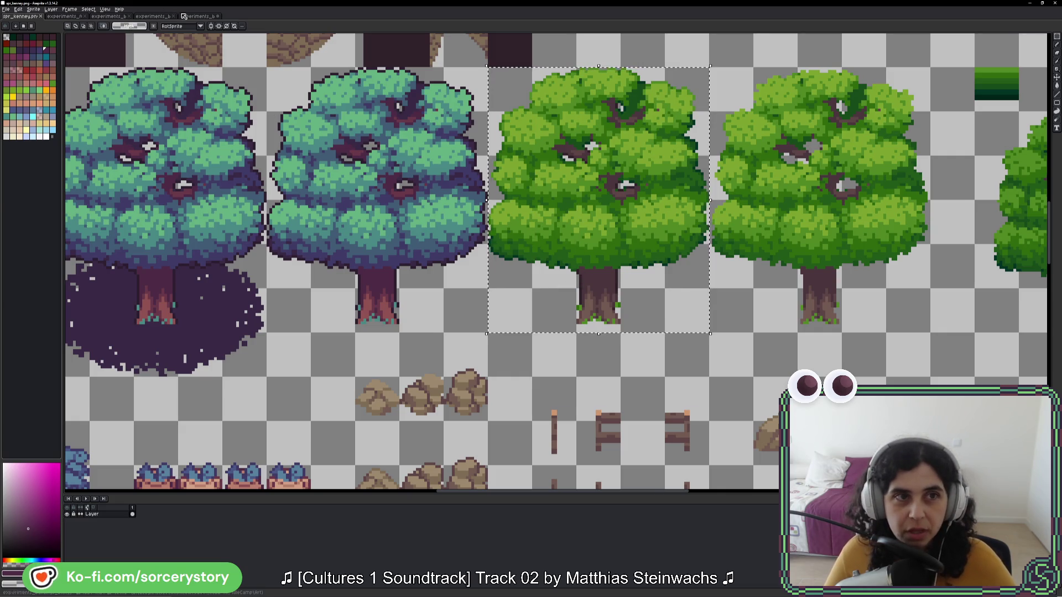
# Step: Paste the tree into the building tileset and place it right of the posts
pyautogui.click(197, 16)
pyautogui.hotkey('ctrl', 'v')
pyautogui.moveTo(744, 288)
pyautogui.mouseDown()
pyautogui.moveTo(483, 312)
pyautogui.moveTo(498, 326)
pyautogui.moveTo(655, 362)
pyautogui.moveTo(589, 251)
pyautogui.moveTo(572, 250)
pyautogui.moveTo(589, 252)
pyautogui.mouseUp()
pyautogui.press('Return')
pyautogui.scroll(3, 499, 359)
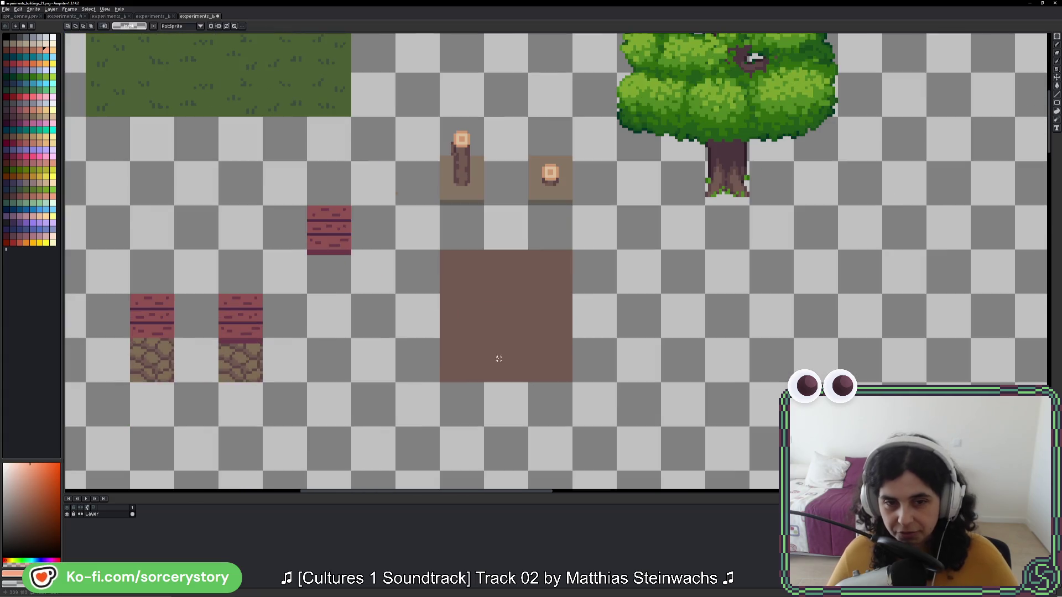
# Step: Select the brown square and refill it with tan brown, then a darker brown
pyautogui.moveTo(441, 250); pyautogui.dragTo(545, 371)
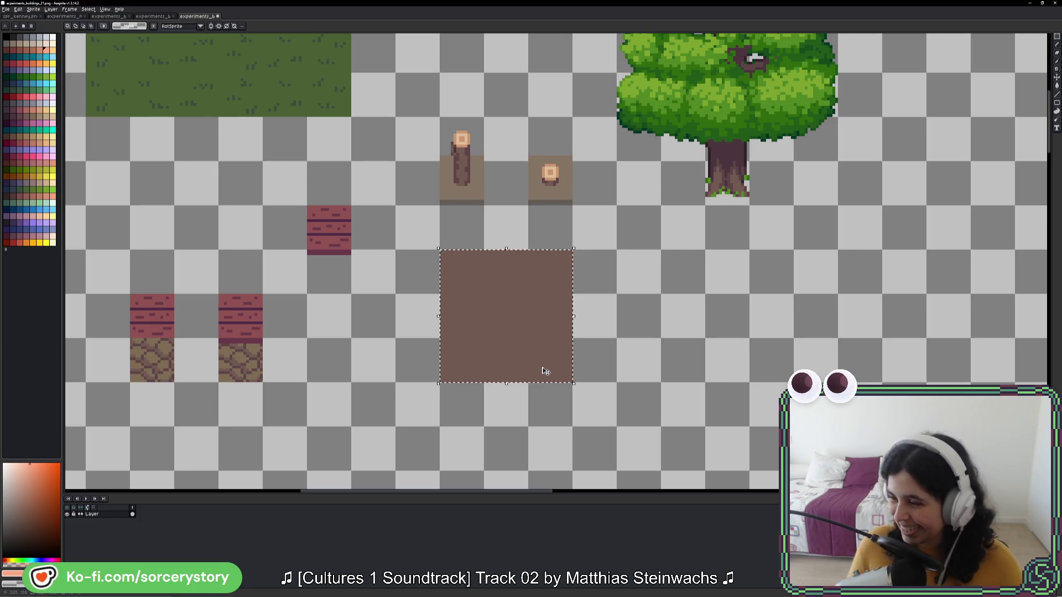
pyautogui.press('g')
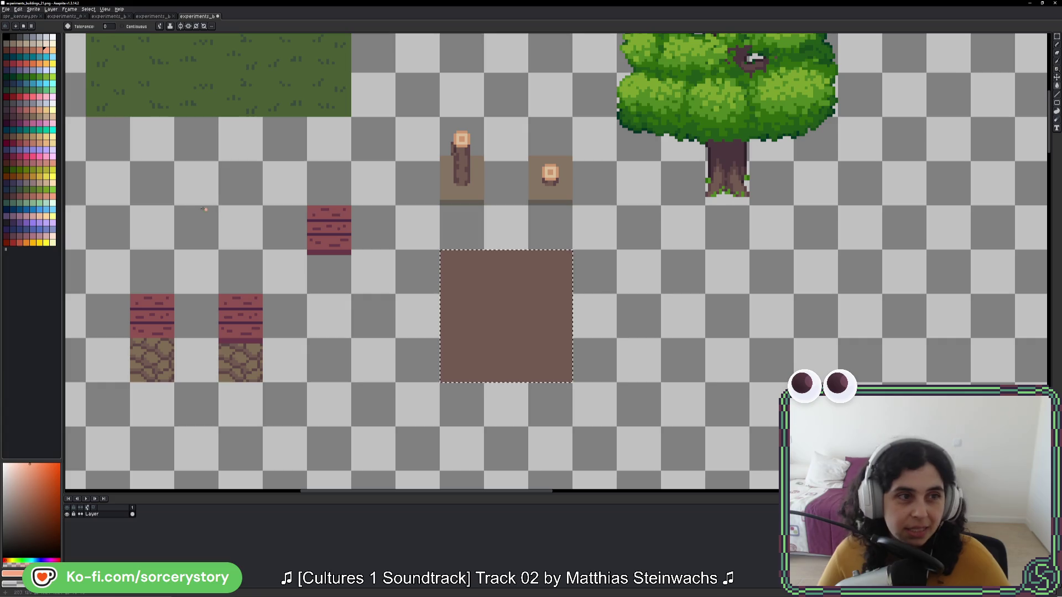
pyautogui.keyDown('alt'); pyautogui.click(474, 329); pyautogui.keyUp('alt')
pyautogui.scroll(2, 555, 344)
pyautogui.click(555, 344)
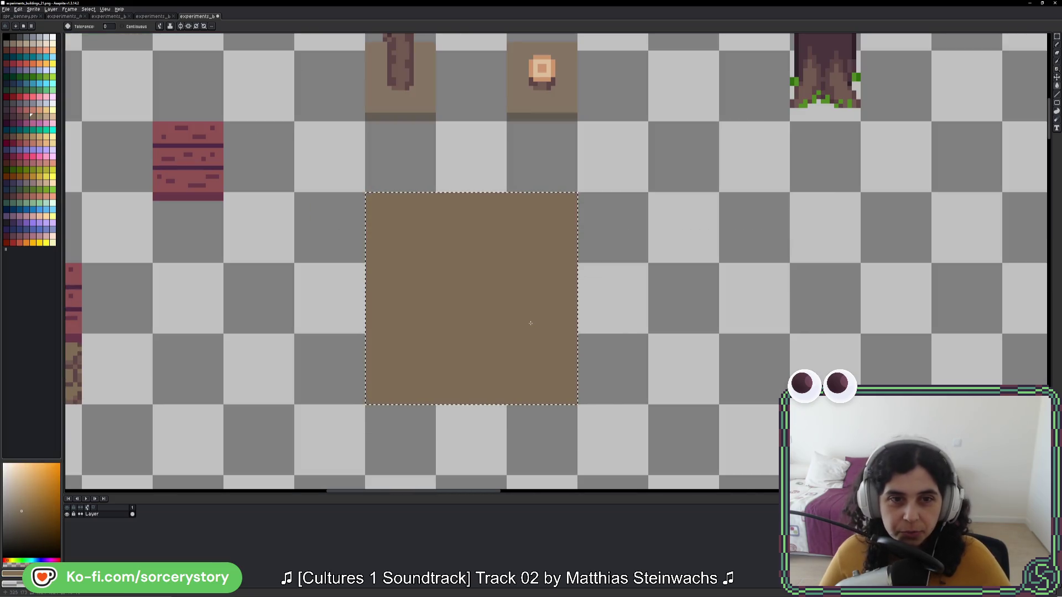
pyautogui.click(26, 116)
pyautogui.click(417, 268)
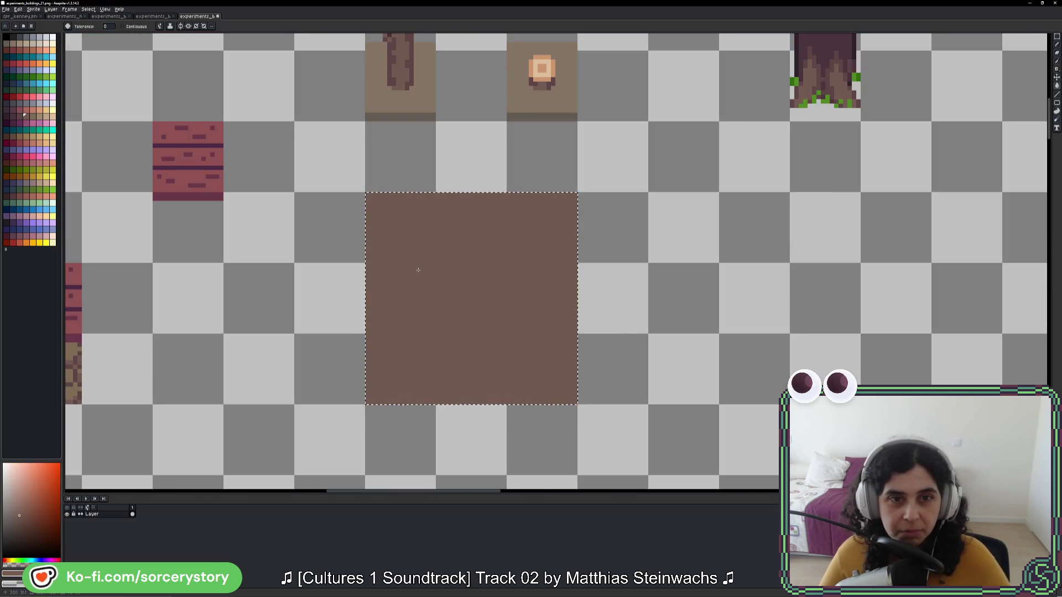
pyautogui.scroll(3, 681, 265)
pyautogui.hscroll(2, 681, 266)
pyautogui.scroll(3, 721, 254)
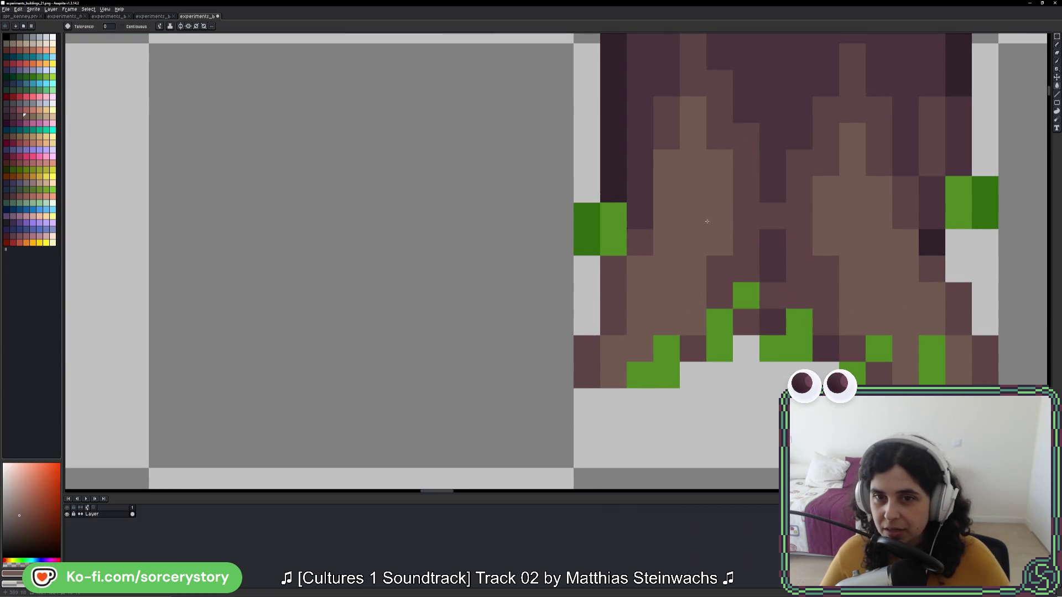
pyautogui.scroll(-3, 724, 218)
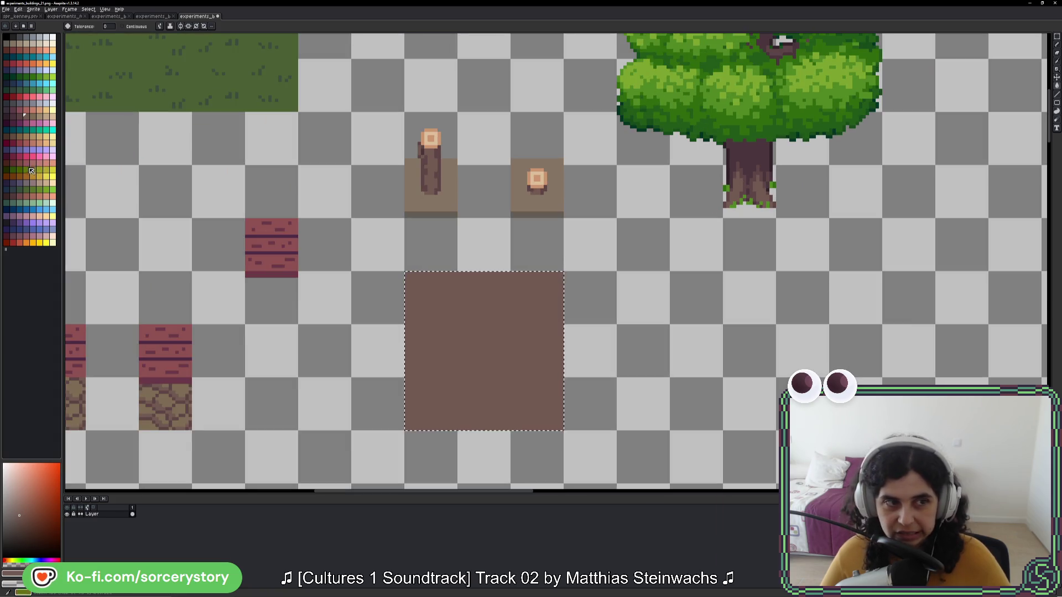
# Step: Try darker maroon, reddish-brown, pinkish mauve, dark maroon and another maroon on the square
pyautogui.click(12, 196)
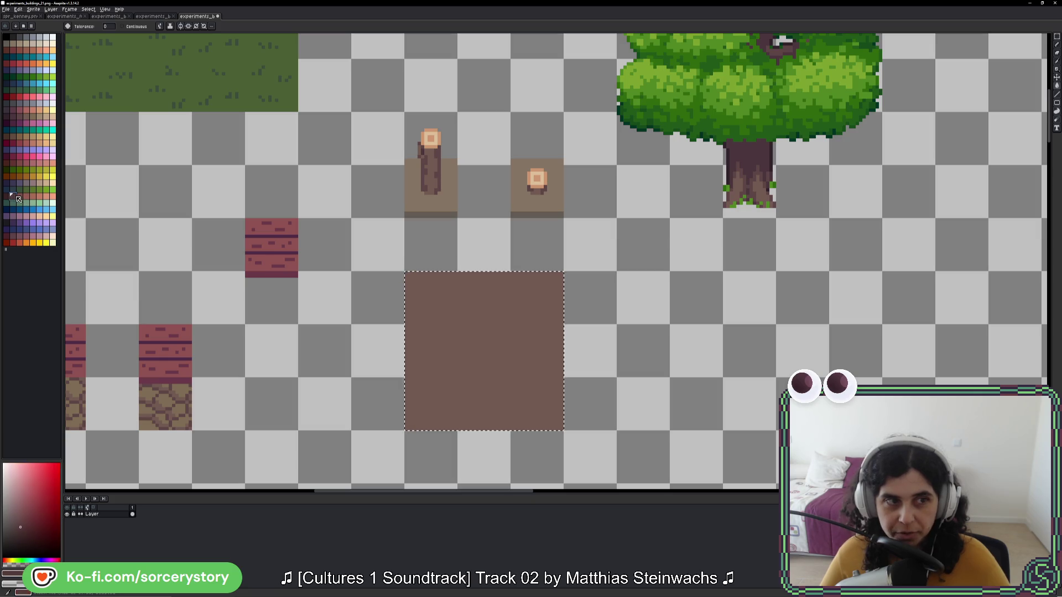
pyautogui.click(449, 292)
pyautogui.click(18, 195)
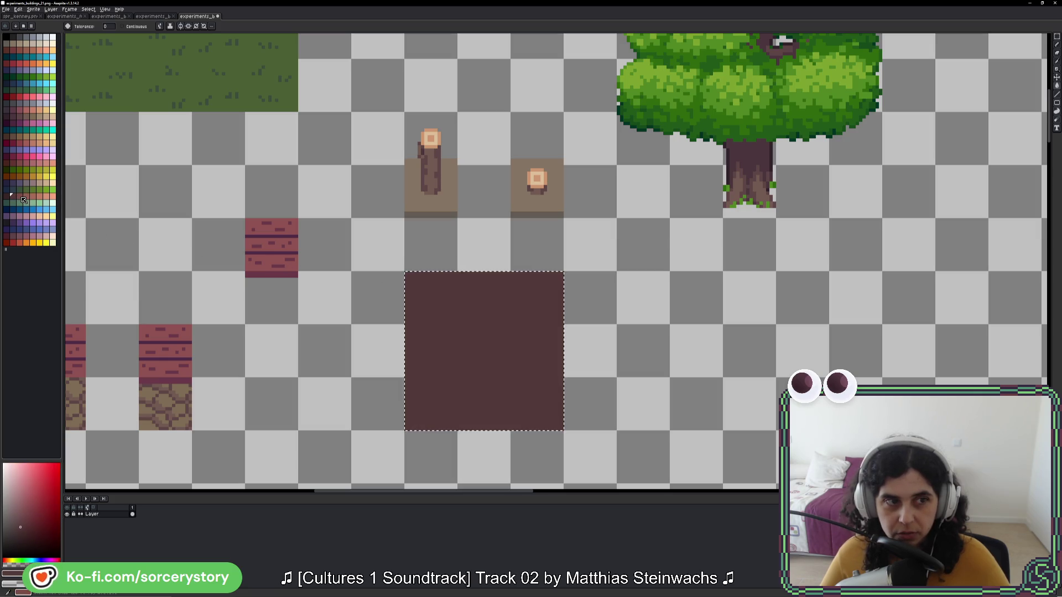
pyautogui.click(464, 305)
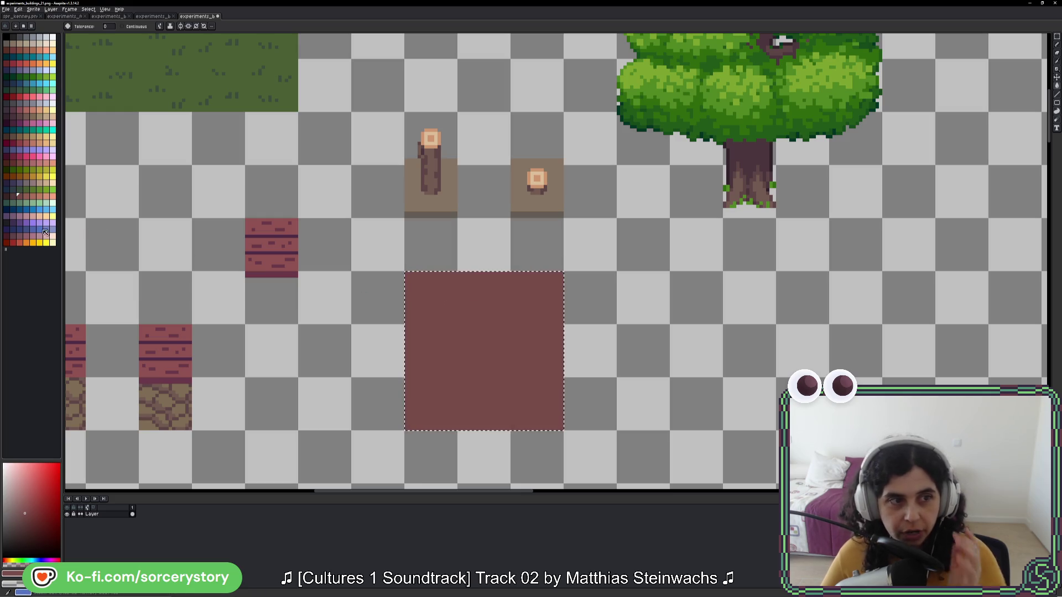
pyautogui.click(24, 236)
pyautogui.click(507, 349)
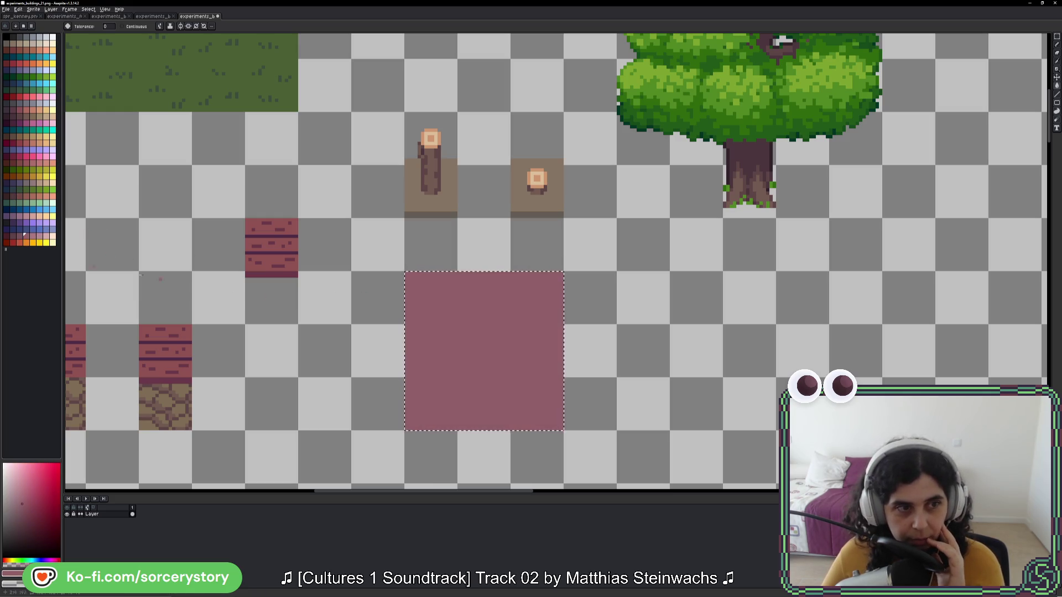
pyautogui.click(11, 236)
pyautogui.click(466, 330)
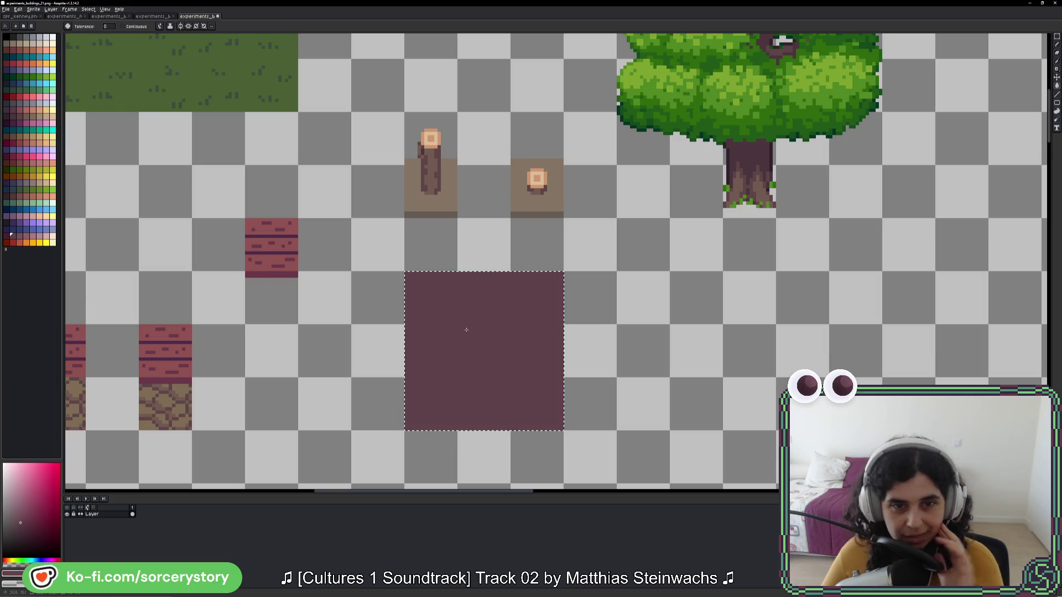
pyautogui.click(20, 116)
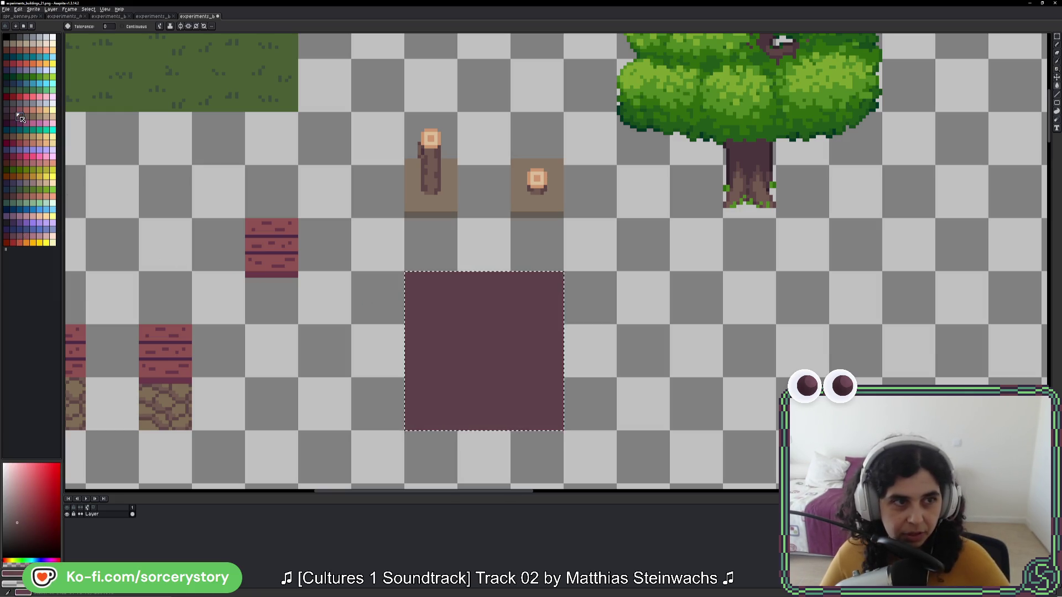
pyautogui.click(433, 294)
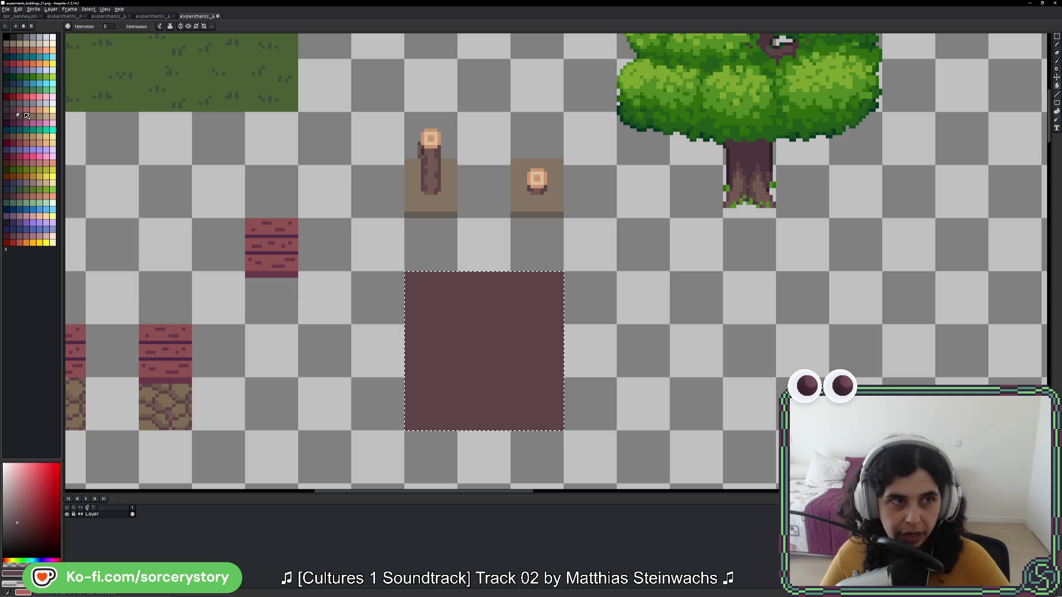
# Step: Sample the stump tan and tree-trunk brown, then fill the square with lighter mauve-pink
pyautogui.press('i')
pyautogui.click(454, 192)
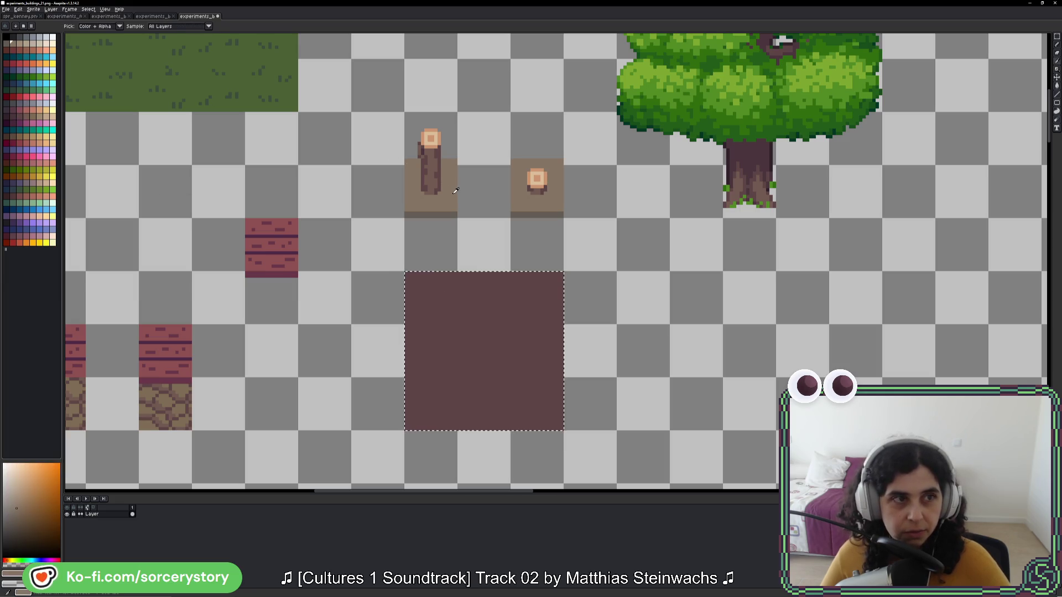
pyautogui.press('g')
pyautogui.click(43, 44)
pyautogui.press('i')
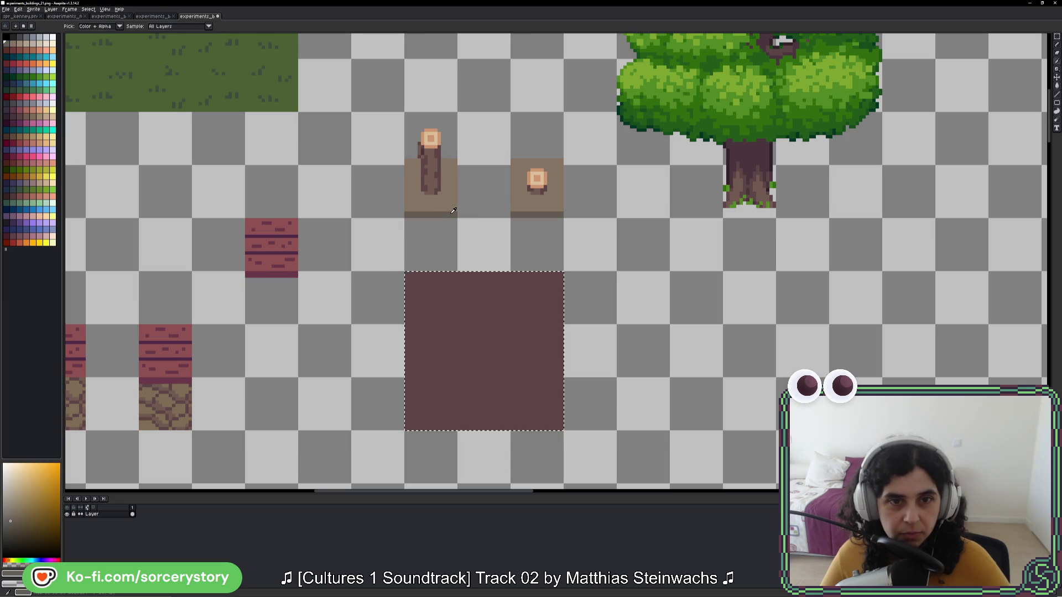
pyautogui.click(452, 213)
pyautogui.press('g')
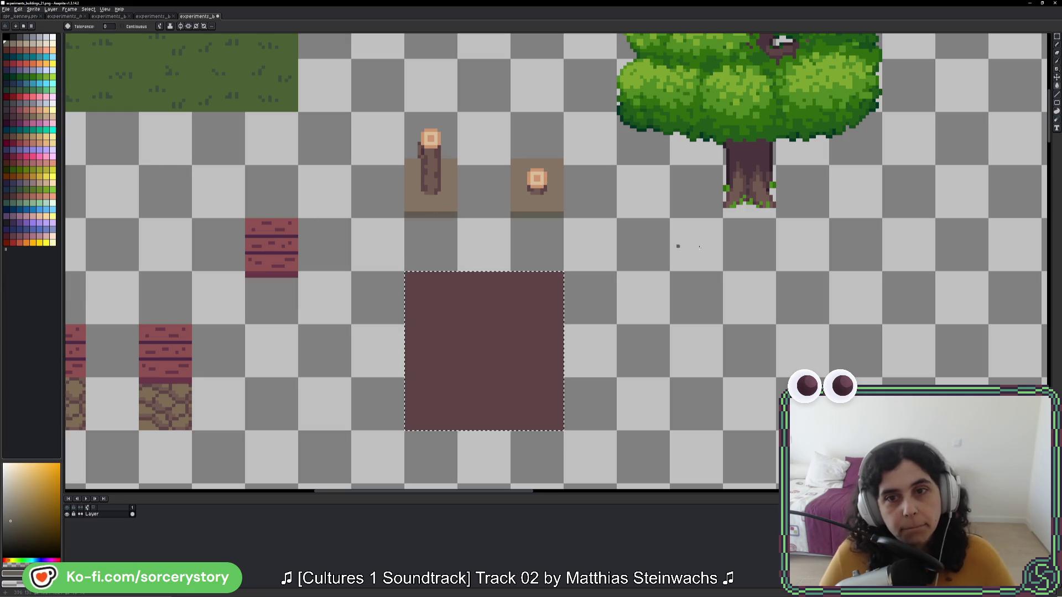
pyautogui.press('i')
pyautogui.click(763, 185)
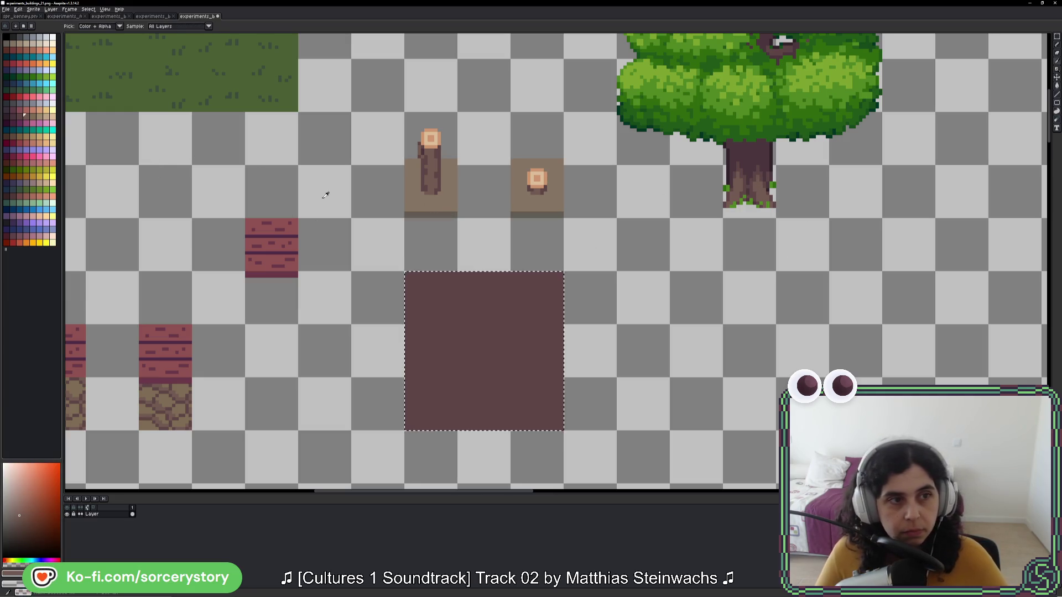
pyautogui.press('g')
pyautogui.click(34, 186)
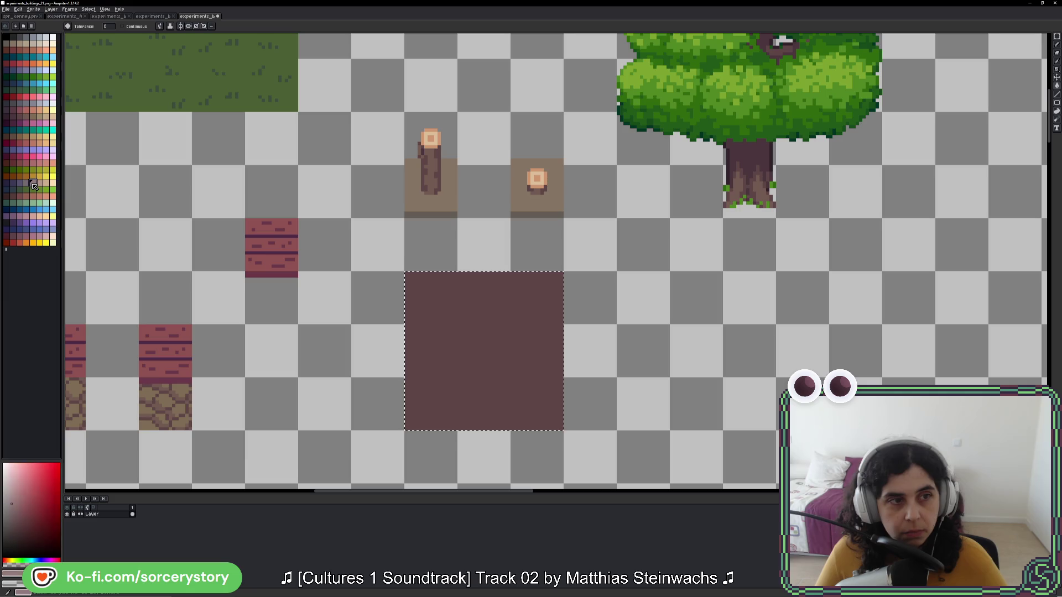
pyautogui.click(505, 400)
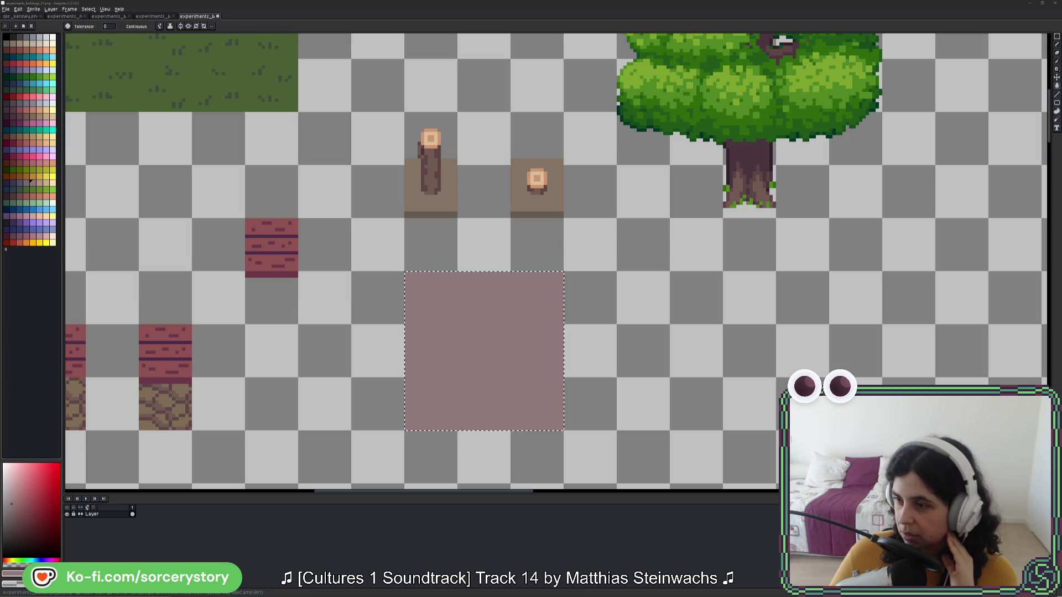
pyautogui.moveTo(1061, 76)
pyautogui.mouseDown()
pyautogui.moveTo(803, 75)
pyautogui.moveTo(669, 26)
pyautogui.mouseUp()
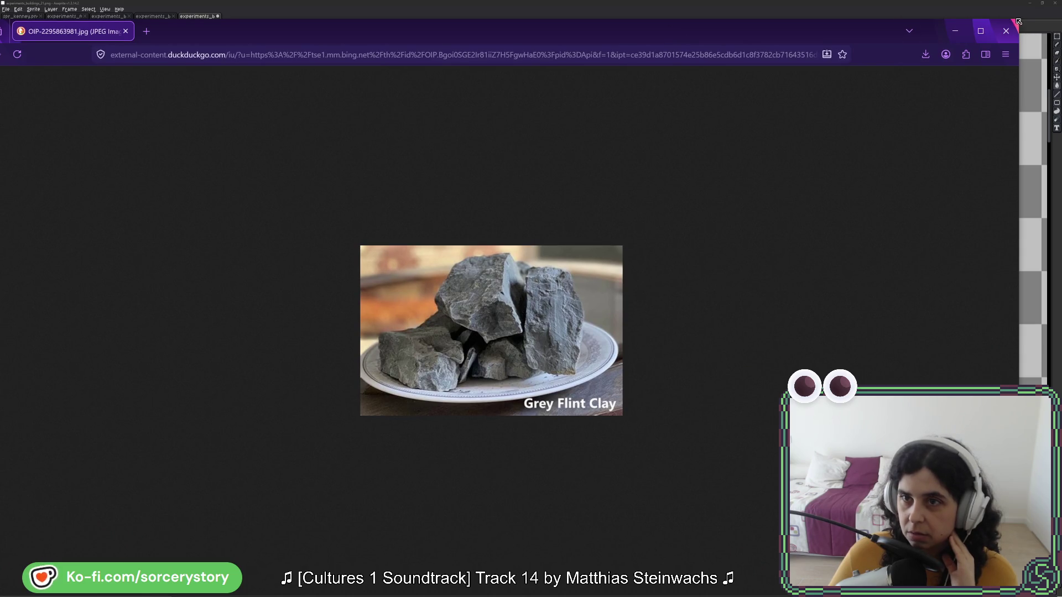
pyautogui.moveTo(1018, 18); pyautogui.dragTo(450, 261)
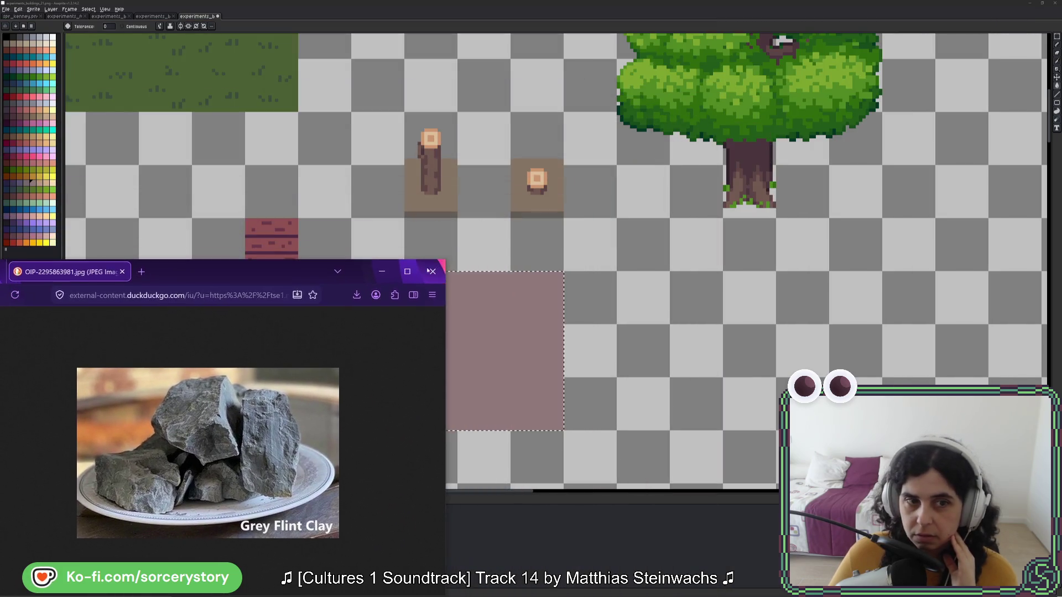
pyautogui.moveTo(241, 271)
pyautogui.mouseDown()
pyautogui.moveTo(347, 240)
pyautogui.moveTo(612, 68)
pyautogui.moveTo(500, 93)
pyautogui.mouseUp()
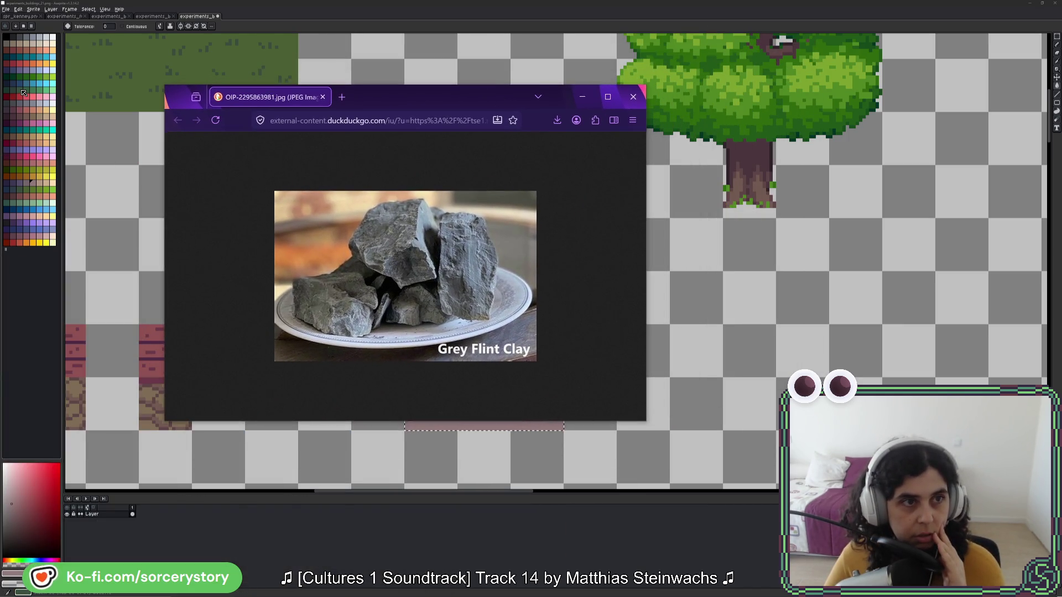
pyautogui.click(34, 51)
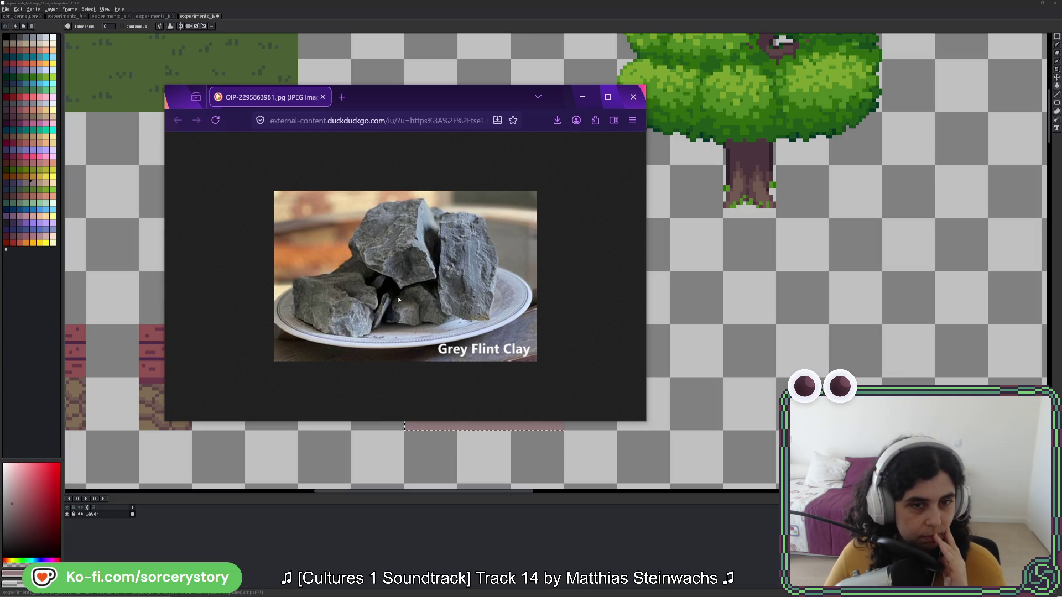
pyautogui.moveTo(396, 100)
pyautogui.mouseDown()
pyautogui.moveTo(770, 116)
pyautogui.moveTo(456, 63)
pyautogui.moveTo(302, 59)
pyautogui.mouseUp()
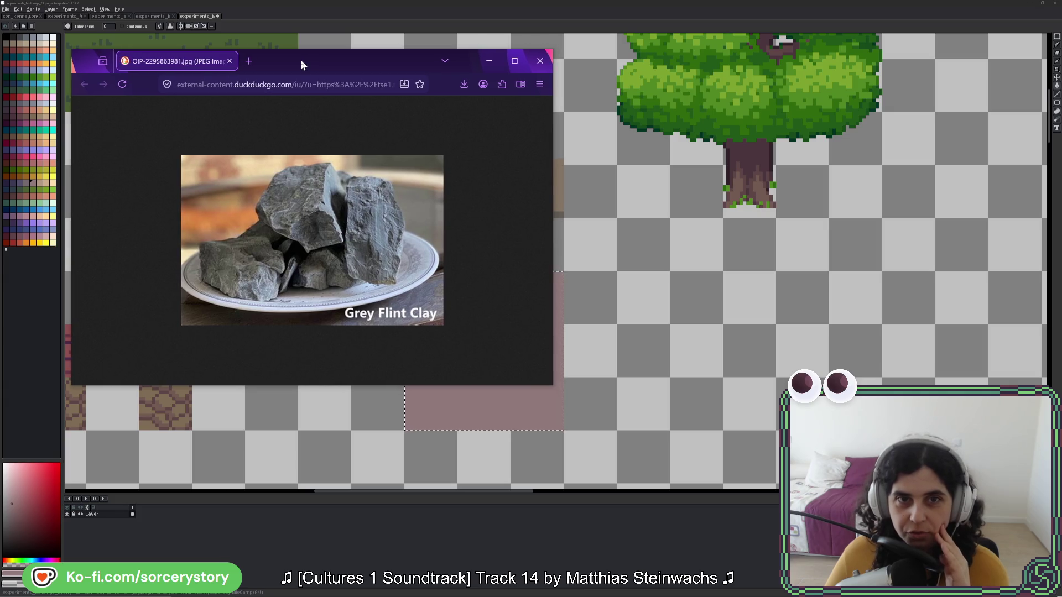
pyautogui.click(541, 63)
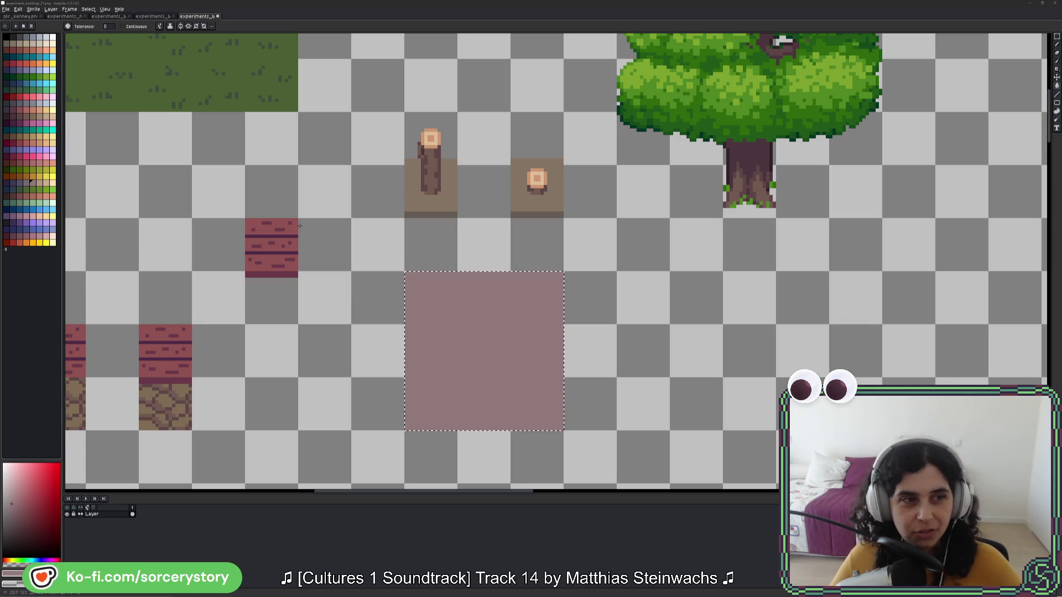
# Step: Fill the square with purple-grey, then purple, finally settling on greyish mauve
pyautogui.moveTo(491, 342); pyautogui.dragTo(480, 345)
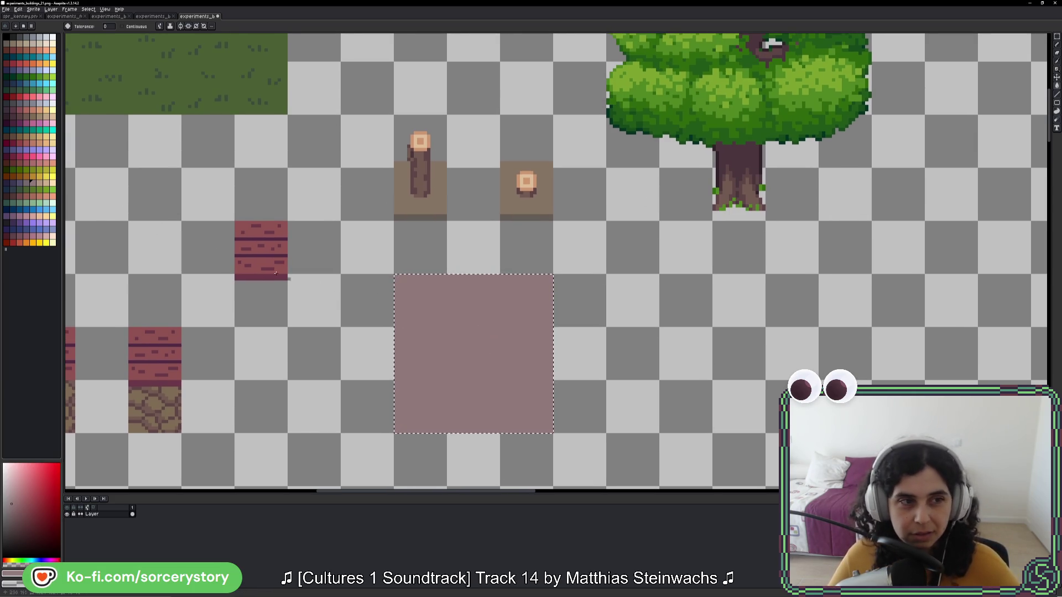
pyautogui.click(24, 183)
pyautogui.click(450, 323)
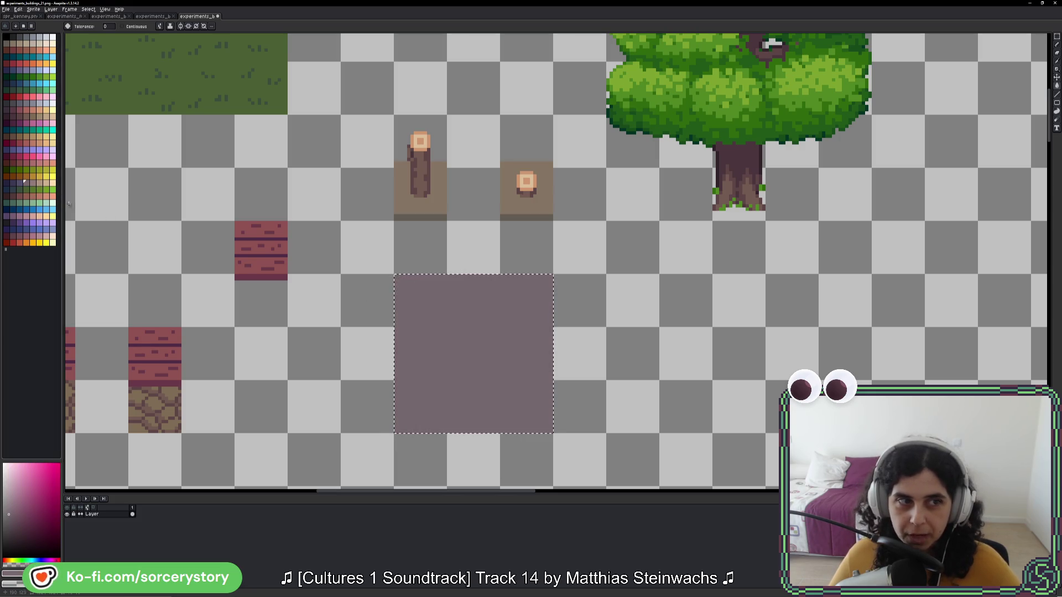
pyautogui.click(18, 183)
pyautogui.click(502, 369)
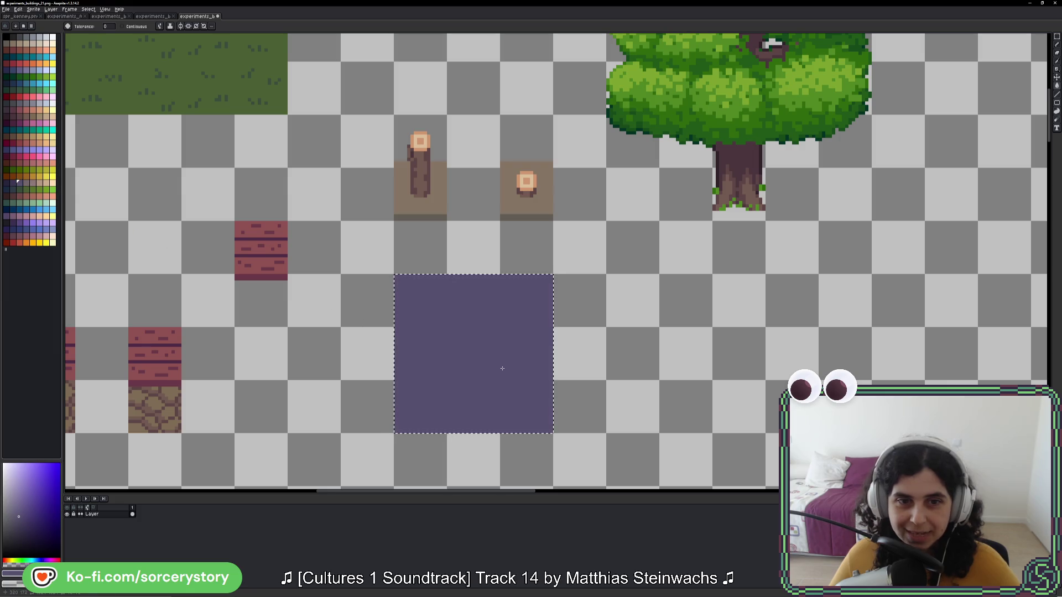
pyautogui.click(24, 184)
pyautogui.click(427, 328)
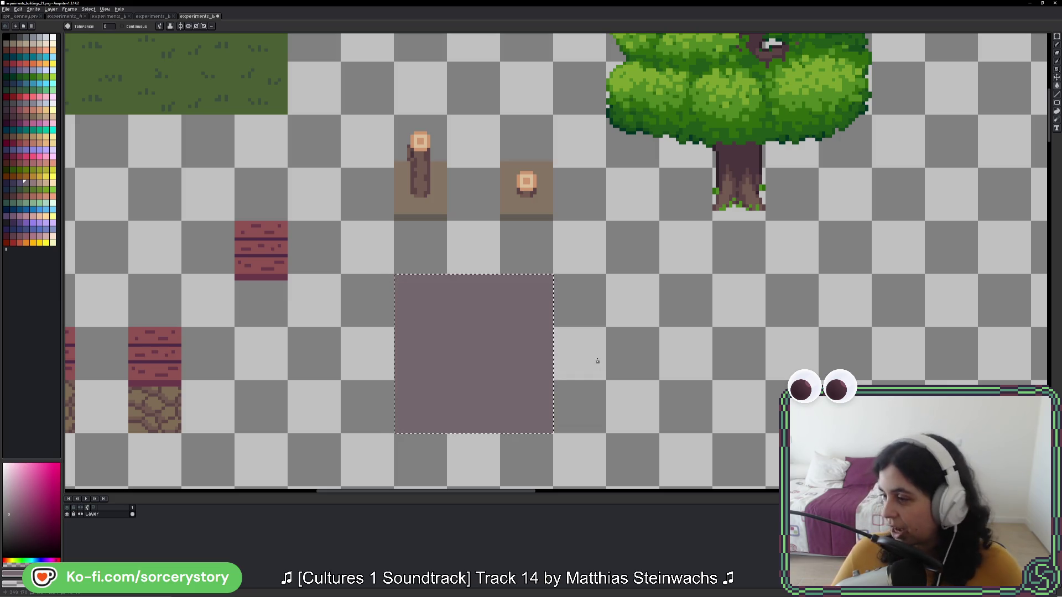
pyautogui.scroll(-1, 662, 407)
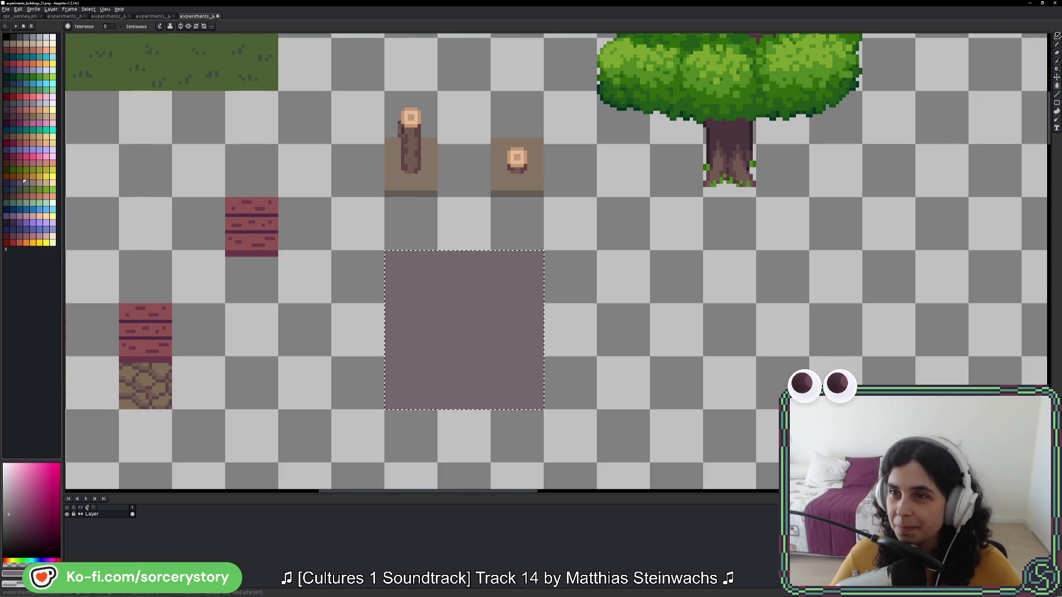
# Step: Move the mauve square's centre tile three cells to the right
pyautogui.press('m')
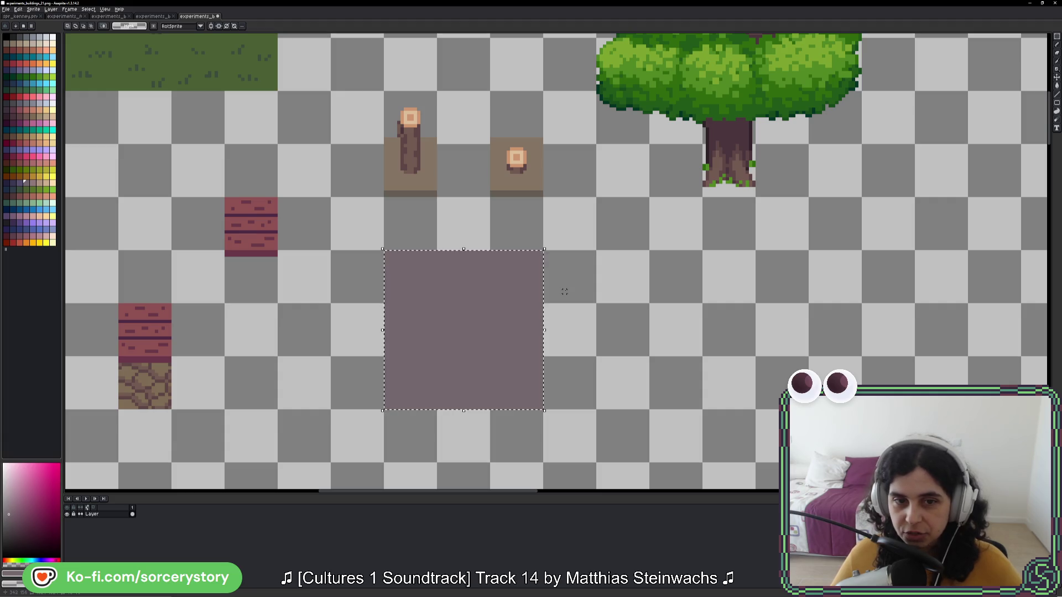
pyautogui.hotkey('ctrl', 'd')
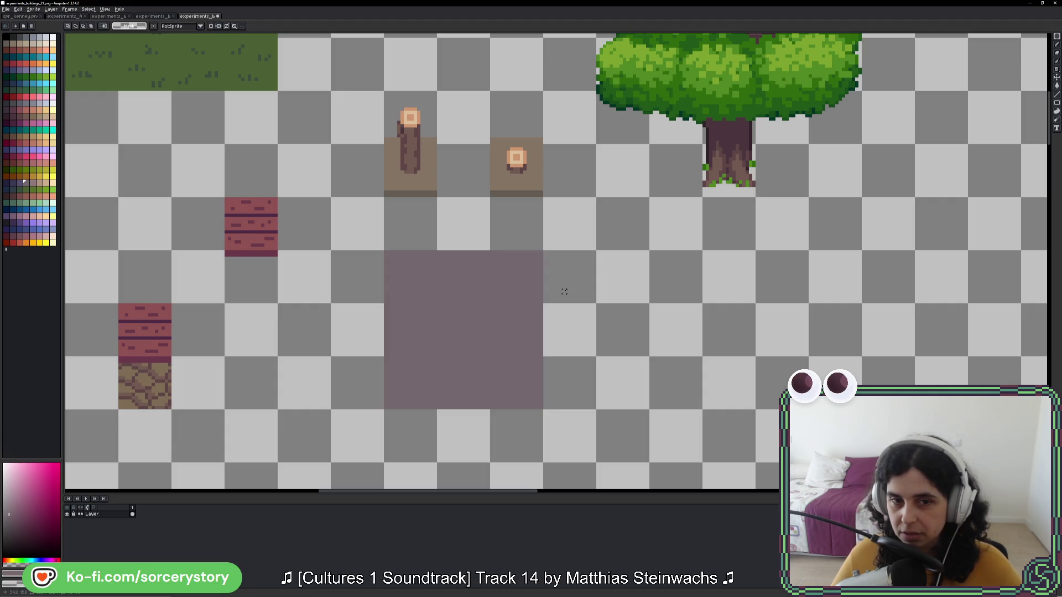
pyautogui.moveTo(472, 321)
pyautogui.mouseDown()
pyautogui.moveTo(462, 349)
pyautogui.moveTo(678, 348)
pyautogui.moveTo(630, 337)
pyautogui.mouseUp()
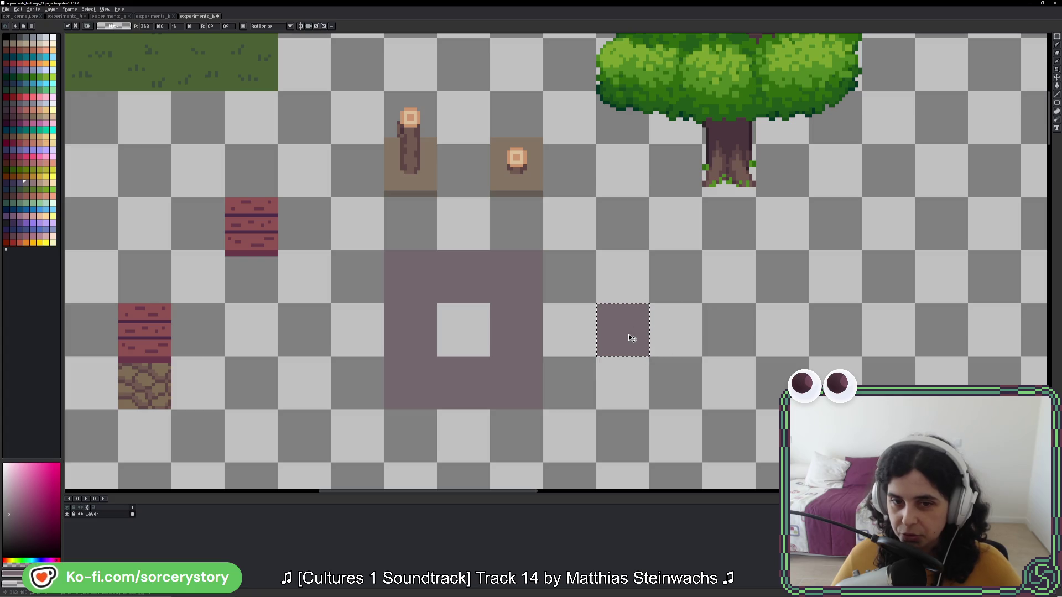
pyautogui.scroll(-2, 628, 352)
pyautogui.scroll(3, 529, 353)
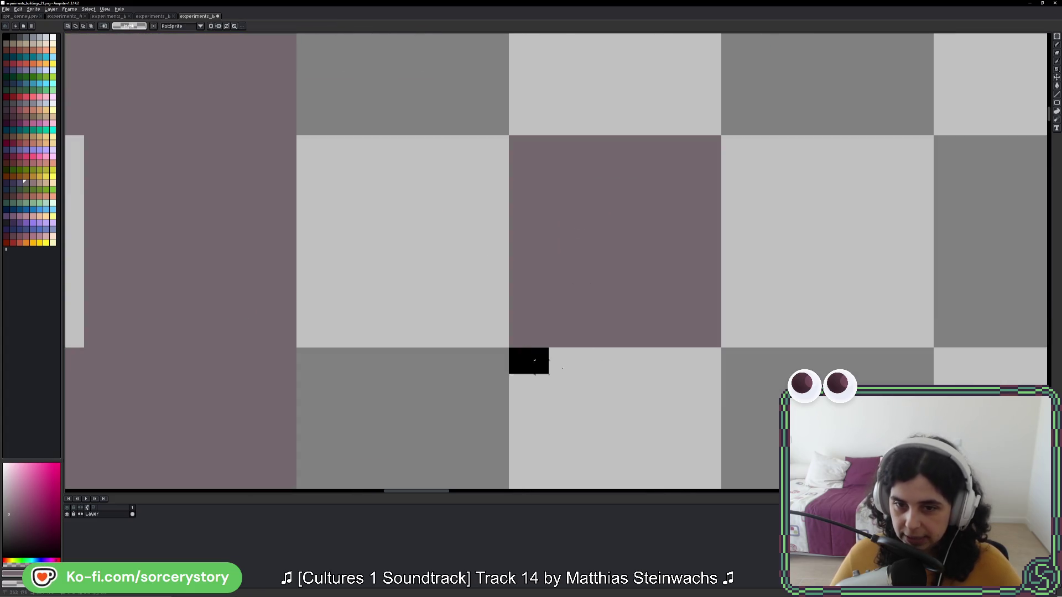
# Step: Bucket-fill the thin strip under the tile, trying dark purple, maroon, dark maroon and purple
pyautogui.press('g')
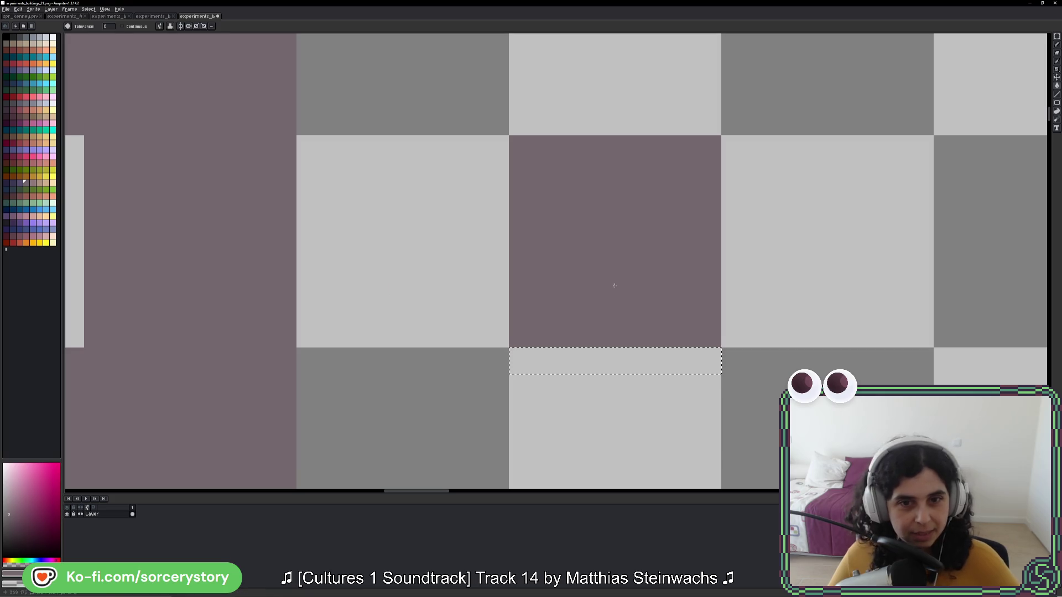
pyautogui.click(18, 183)
pyautogui.click(633, 367)
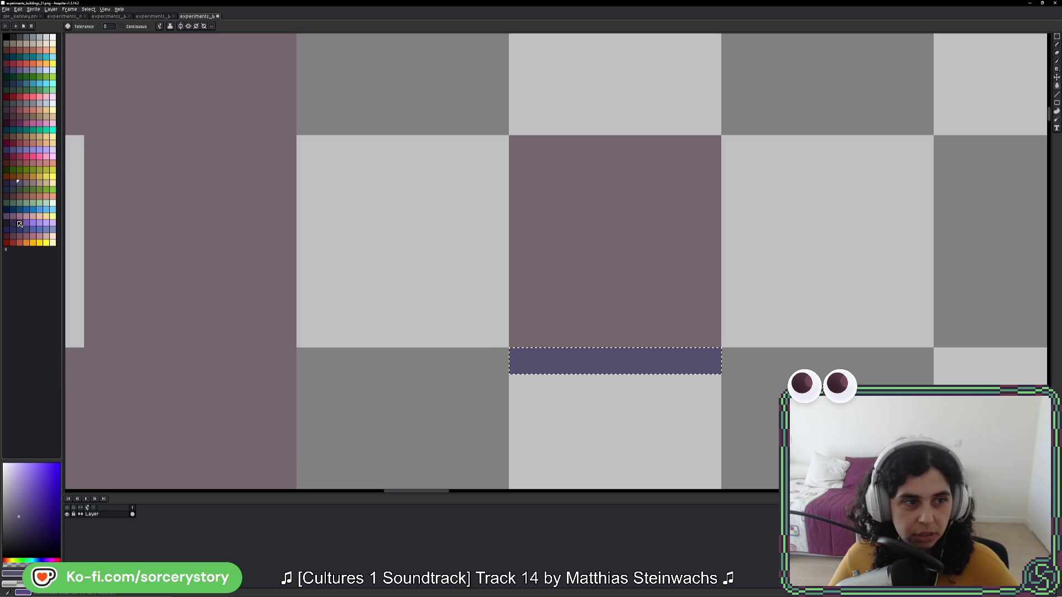
pyautogui.click(20, 238)
pyautogui.click(594, 370)
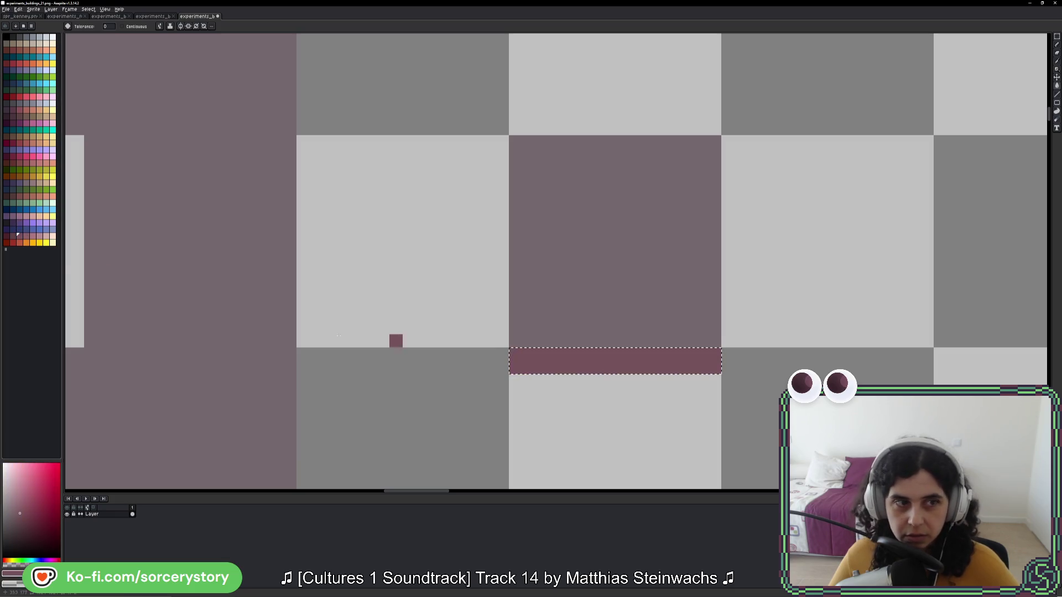
pyautogui.click(8, 239)
pyautogui.click(615, 364)
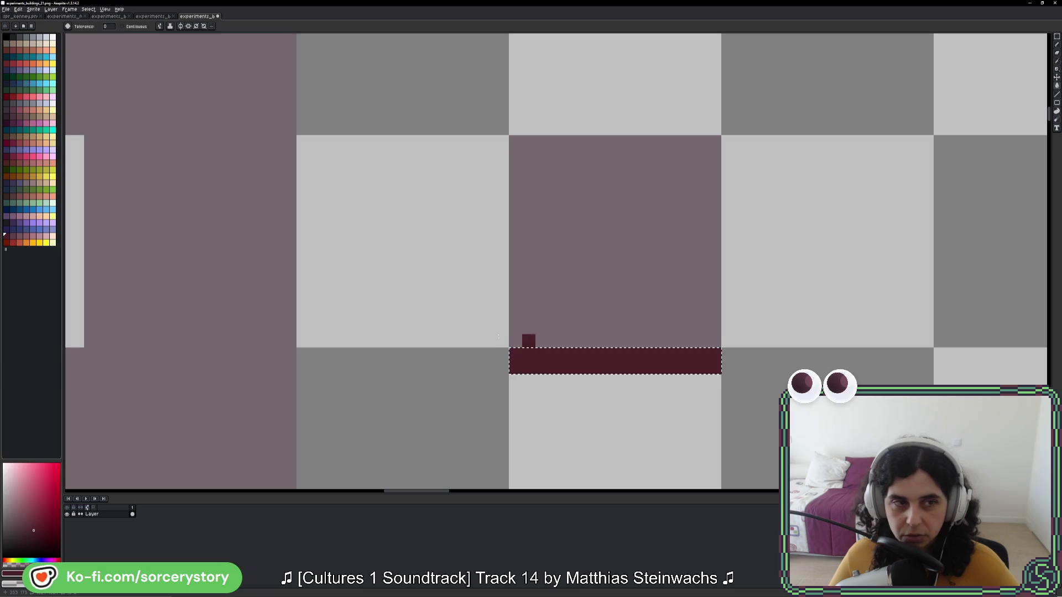
pyautogui.click(24, 187)
pyautogui.click(640, 366)
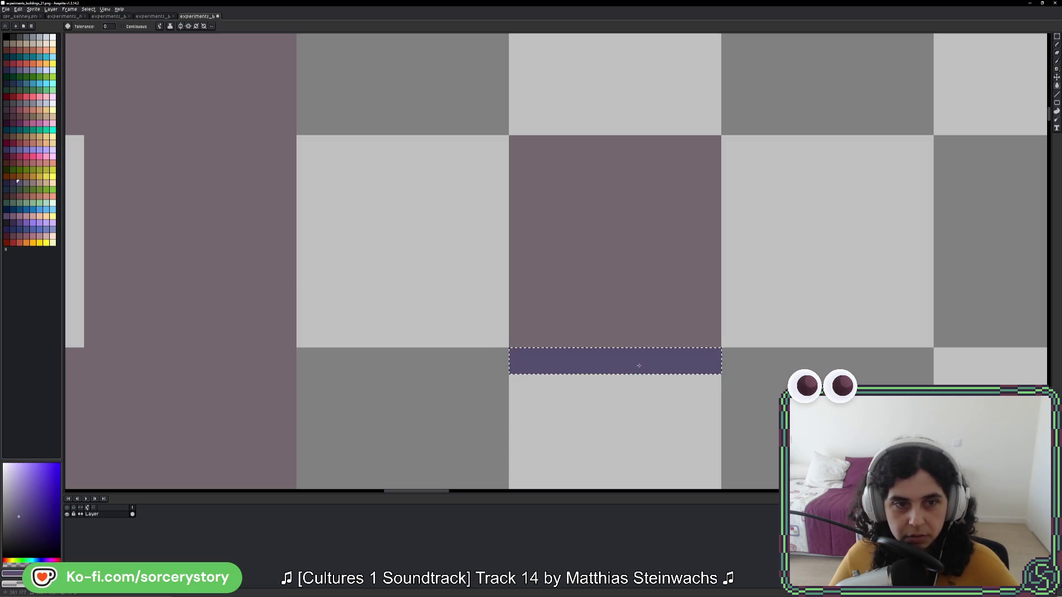
# Step: Sample colours from the canvas and refill the strip with a darker navy
pyautogui.press('i')
pyautogui.click(142, 241)
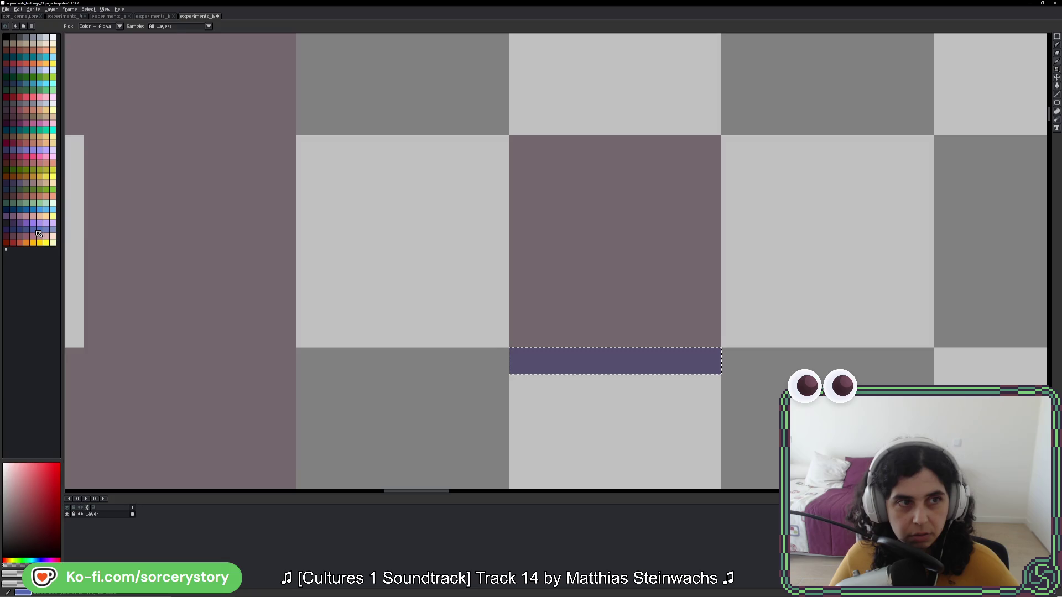
pyautogui.click(544, 267)
pyautogui.press('g')
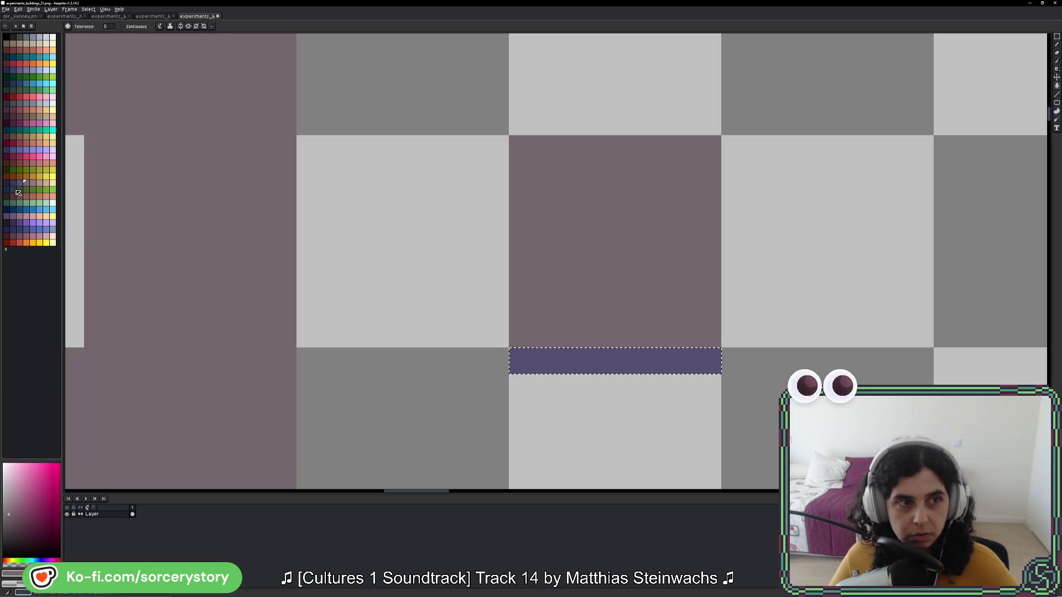
pyautogui.press('[')
pyautogui.press('[')
pyautogui.click(713, 363)
pyautogui.scroll(-1, 735, 373)
pyautogui.scroll(-1, 846, 379)
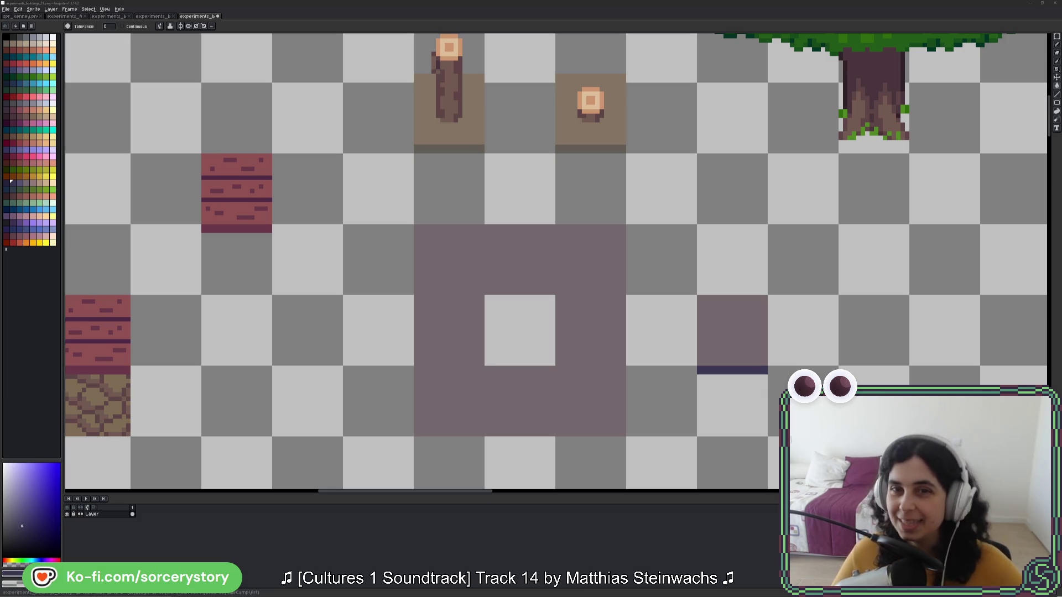
# Step: Select below the purple square and take the strip's dark navy as the colour
pyautogui.moveTo(725, 327); pyautogui.dragTo(719, 323)
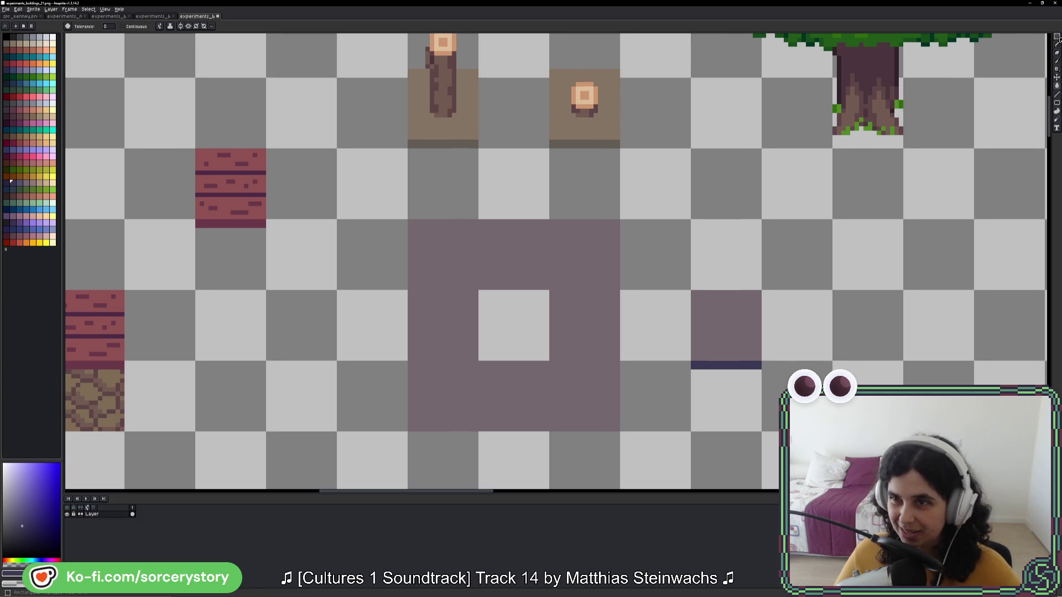
pyautogui.press('w')
pyautogui.click(732, 354)
pyautogui.moveTo(733, 353); pyautogui.dragTo(728, 378)
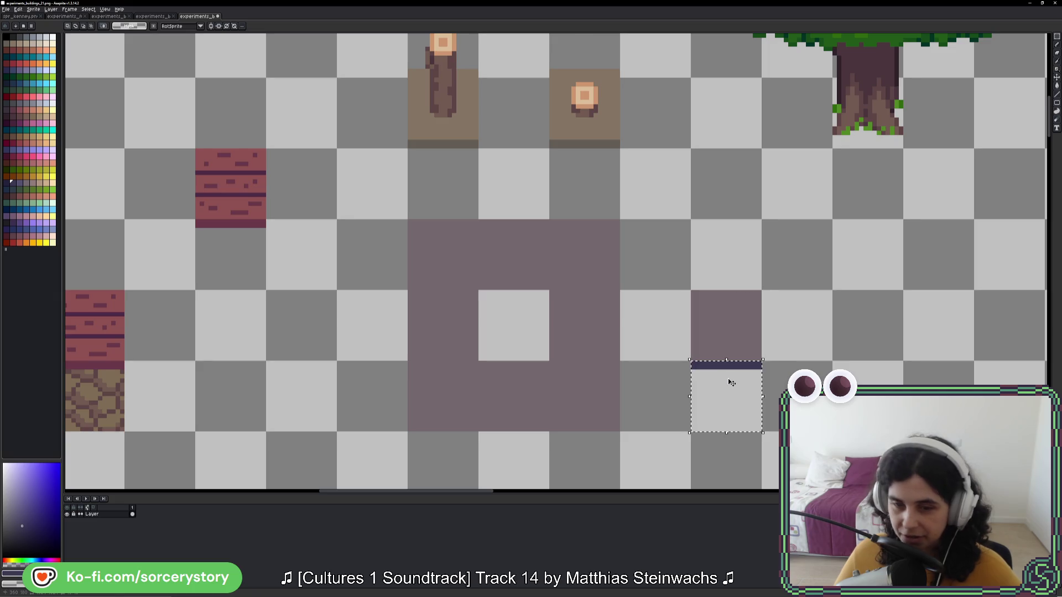
pyautogui.press('g')
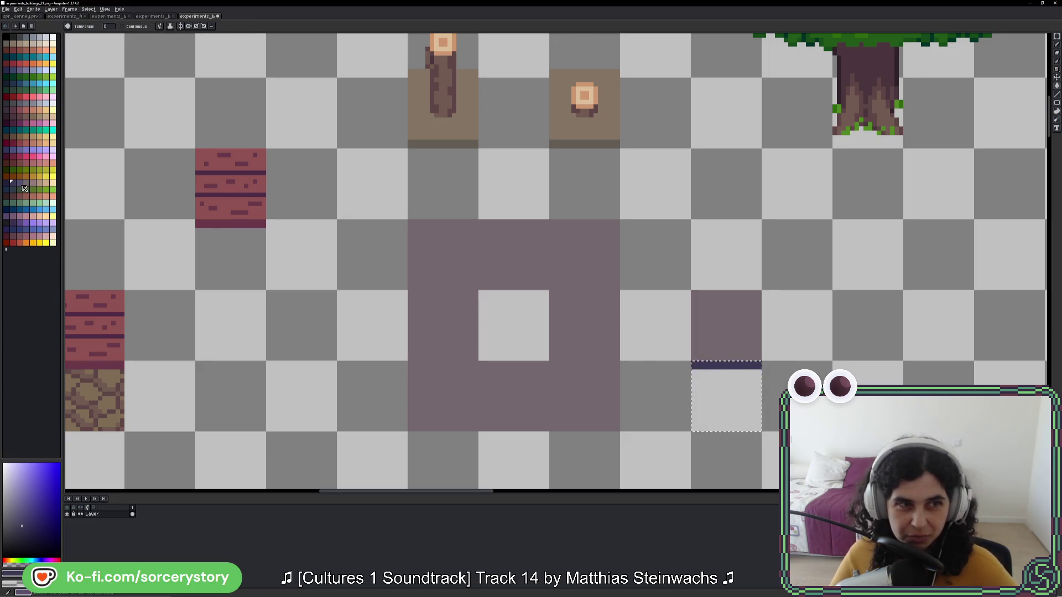
pyautogui.keyDown('alt'); pyautogui.click(727, 365); pyautogui.keyUp('alt')
pyautogui.scroll(2, 781, 340)
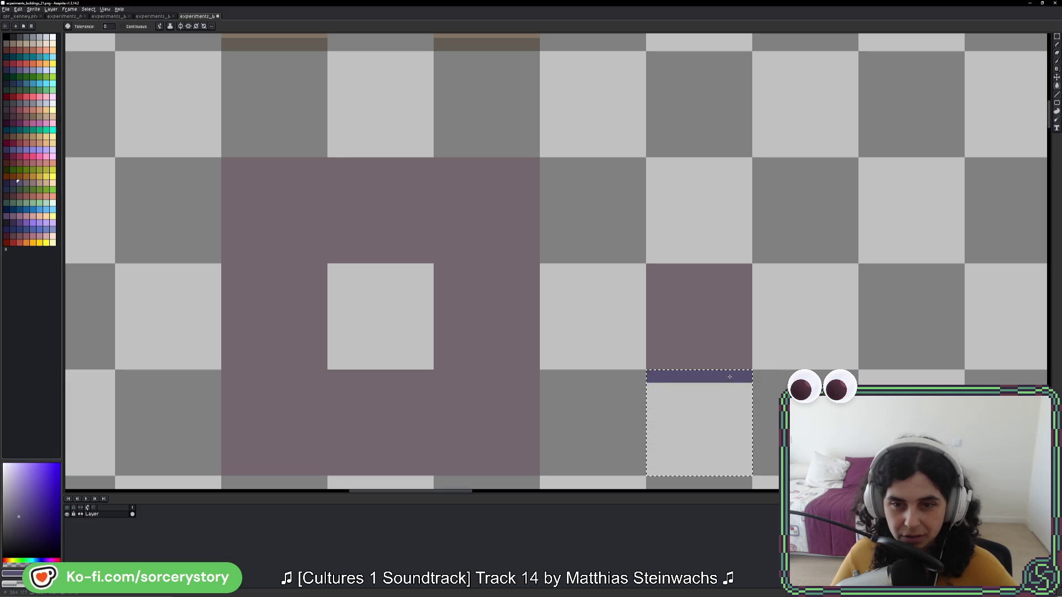
pyautogui.hotkey('ctrl', 'd')
pyautogui.scroll(-4, 846, 351)
pyautogui.scroll(-1, 851, 345)
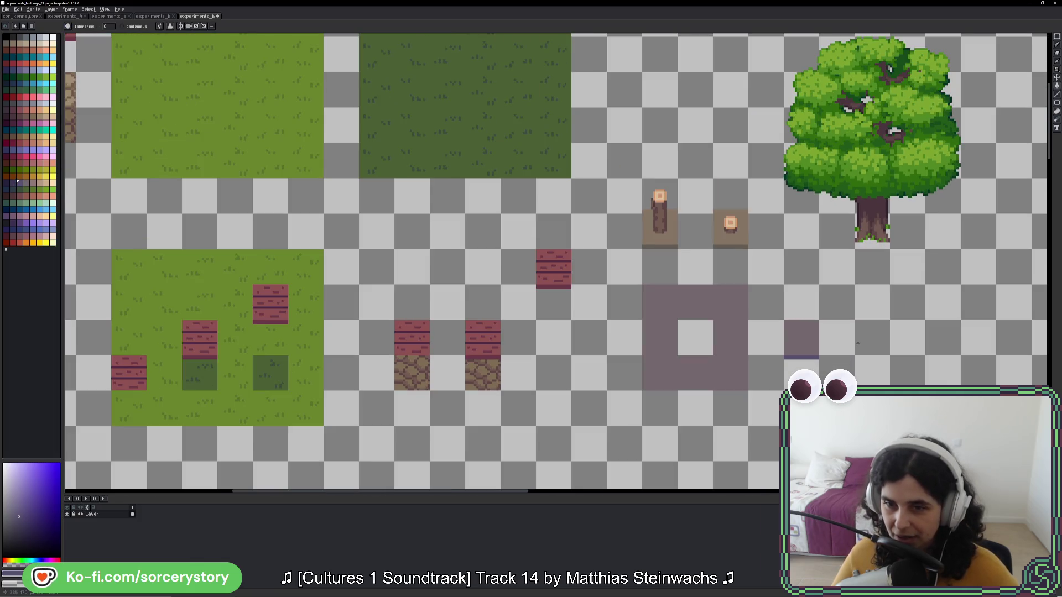
# Step: Copy the navy-edged mauve tile and paste two copies side by side to its right
pyautogui.click(1057, 36)
pyautogui.scroll(3, 807, 351)
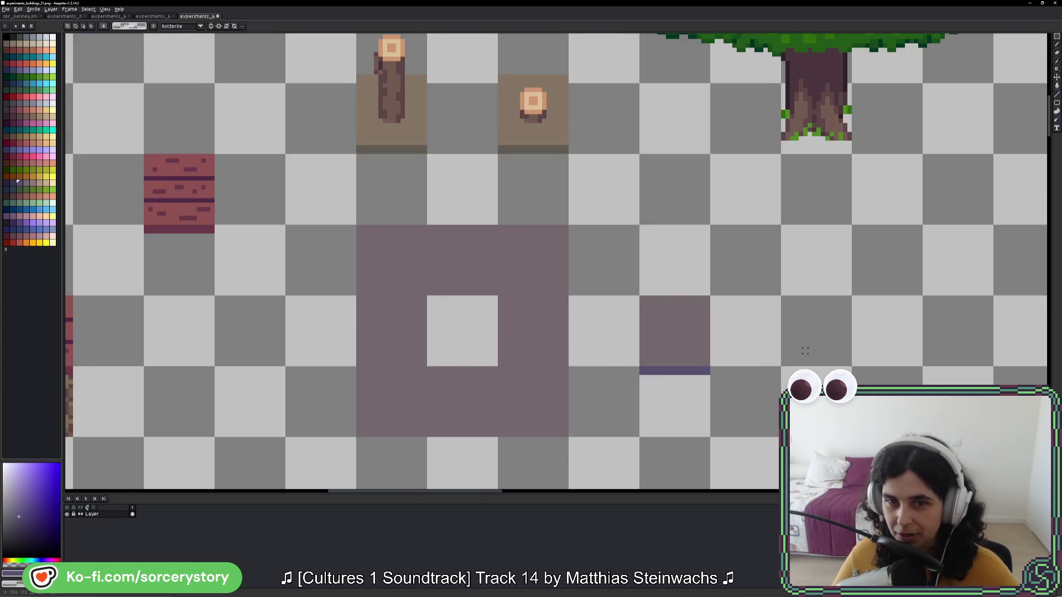
pyautogui.moveTo(787, 338); pyautogui.dragTo(707, 304)
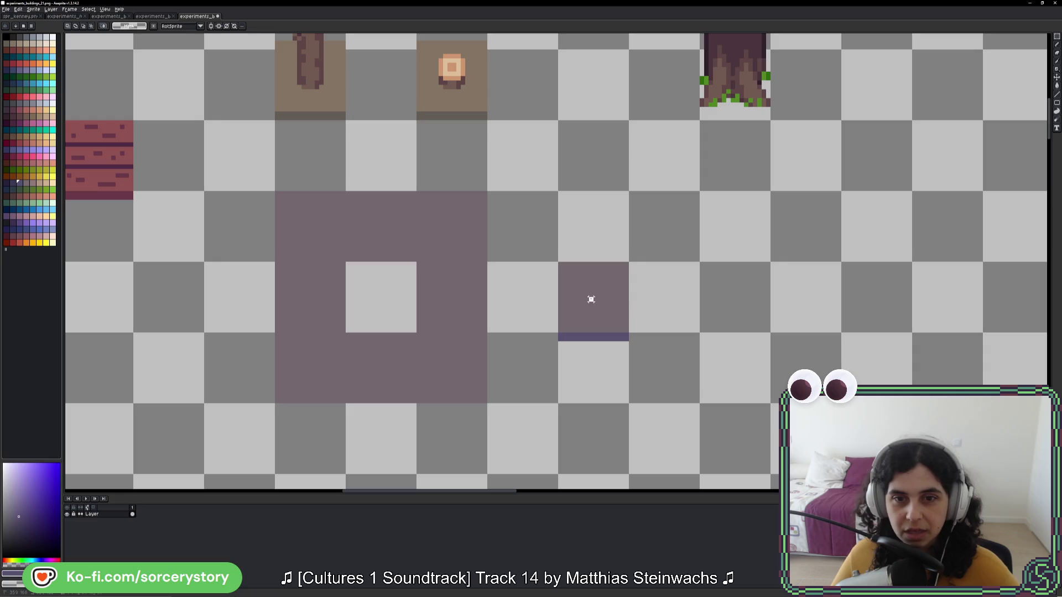
pyautogui.moveTo(558, 261); pyautogui.dragTo(629, 332)
pyautogui.hotkey('ctrl', 'c')
pyautogui.hotkey('ctrl', 'v')
pyautogui.moveTo(782, 309)
pyautogui.mouseDown()
pyautogui.moveTo(856, 313)
pyautogui.moveTo(738, 301)
pyautogui.mouseUp()
pyautogui.hotkey('ctrl', 'v')
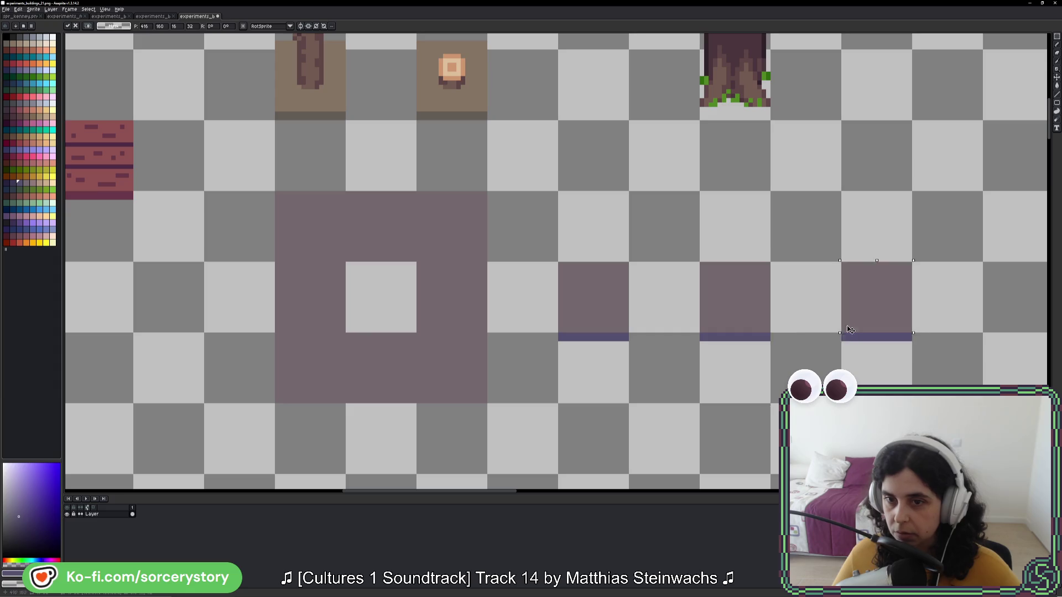
pyautogui.moveTo(850, 330); pyautogui.dragTo(829, 308)
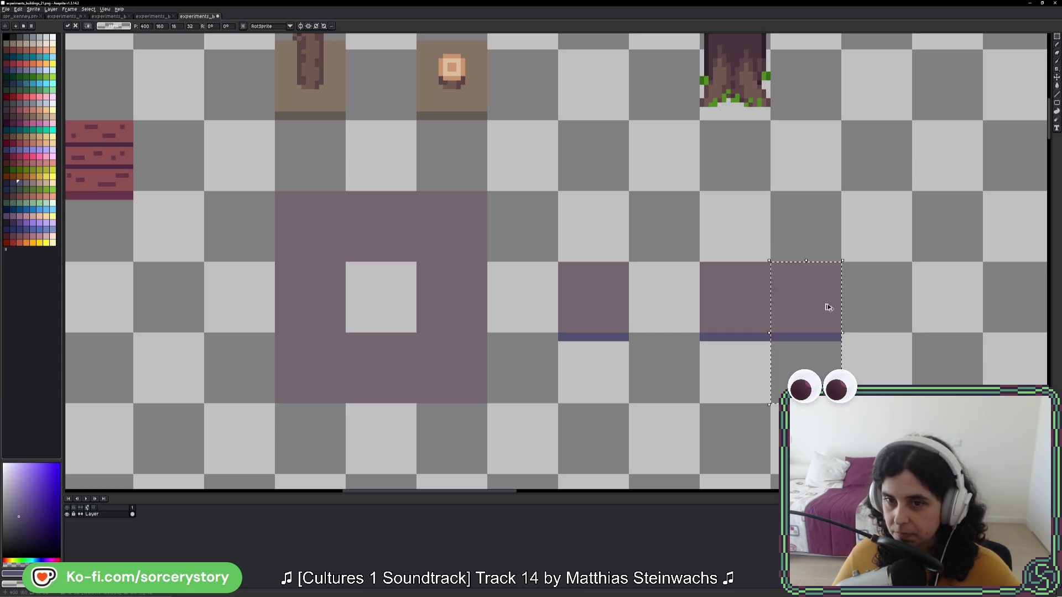
pyautogui.press('Return')
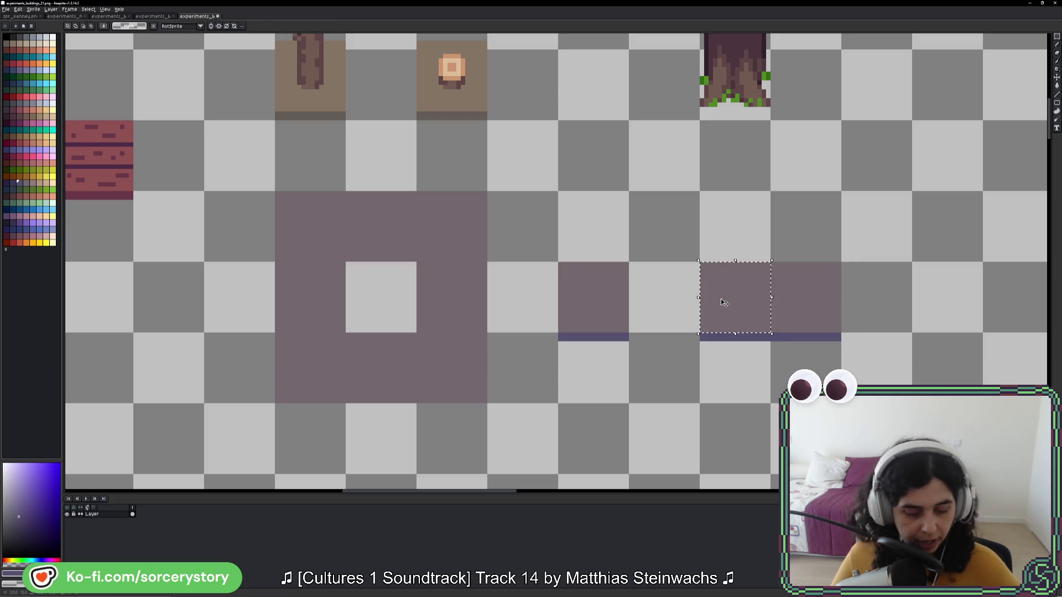
# Step: Select the first copied tile with the Magic Wand
pyautogui.press('w')
pyautogui.scroll(5, 739, 320)
pyautogui.moveTo(767, 302); pyautogui.dragTo(623, 343)
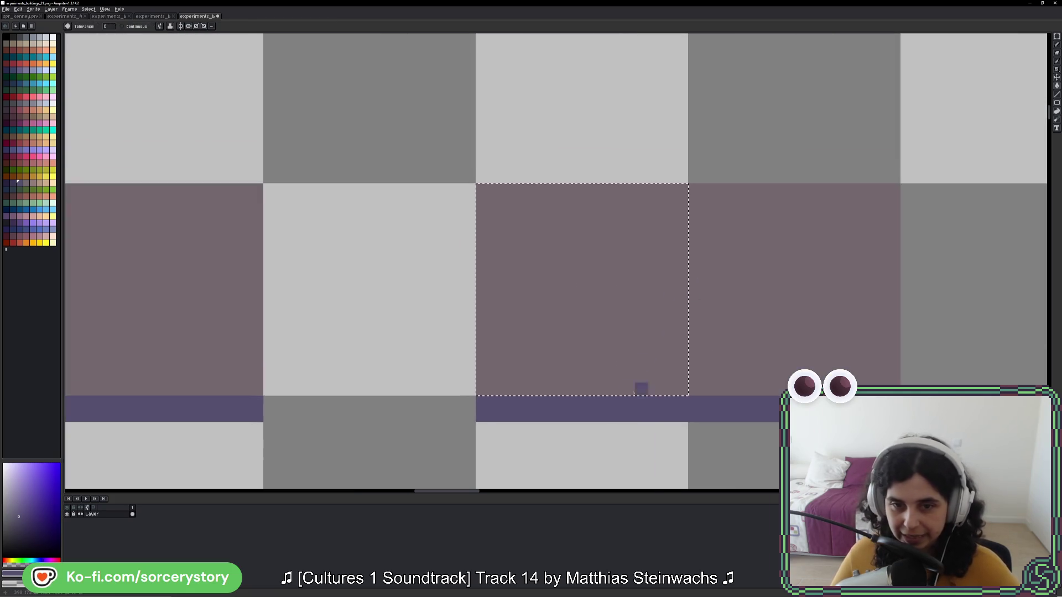
# Step: Choose a pale pink drawing colour, trying and undoing a pink fill of the tile
pyautogui.press('i')
pyautogui.click(627, 383)
pyautogui.click(33, 183)
pyautogui.press('g')
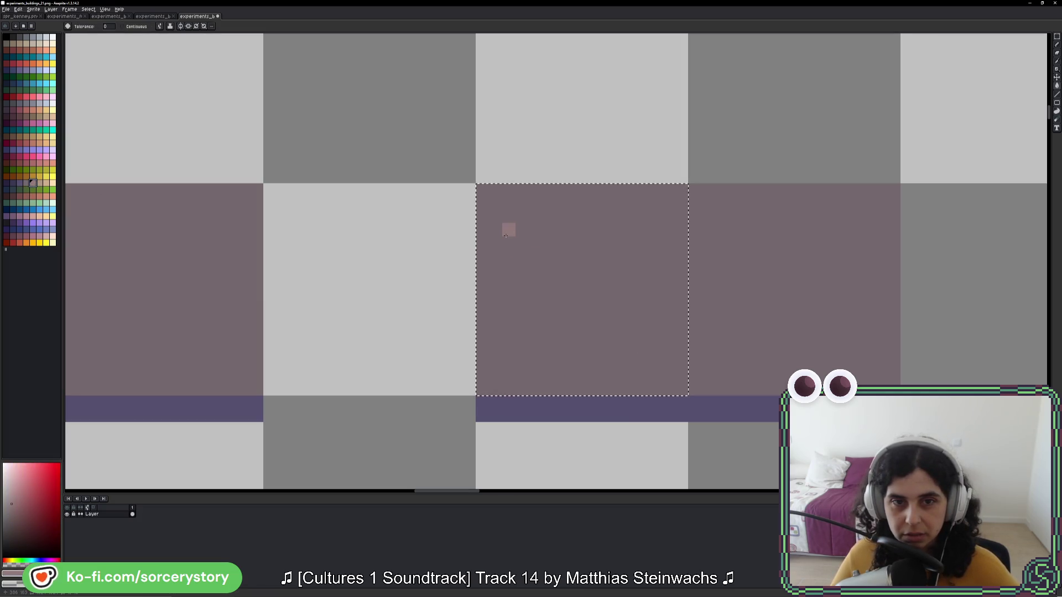
pyautogui.click(508, 233)
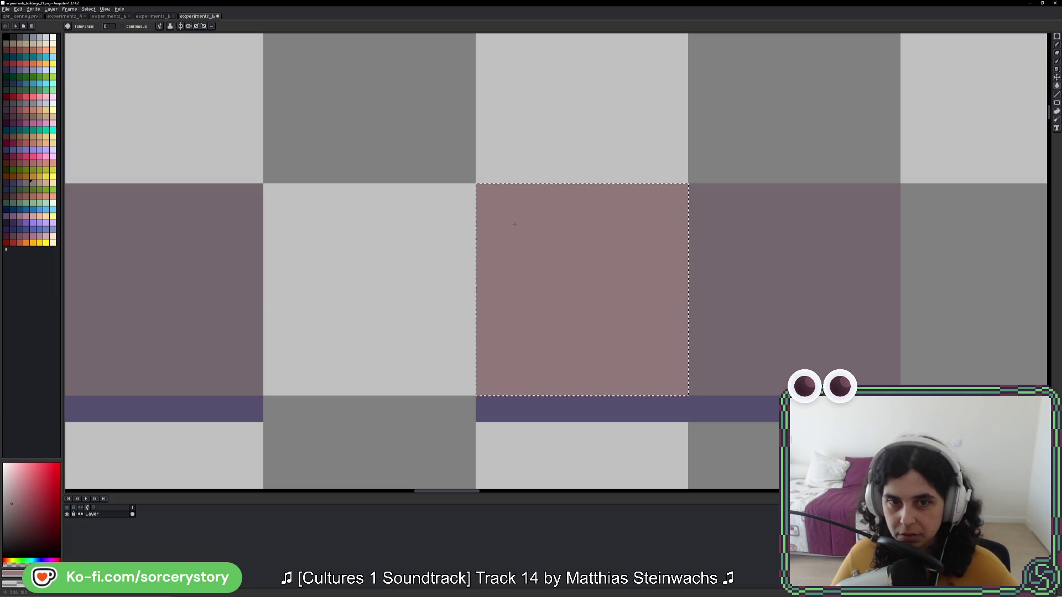
pyautogui.hotkey('ctrl', 'z')
# Step: Pencil a 2x2 pink dot near the top-left, a centre pixel and a small ring near the bottom
pyautogui.press('b')
pyautogui.moveTo(514, 222); pyautogui.dragTo(522, 230)
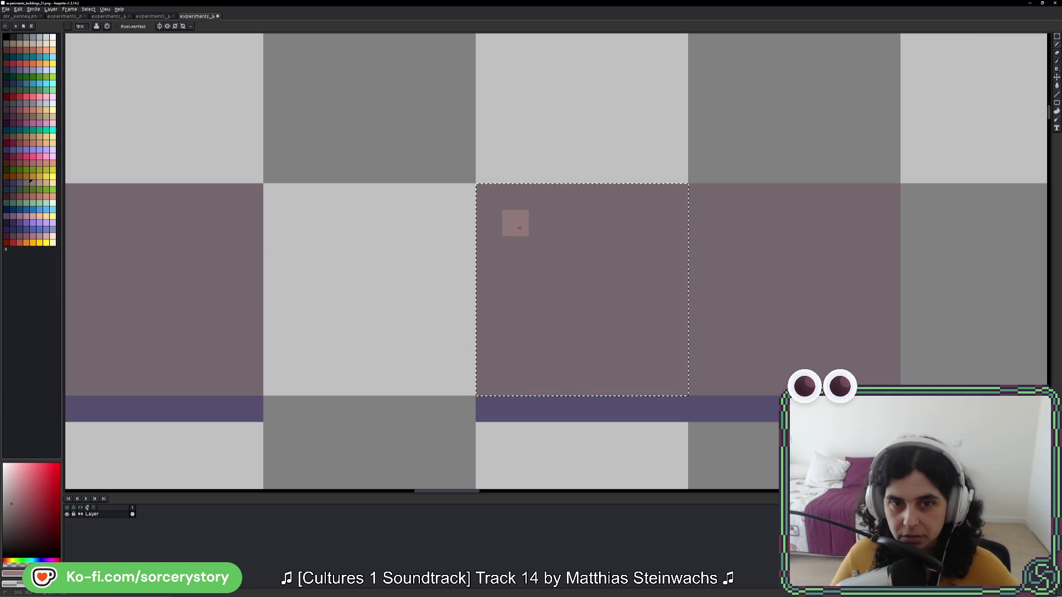
pyautogui.click(620, 318)
pyautogui.scroll(-7, 745, 386)
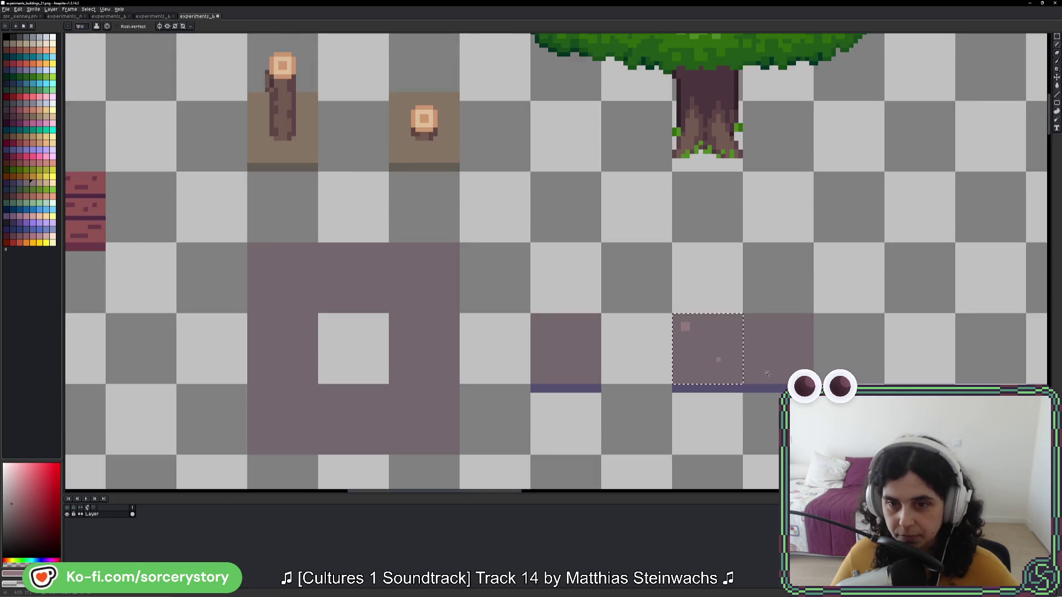
pyautogui.scroll(7, 780, 370)
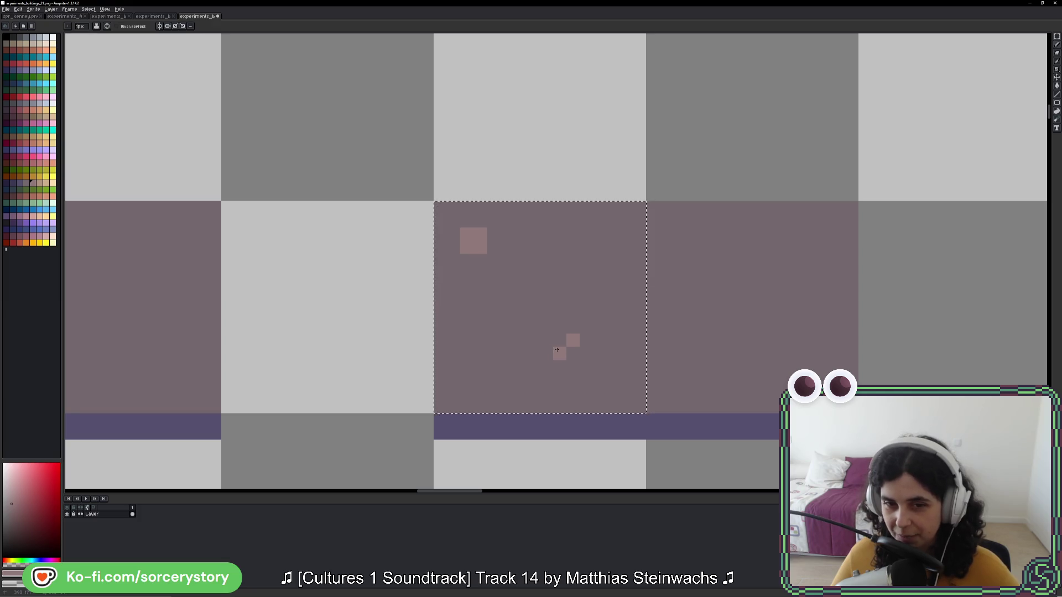
pyautogui.moveTo(557, 352)
pyautogui.mouseDown()
pyautogui.moveTo(560, 367)
pyautogui.moveTo(588, 379)
pyautogui.moveTo(601, 340)
pyautogui.moveTo(586, 340)
pyautogui.moveTo(599, 328)
pyautogui.mouseUp()
pyautogui.scroll(-7, 780, 350)
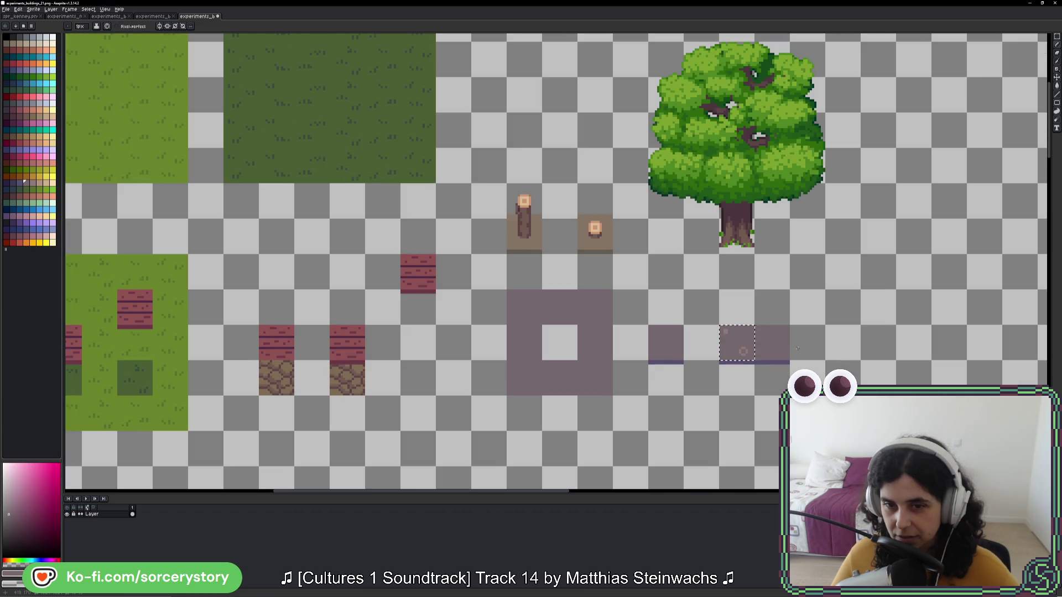
pyautogui.scroll(-1, 797, 348)
pyautogui.scroll(4, 797, 348)
pyautogui.keyDown('alt'); pyautogui.click(503, 280); pyautogui.keyUp('alt')
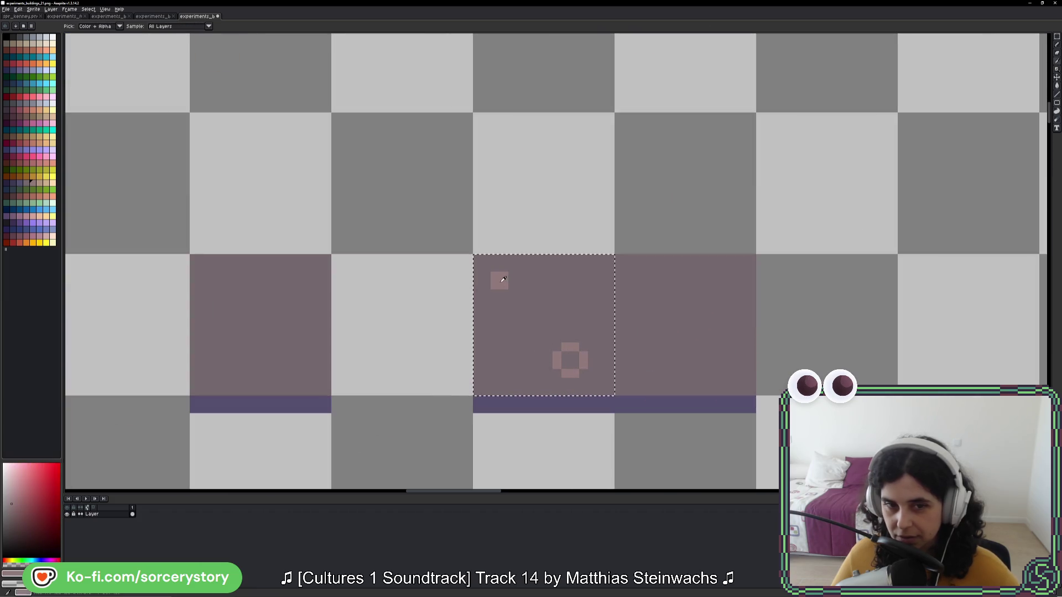
pyautogui.click(517, 299)
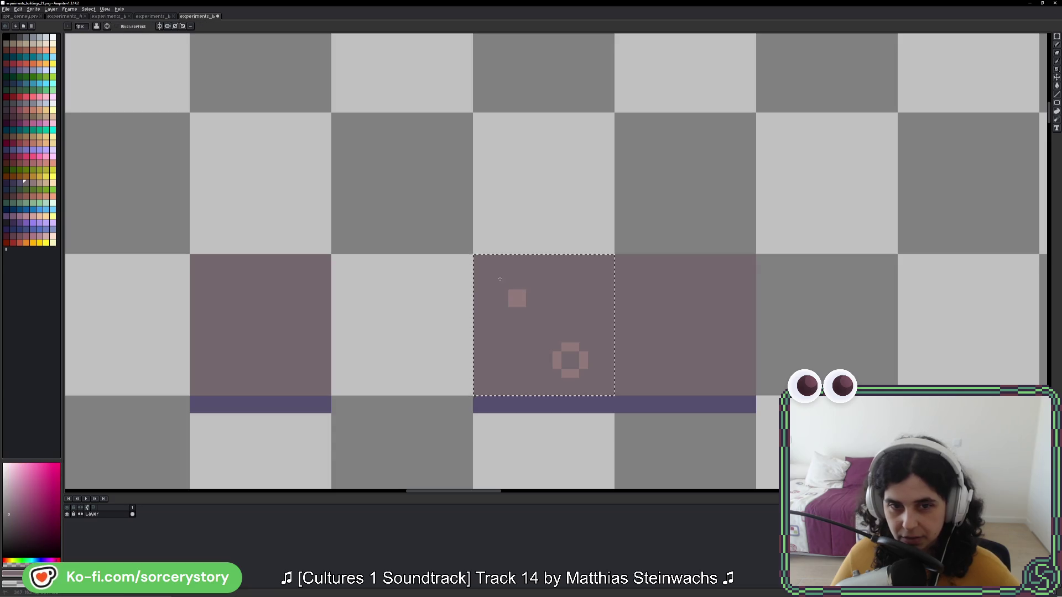
pyautogui.scroll(-6, 500, 280)
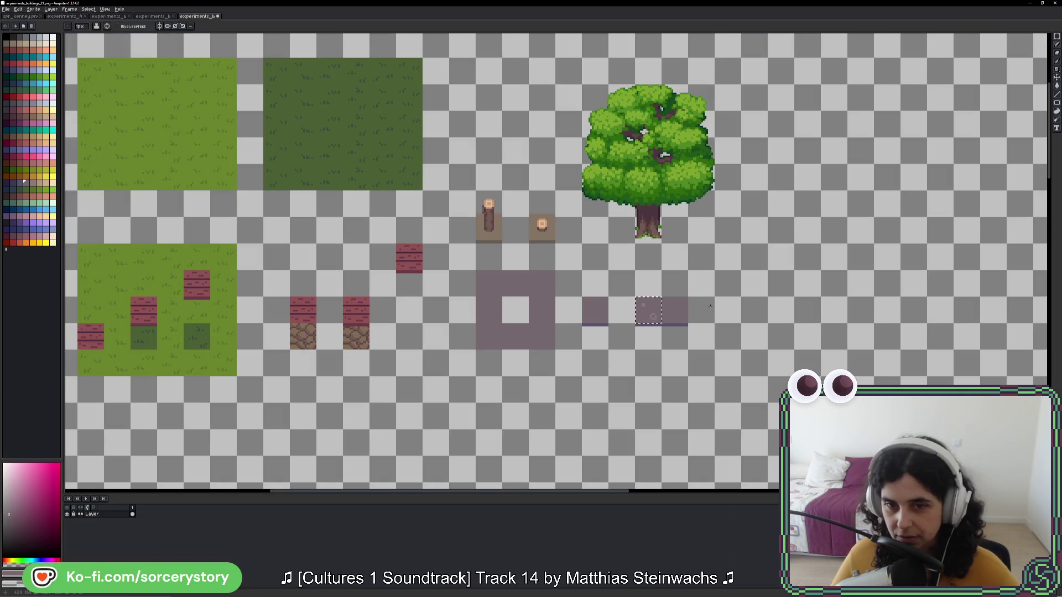
pyautogui.scroll(-3, 710, 305)
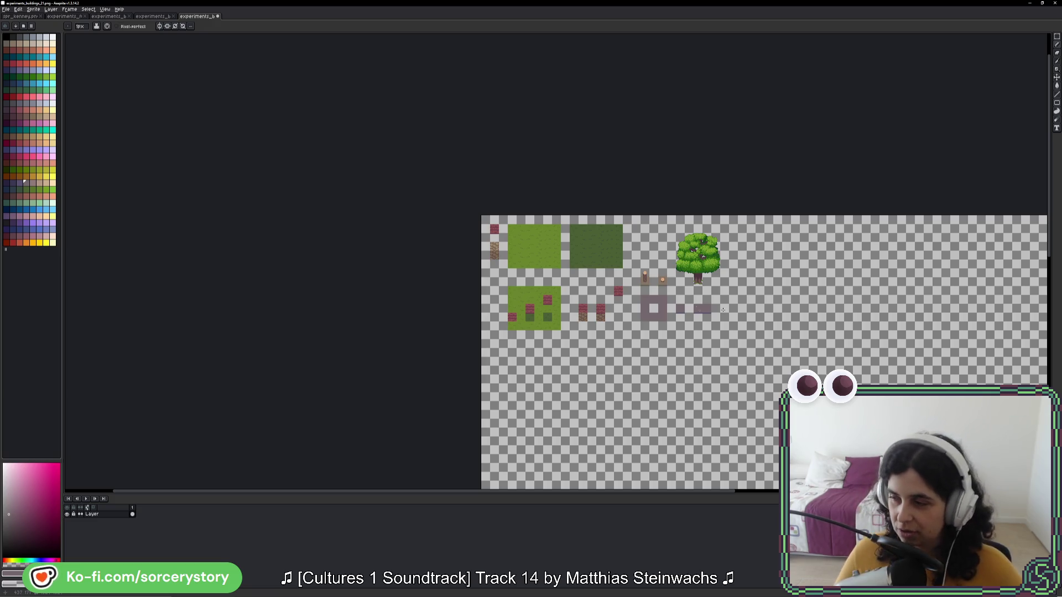
# Step: Select the pink shapes and try nudging the ring, then undo the move
pyautogui.scroll(5, 719, 320)
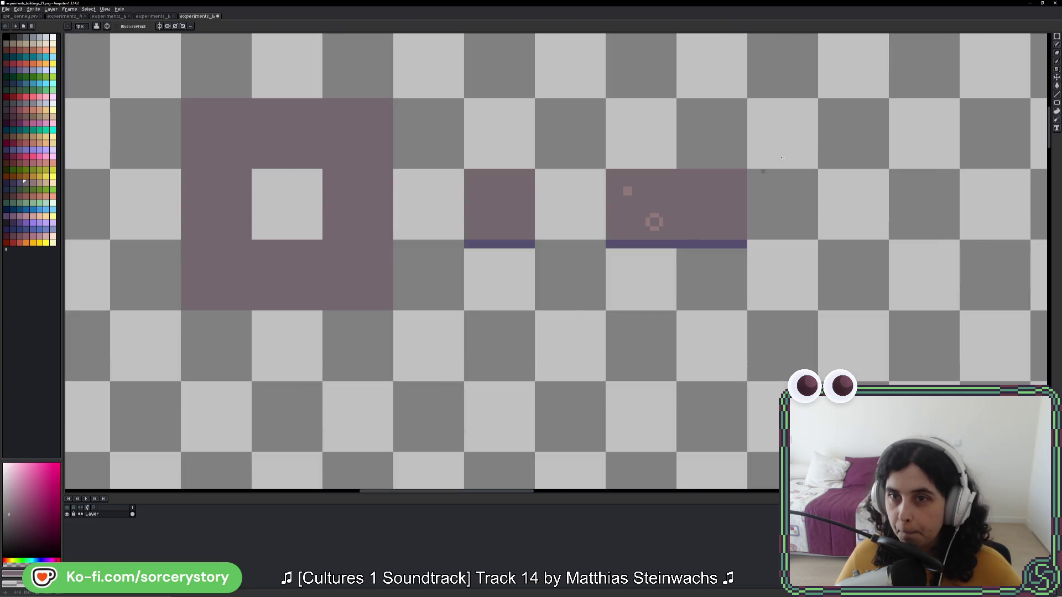
pyautogui.click(1056, 37)
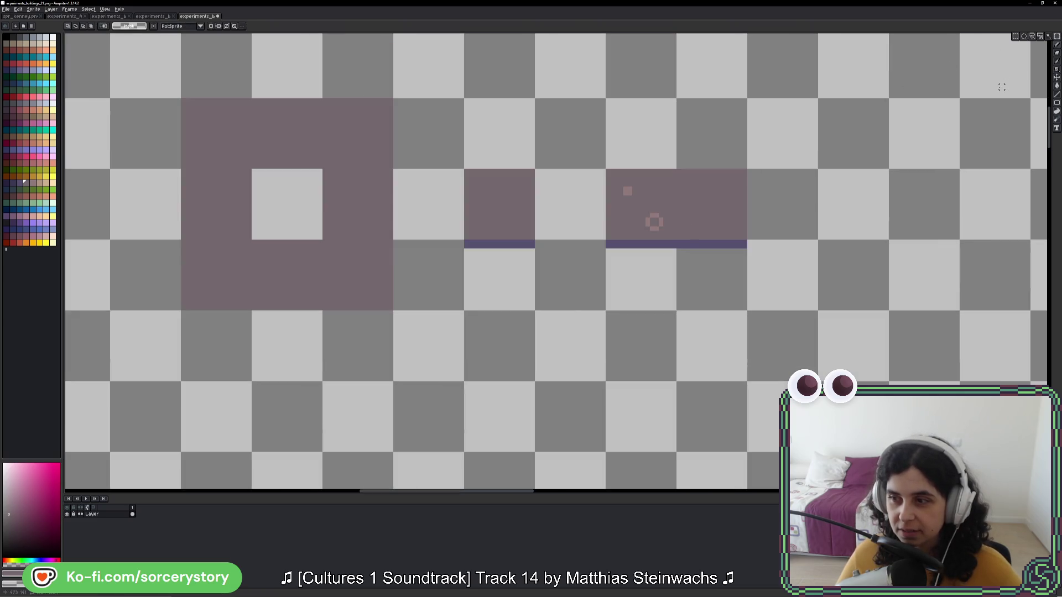
pyautogui.scroll(2, 784, 272)
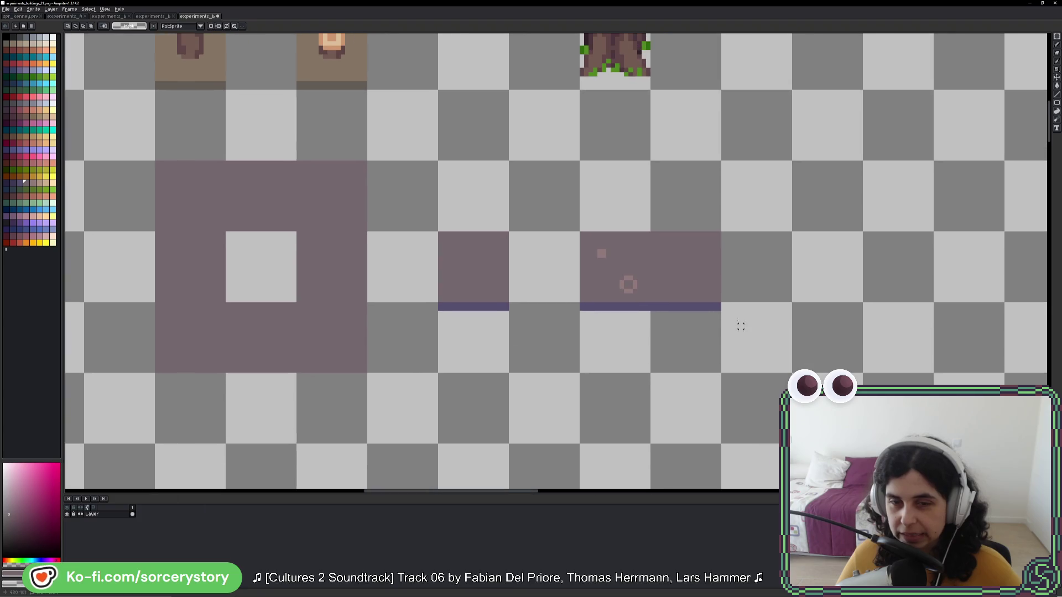
pyautogui.scroll(4, 619, 287)
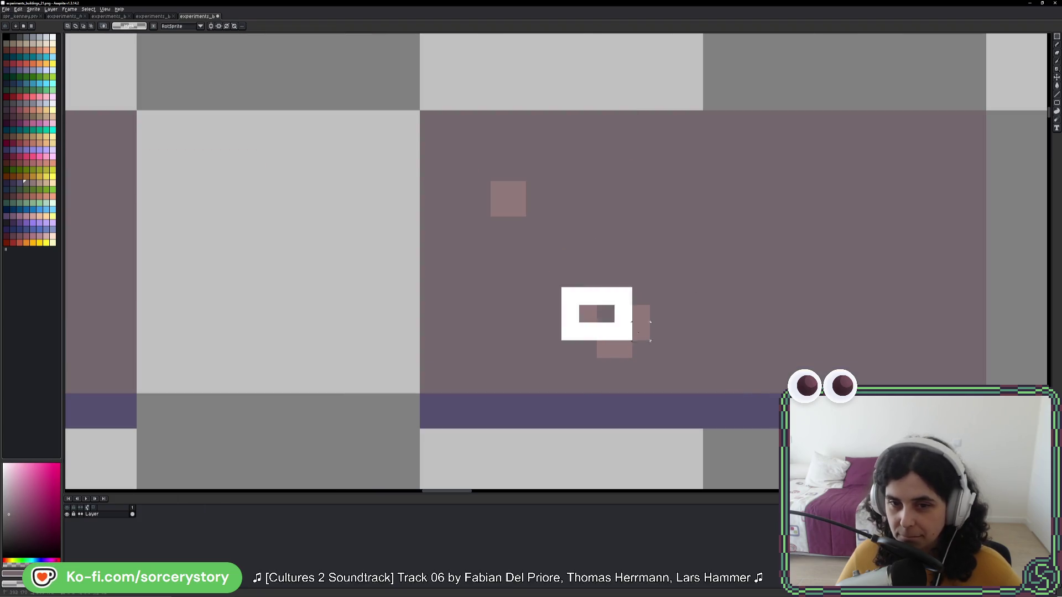
pyautogui.moveTo(454, 216); pyautogui.dragTo(686, 377)
pyautogui.hotkey('ctrl', 'z')
pyautogui.click(610, 298)
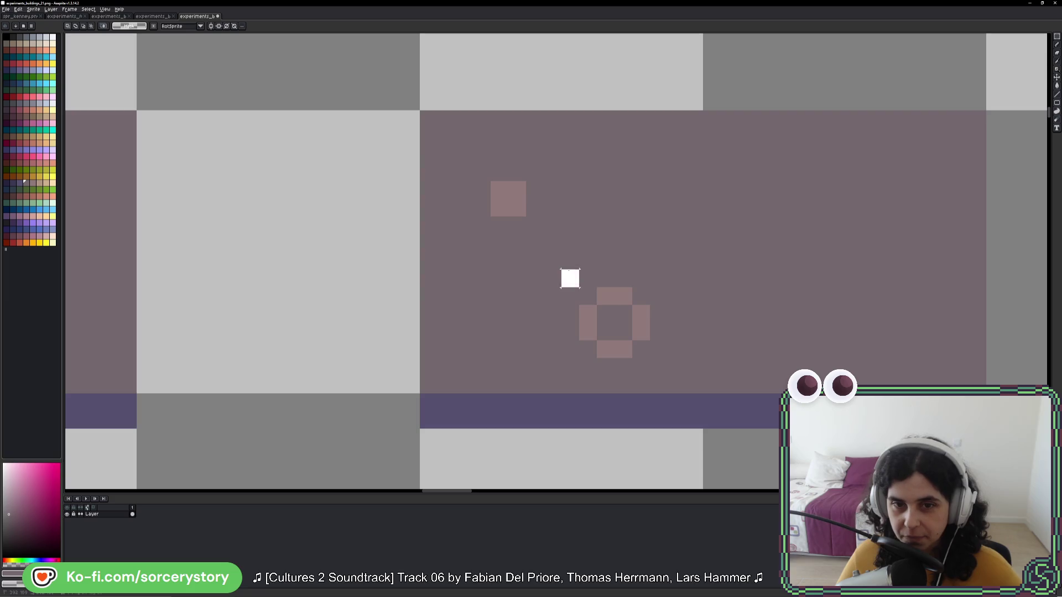
pyautogui.moveTo(472, 181); pyautogui.dragTo(669, 377)
pyautogui.moveTo(562, 270)
pyautogui.mouseDown()
pyautogui.moveTo(661, 370)
pyautogui.moveTo(606, 329)
pyautogui.mouseUp()
pyautogui.press('Escape')
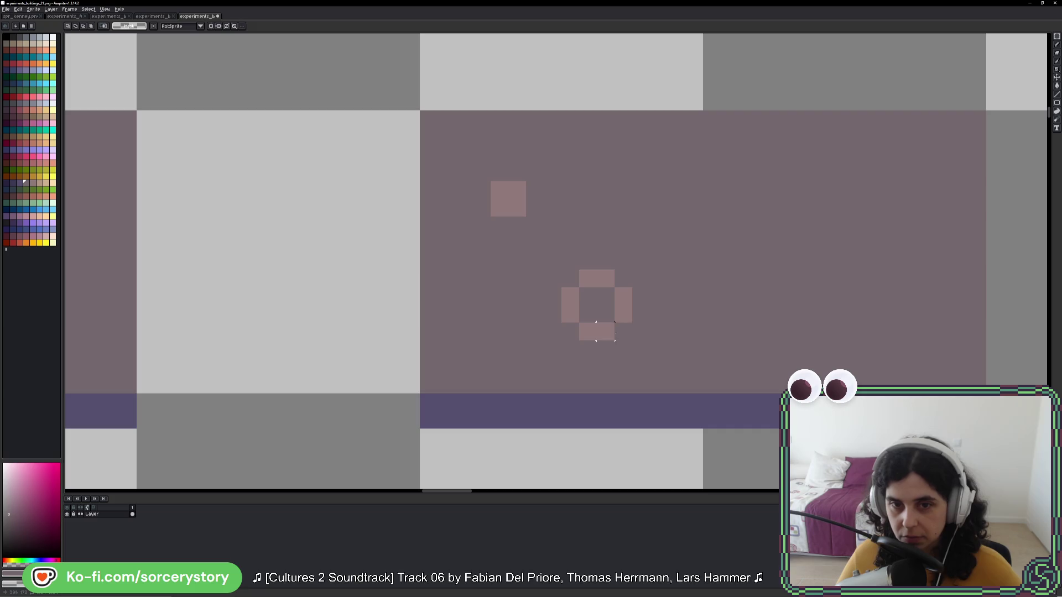
pyautogui.scroll(-5, 712, 331)
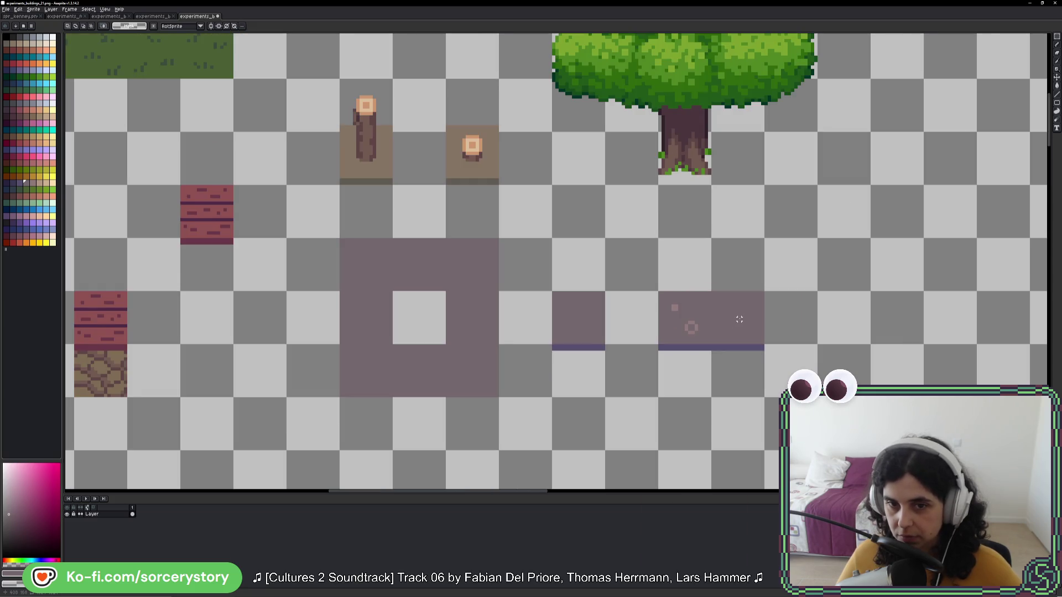
pyautogui.click(566, 310)
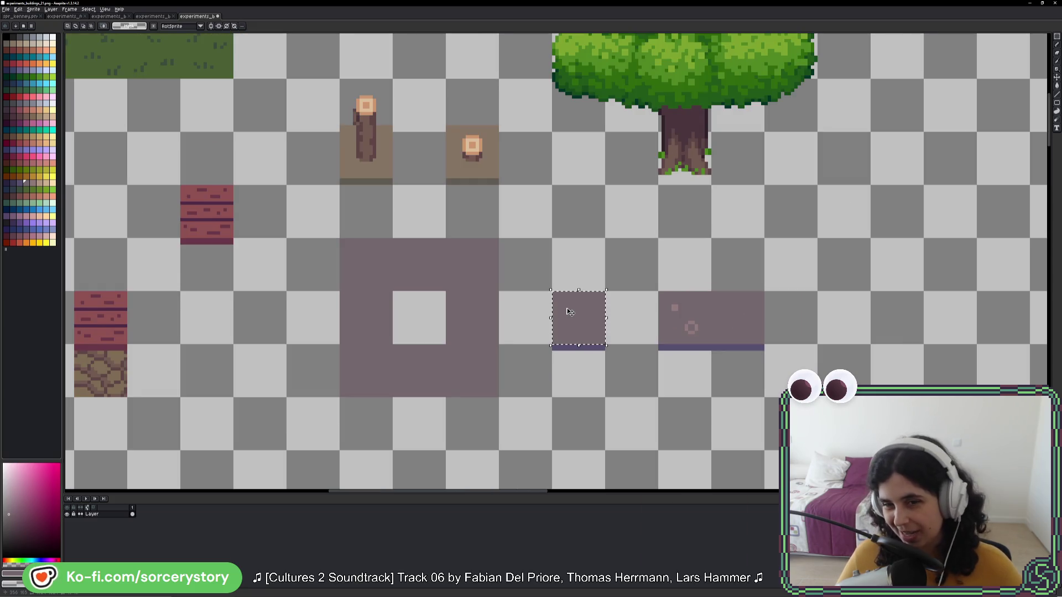
pyautogui.scroll(4, 770, 323)
# Step: Add a single-pixel dot, lengthen the small square downward and erase its top-right pixel
pyautogui.press('b')
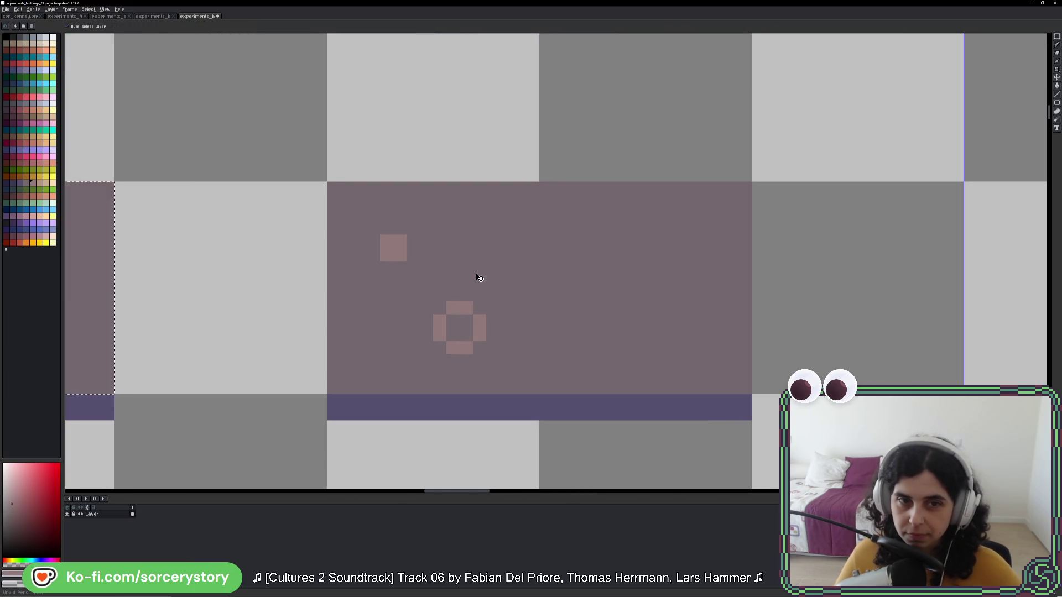
pyautogui.hotkey('ctrl', 'd')
pyautogui.click(480, 227)
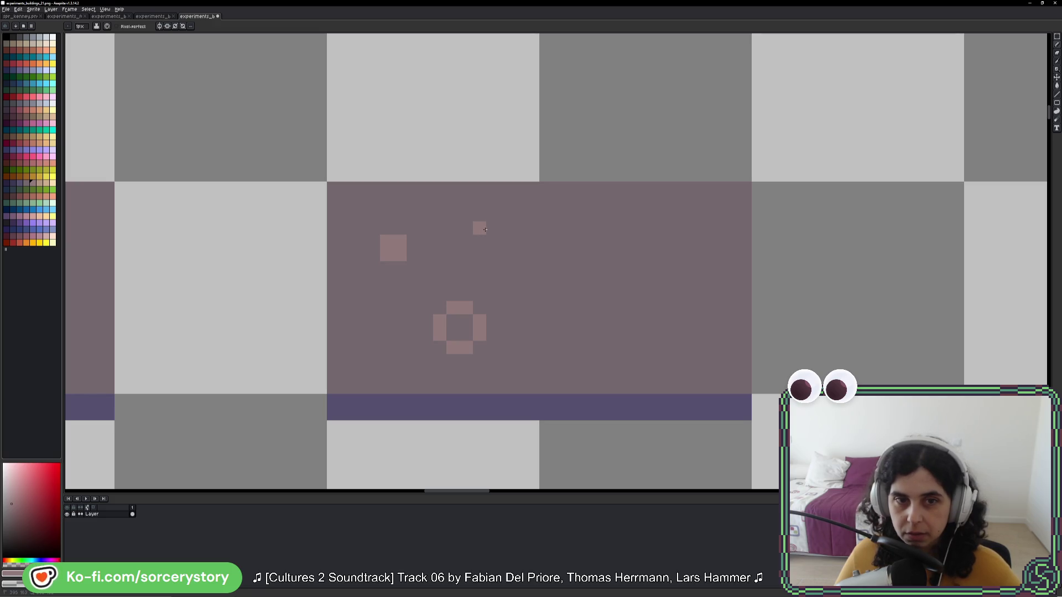
pyautogui.click(387, 268)
pyautogui.keyDown('alt'); pyautogui.click(361, 244); pyautogui.keyUp('alt')
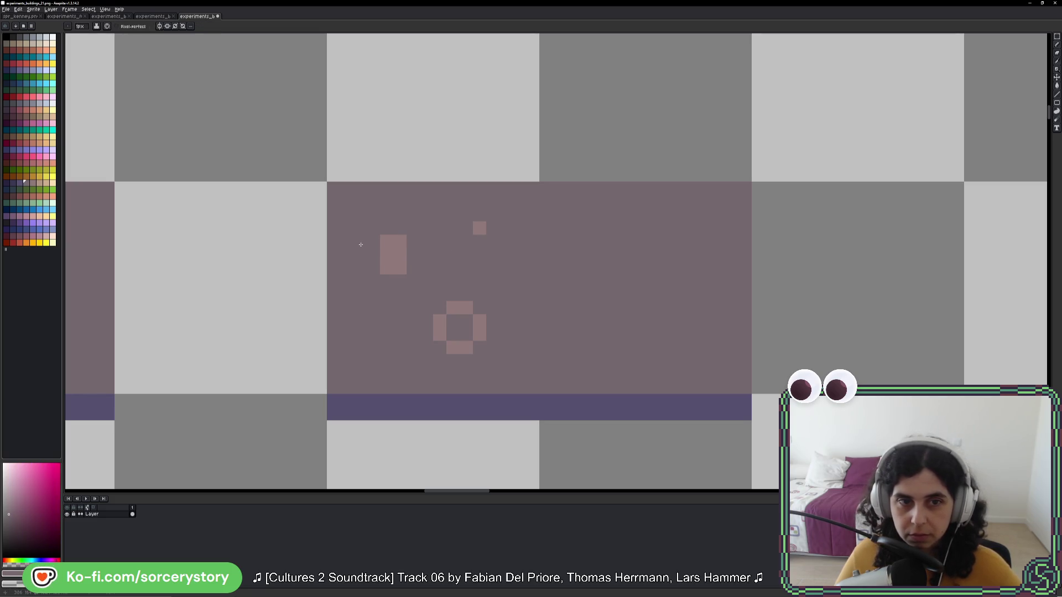
pyautogui.click(399, 242)
pyautogui.scroll(-5, 487, 262)
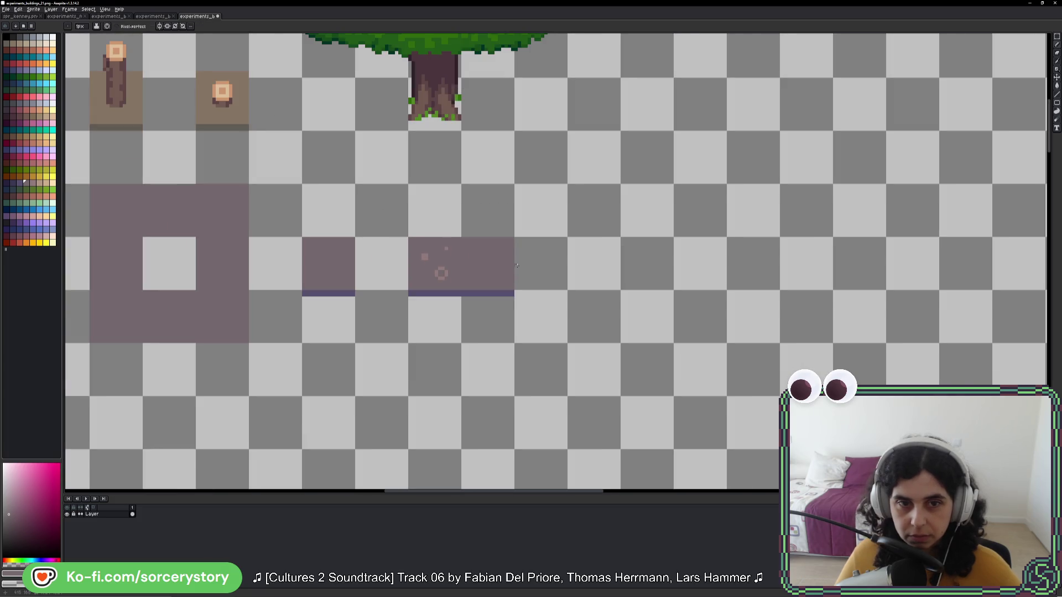
pyautogui.scroll(-3, 516, 265)
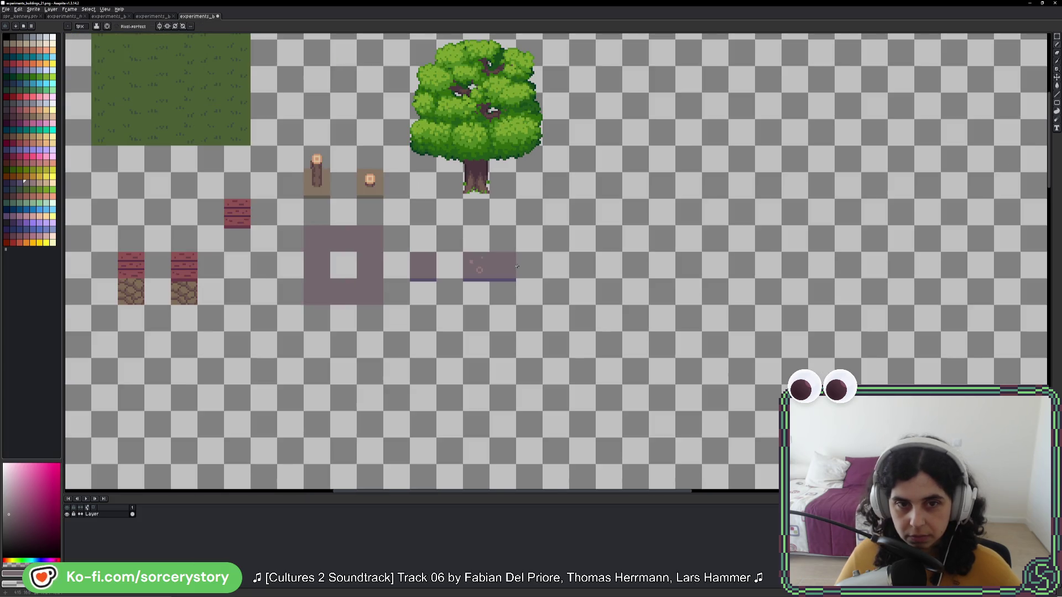
# Step: Shift the decorated tile's pixels down one pixel
pyautogui.click(1058, 36)
pyautogui.scroll(3, 466, 246)
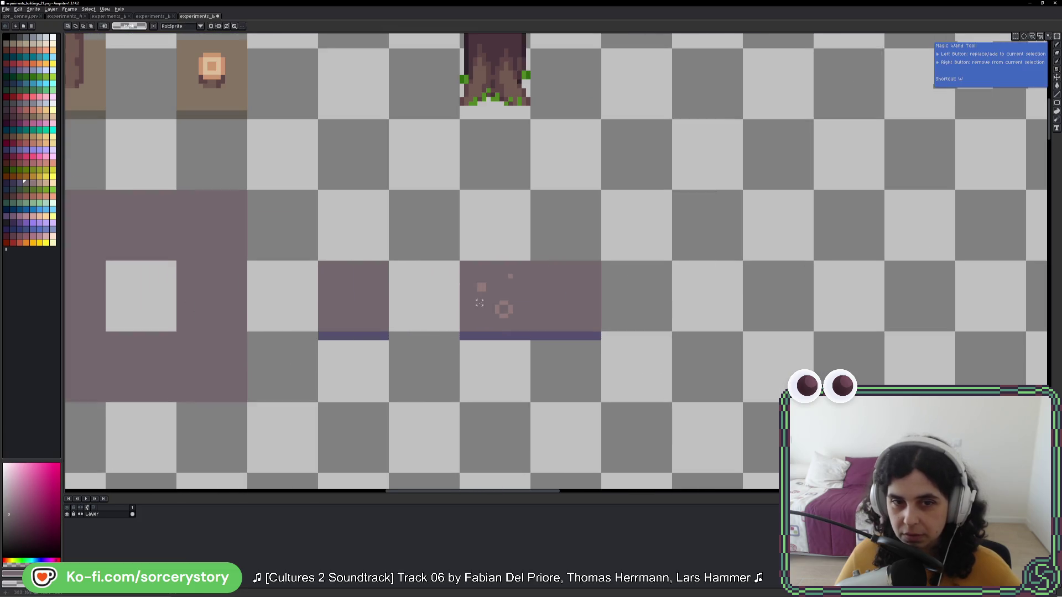
pyautogui.click(475, 271)
pyautogui.moveTo(505, 294); pyautogui.dragTo(510, 301)
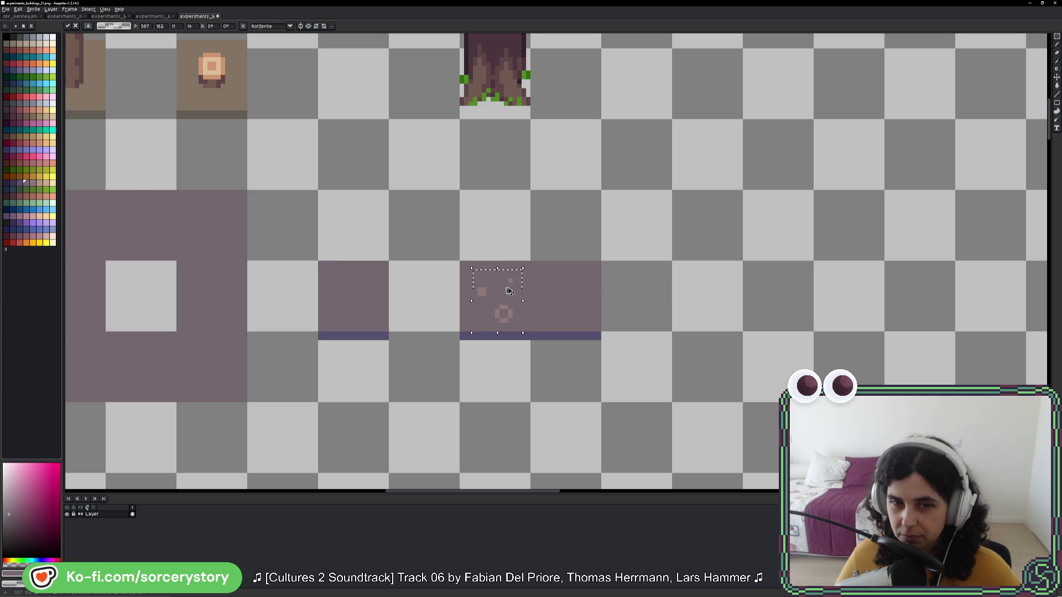
pyautogui.hotkey('ctrl', 'd')
# Step: Nudge the ring up one pixel and the small square one pixel left
pyautogui.click(497, 285)
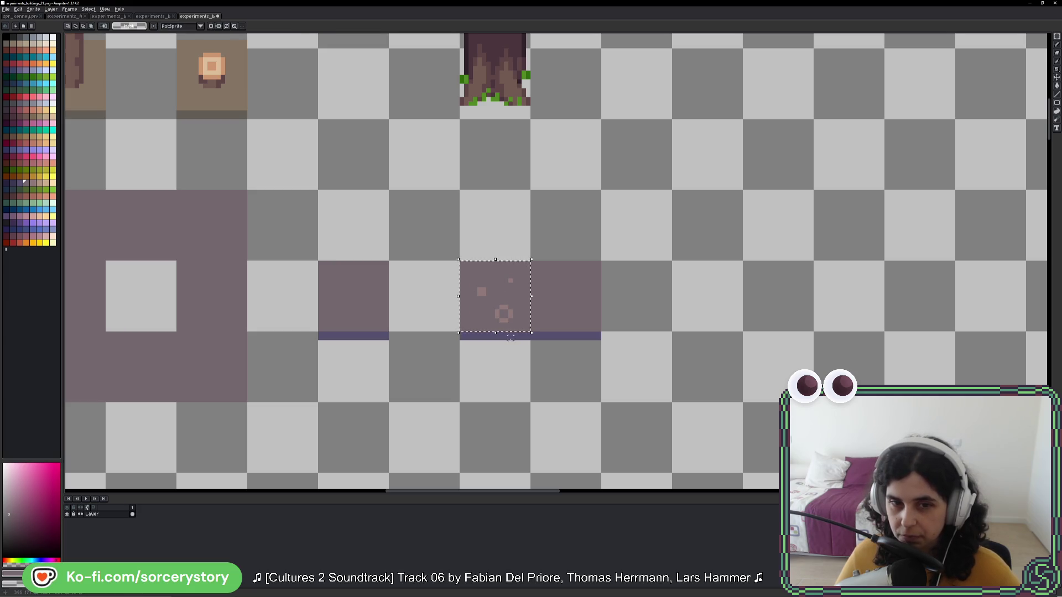
pyautogui.scroll(2, 510, 337)
pyautogui.moveTo(457, 297); pyautogui.dragTo(553, 372)
pyautogui.moveTo(514, 336); pyautogui.dragTo(530, 330)
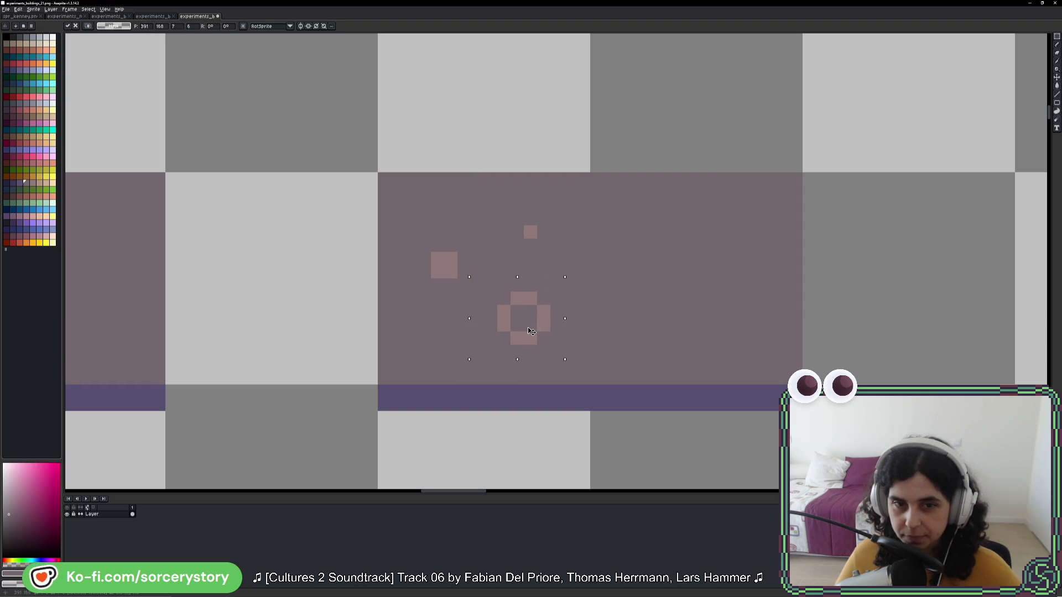
pyautogui.moveTo(496, 211)
pyautogui.mouseDown()
pyautogui.moveTo(565, 266)
pyautogui.moveTo(515, 244)
pyautogui.mouseUp()
pyautogui.hotkey('ctrl', 'd')
pyautogui.scroll(-4, 589, 286)
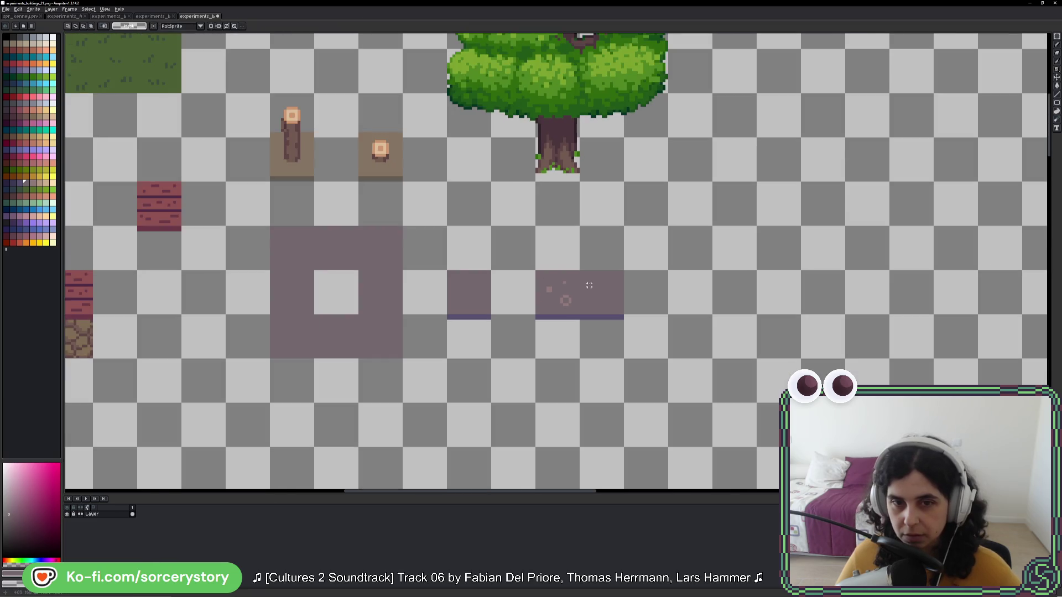
# Step: Select the decorated mauve tile and drop a copy one tile to its right
pyautogui.moveTo(589, 285); pyautogui.dragTo(574, 289)
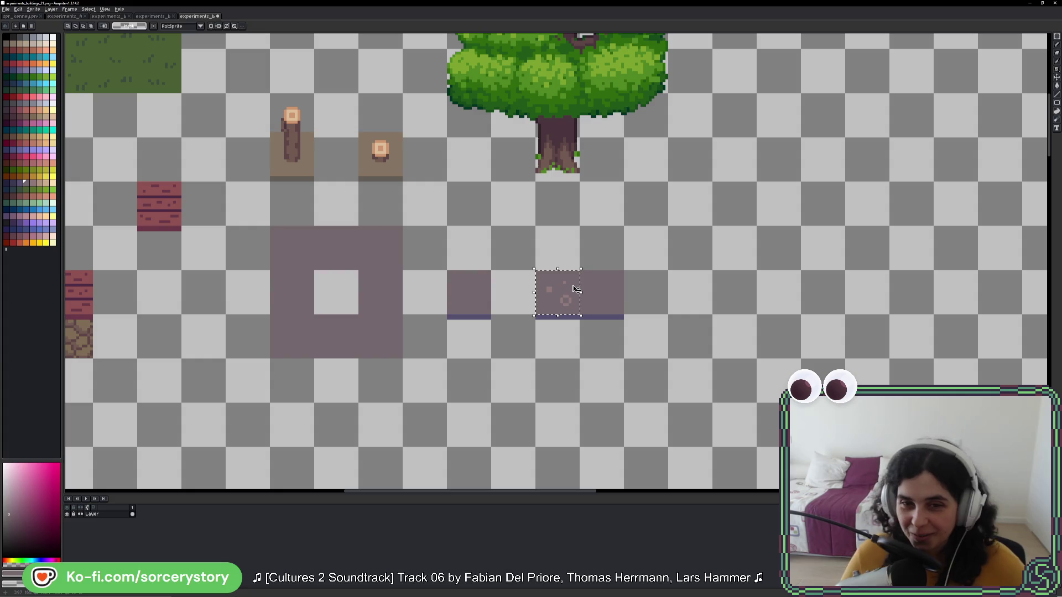
pyautogui.scroll(3, 575, 288)
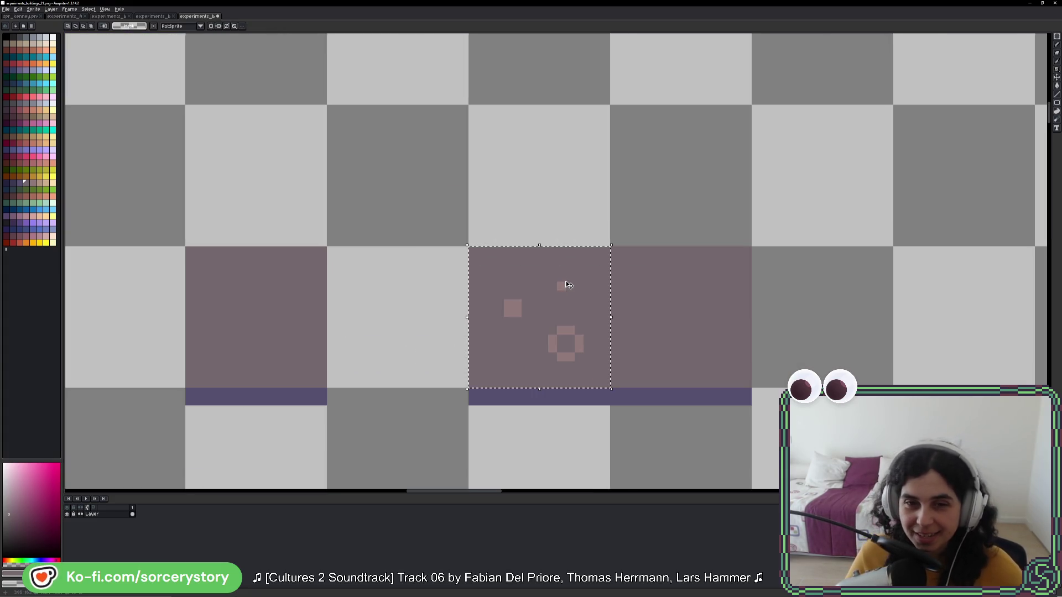
pyautogui.moveTo(567, 285)
pyautogui.mouseDown()
pyautogui.moveTo(547, 277)
pyautogui.moveTo(449, 147)
pyautogui.moveTo(550, 214)
pyautogui.mouseUp()
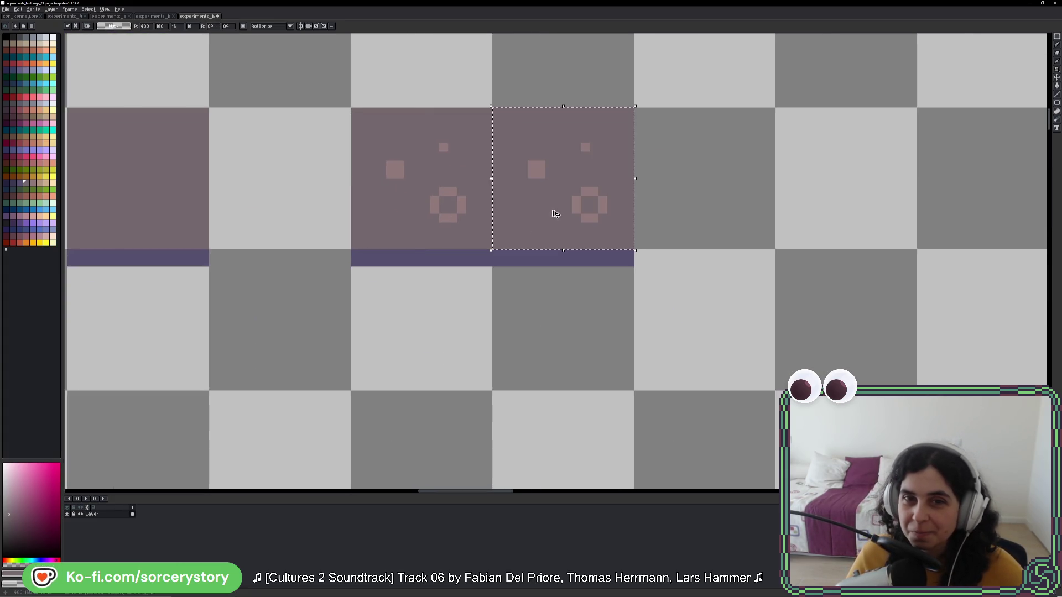
# Step: Commit the duplicate, then select the two-tile strip and stamp copies into a larger patch
pyautogui.hotkey('ctrl', 'd')
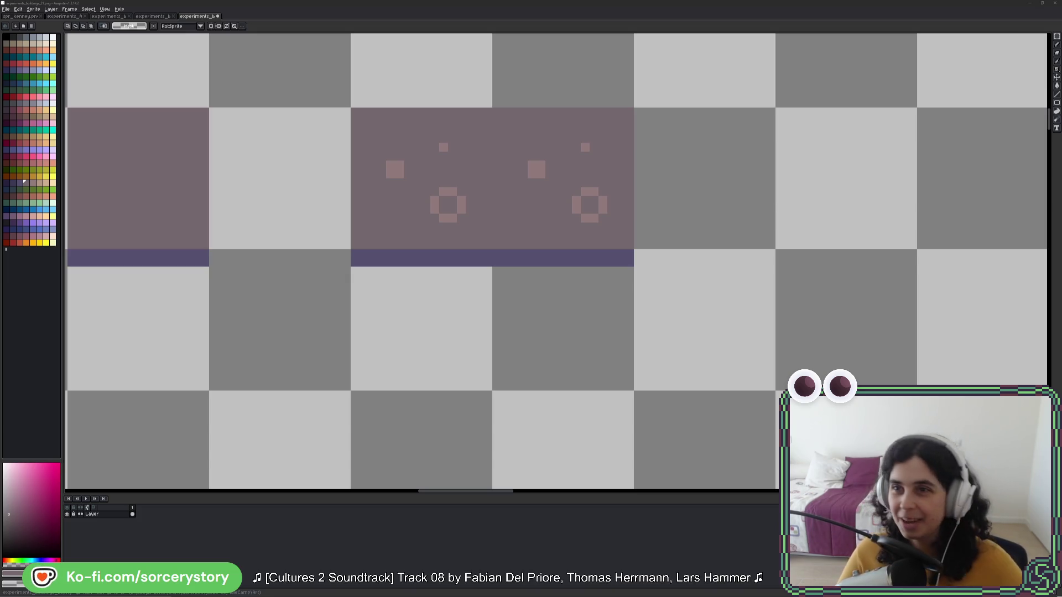
pyautogui.moveTo(351, 108); pyautogui.dragTo(632, 249)
pyautogui.scroll(-1, 521, 141)
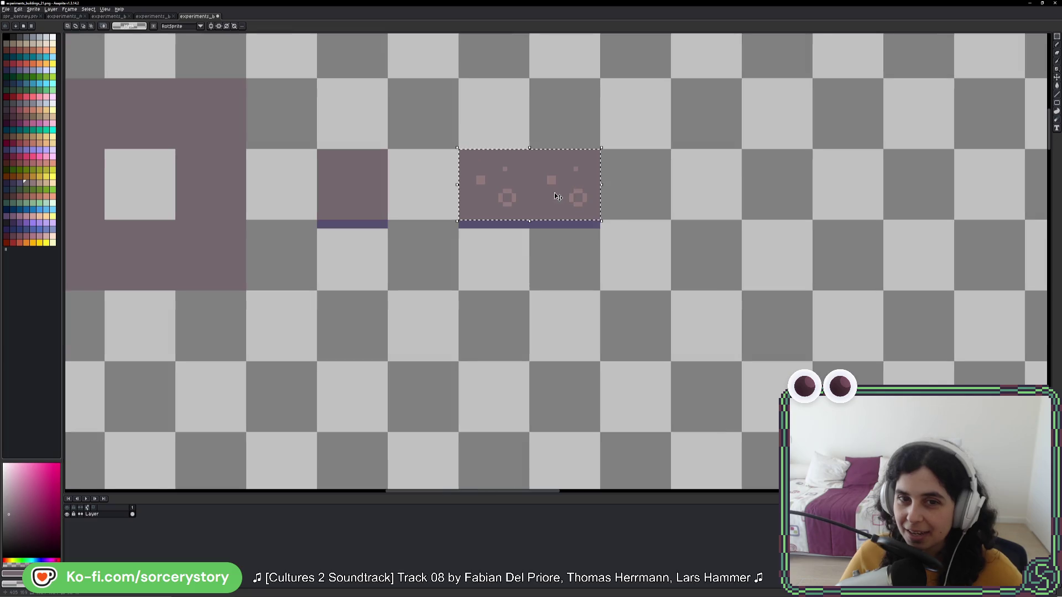
pyautogui.moveTo(535, 172)
pyautogui.mouseDown()
pyautogui.moveTo(518, 171)
pyautogui.moveTo(588, 171)
pyautogui.moveTo(550, 237)
pyautogui.moveTo(499, 287)
pyautogui.moveTo(570, 287)
pyautogui.mouseUp()
# Step: Commit the stamped patch and move a single dot motif up one pixel
pyautogui.press('Return')
pyautogui.scroll(-4, 754, 272)
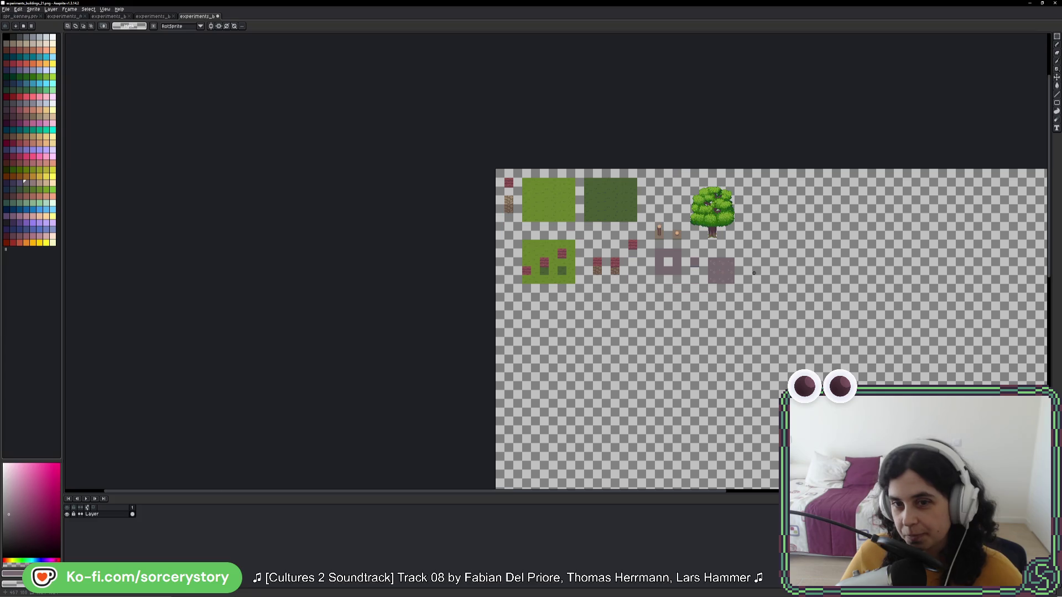
pyautogui.scroll(1, 754, 273)
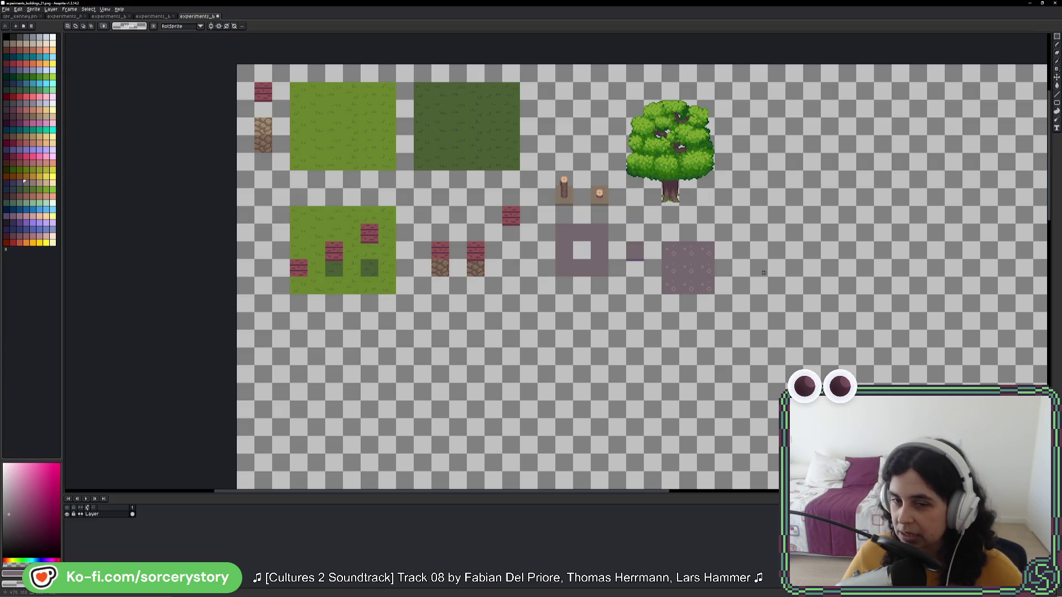
pyautogui.scroll(4, 700, 263)
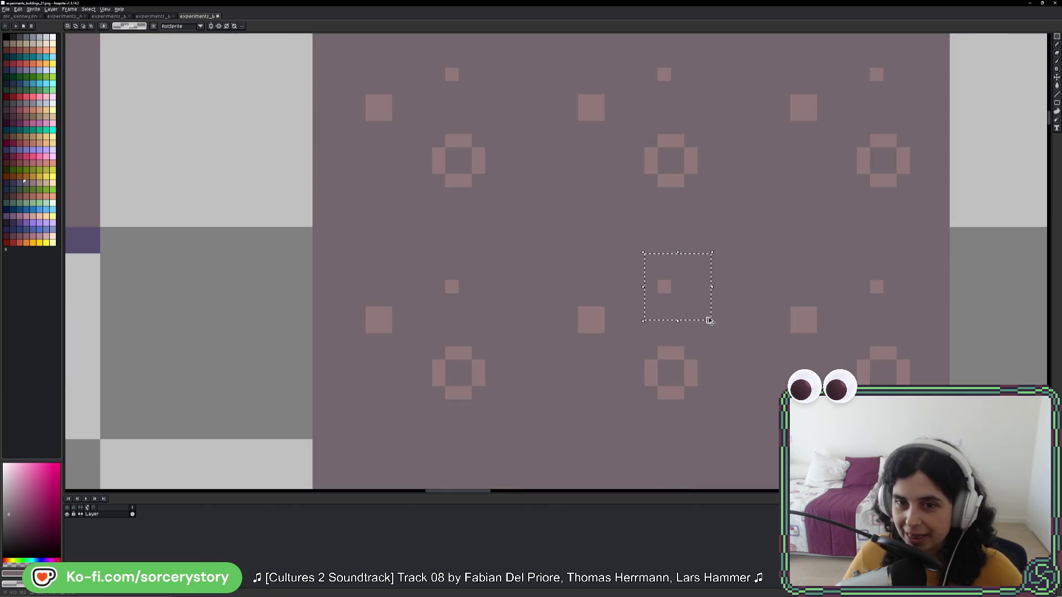
pyautogui.scroll(-6, 707, 312)
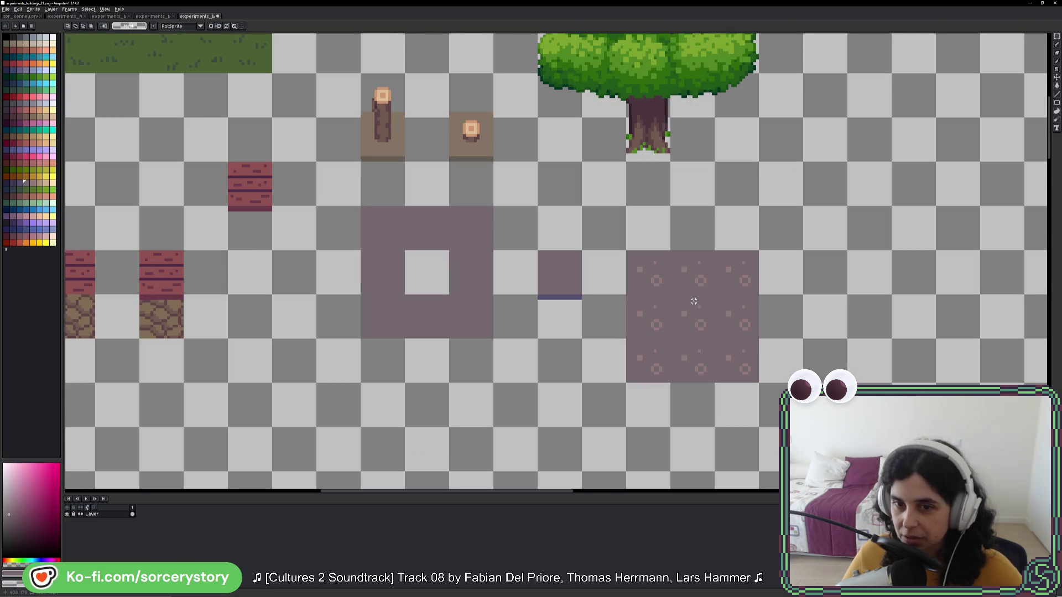
pyautogui.scroll(3, 688, 303)
pyautogui.moveTo(688, 303); pyautogui.dragTo(724, 331)
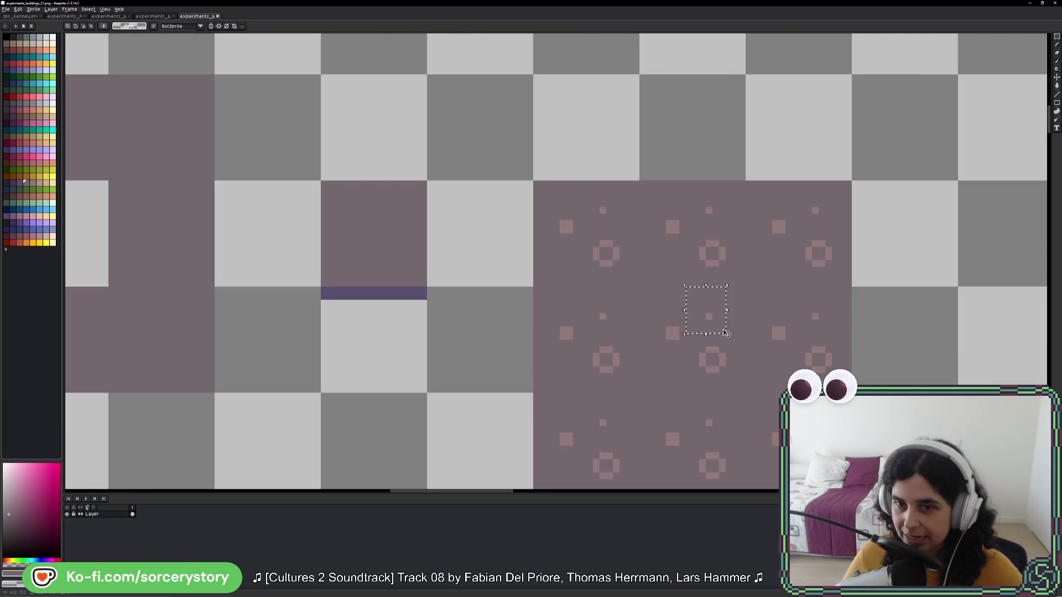
pyautogui.scroll(1, 723, 330)
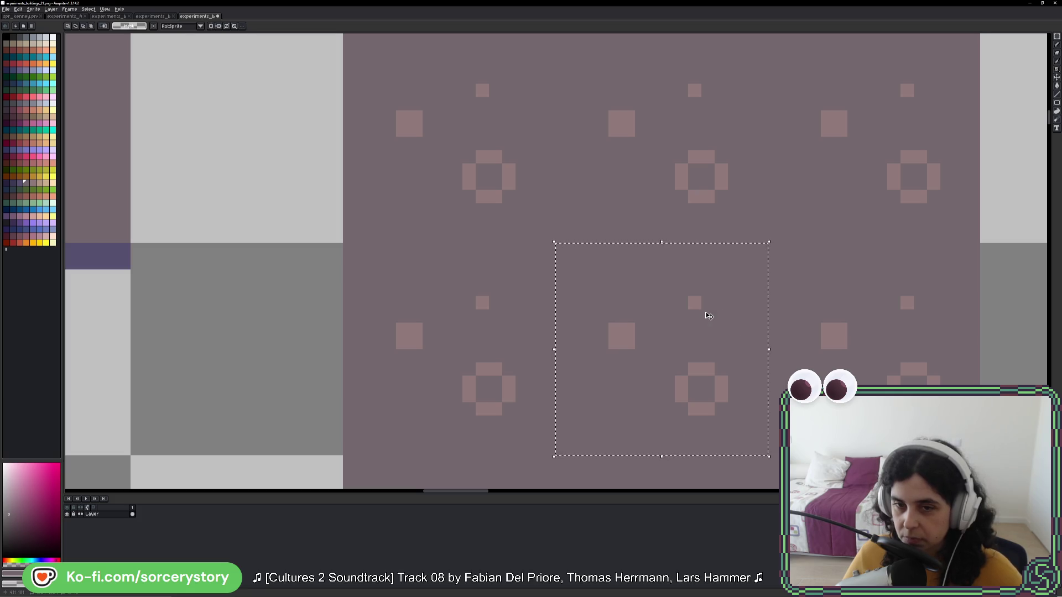
pyautogui.click(704, 308)
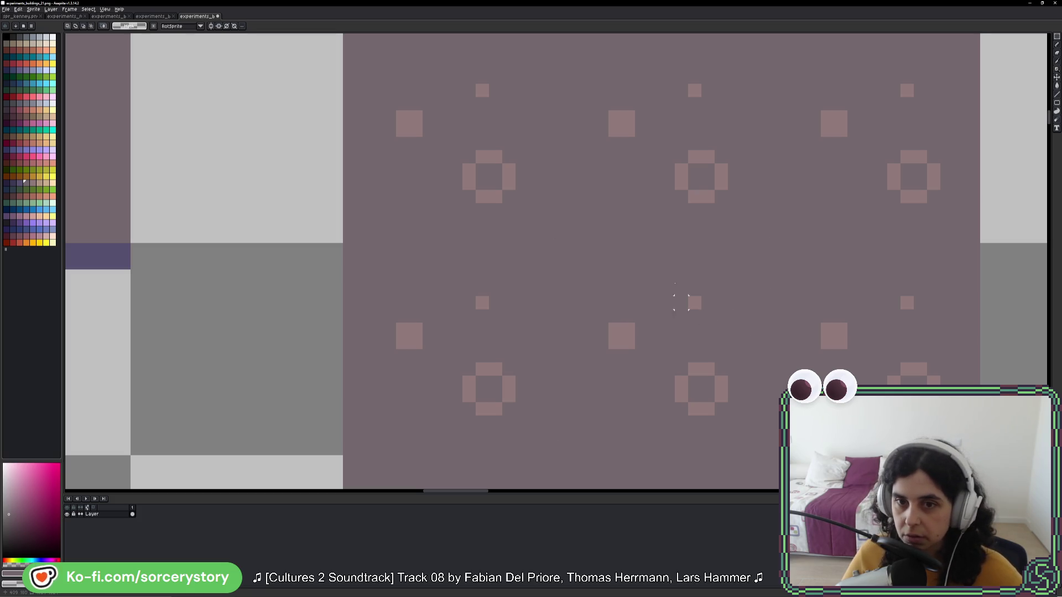
pyautogui.moveTo(661, 269); pyautogui.dragTo(740, 334)
pyautogui.moveTo(702, 301); pyautogui.dragTo(724, 277)
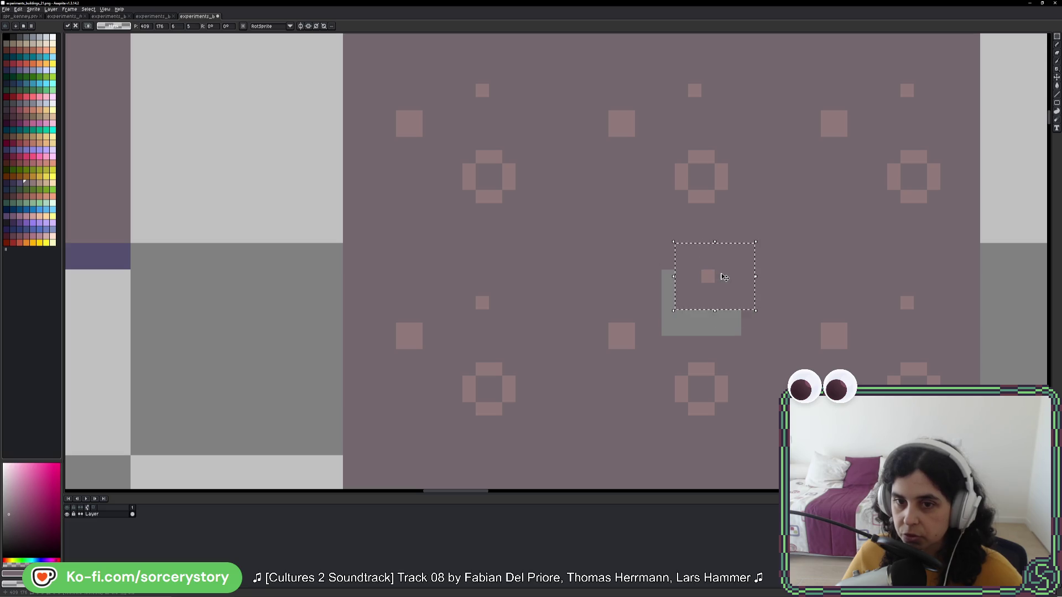
# Step: Move a block of motifs left and down, and shift the ring block right and down
pyautogui.moveTo(557, 296)
pyautogui.mouseDown()
pyautogui.moveTo(635, 332)
pyautogui.moveTo(663, 367)
pyautogui.mouseUp()
pyautogui.click(681, 343)
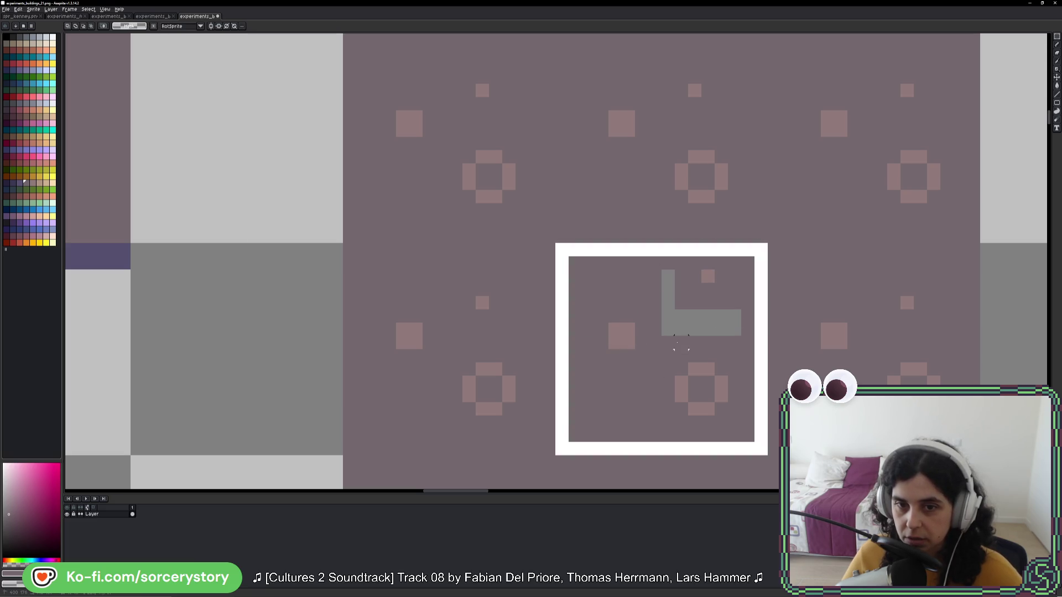
pyautogui.moveTo(581, 296)
pyautogui.mouseDown()
pyautogui.moveTo(663, 365)
pyautogui.moveTo(608, 353)
pyautogui.moveTo(713, 402)
pyautogui.moveTo(729, 437)
pyautogui.mouseUp()
pyautogui.click(654, 356)
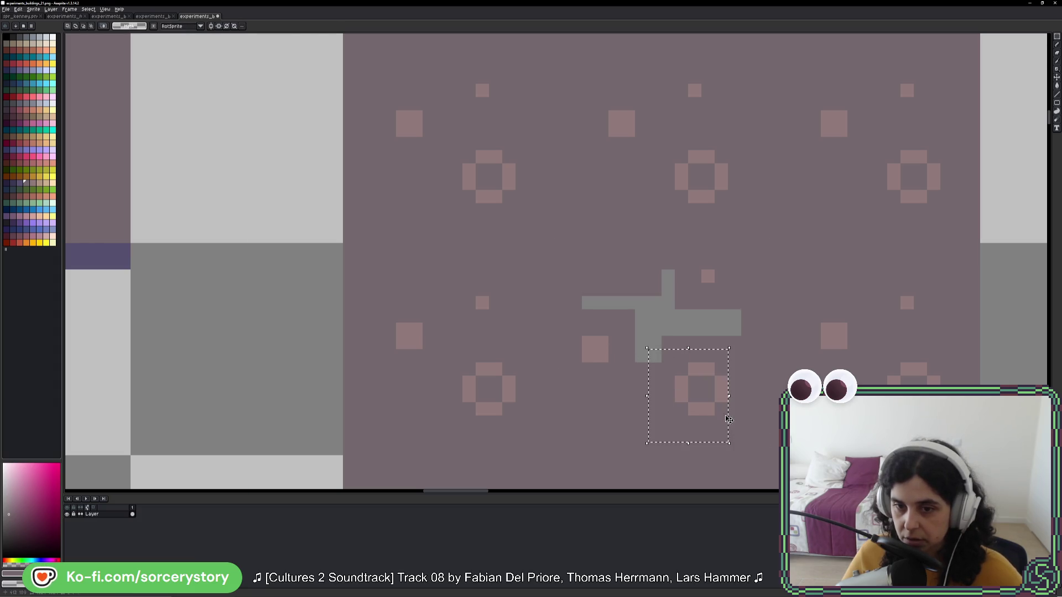
pyautogui.moveTo(694, 390)
pyautogui.mouseDown()
pyautogui.moveTo(721, 403)
pyautogui.moveTo(706, 374)
pyautogui.mouseUp()
pyautogui.press('Return')
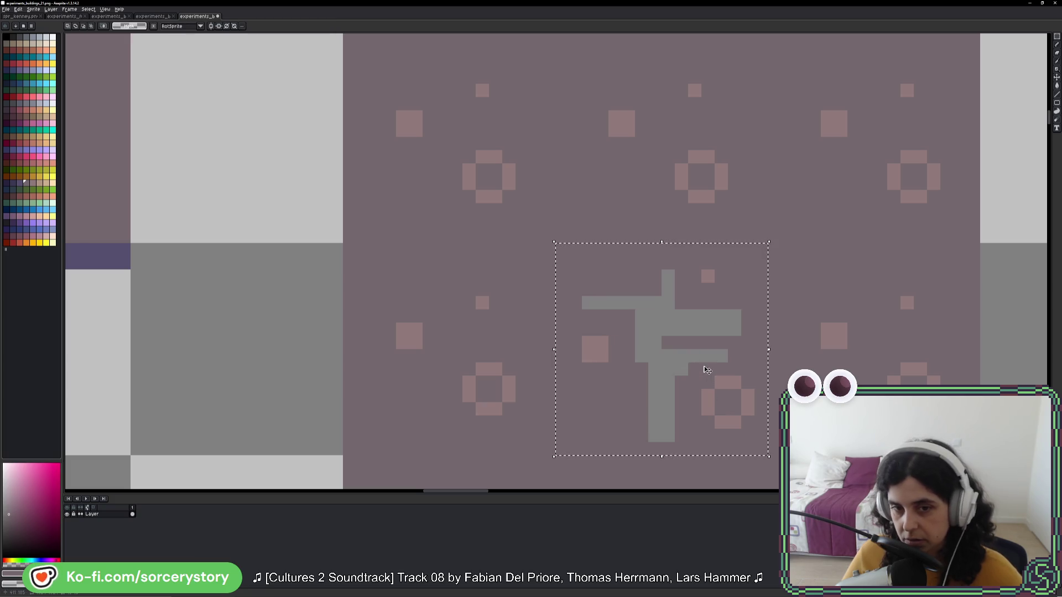
# Step: Bucket-fill the grey gaps in the patch with mauve
pyautogui.moveTo(704, 367); pyautogui.dragTo(645, 323)
pyautogui.press('g')
pyautogui.click(582, 257)
pyautogui.scroll(-4, 592, 271)
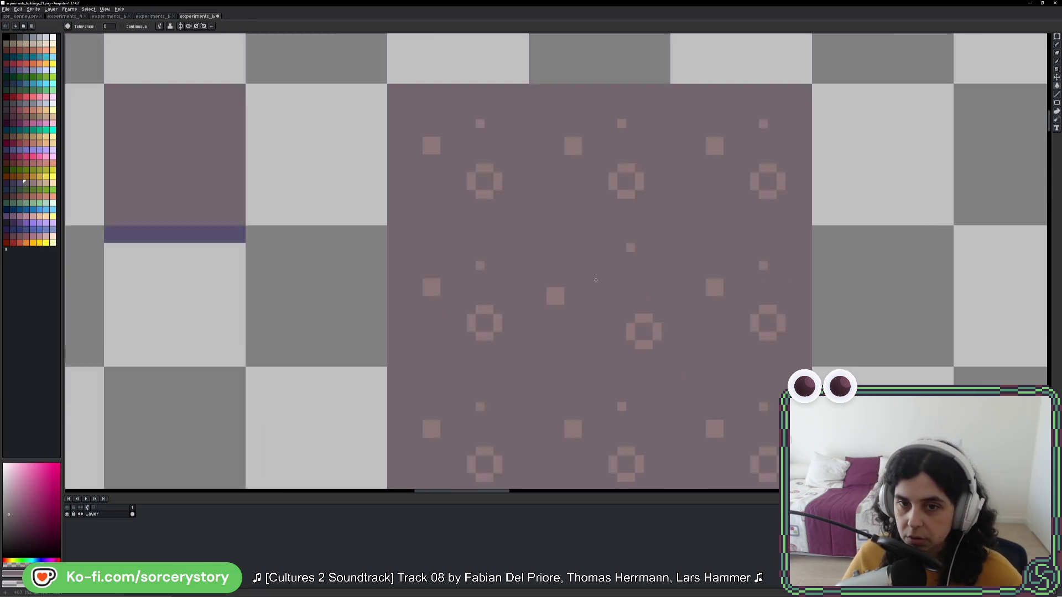
# Step: Move the square block of mauve floor motifs down and commit it
pyautogui.scroll(2, 602, 282)
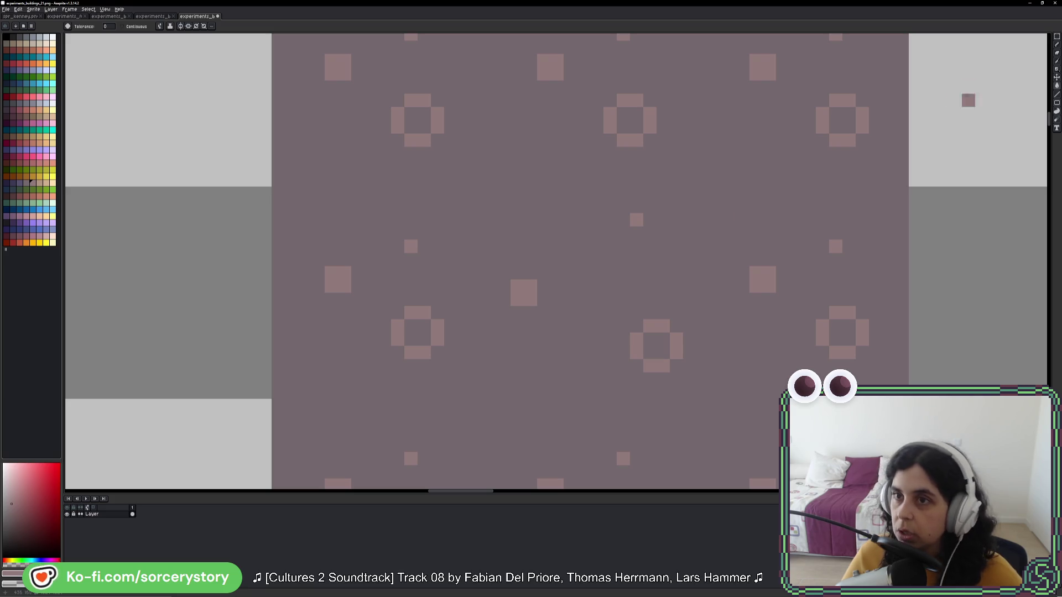
pyautogui.press('m')
pyautogui.scroll(-1, 597, 301)
pyautogui.hotkey('ctrl', 'shift', 'd')
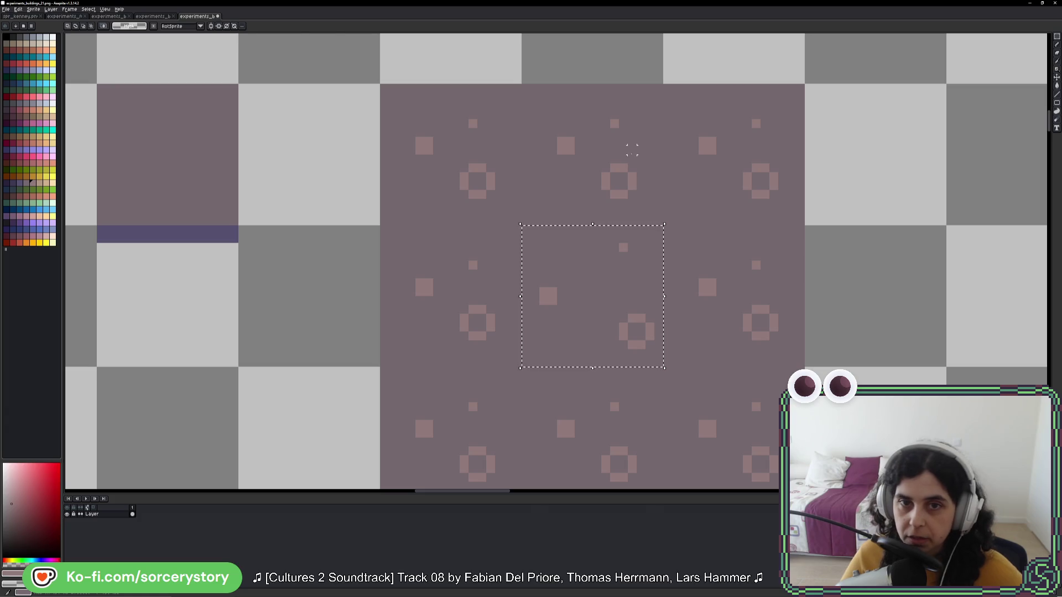
pyautogui.moveTo(592, 293); pyautogui.dragTo(592, 434)
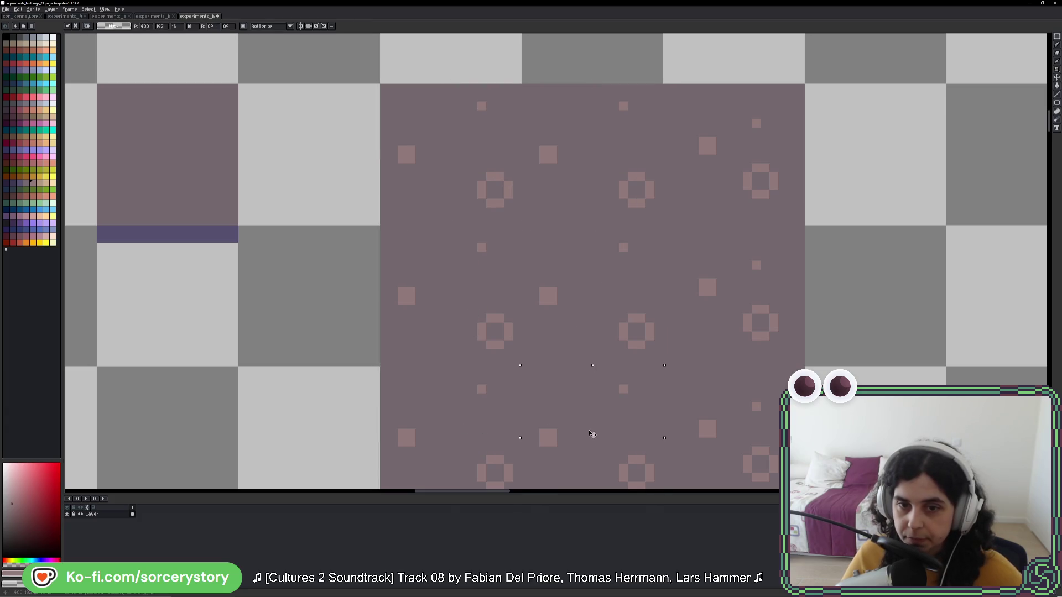
pyautogui.press('Return')
# Step: Shift the small square up and right, then paint over the leftover bump with background colour
pyautogui.scroll(-5, 736, 328)
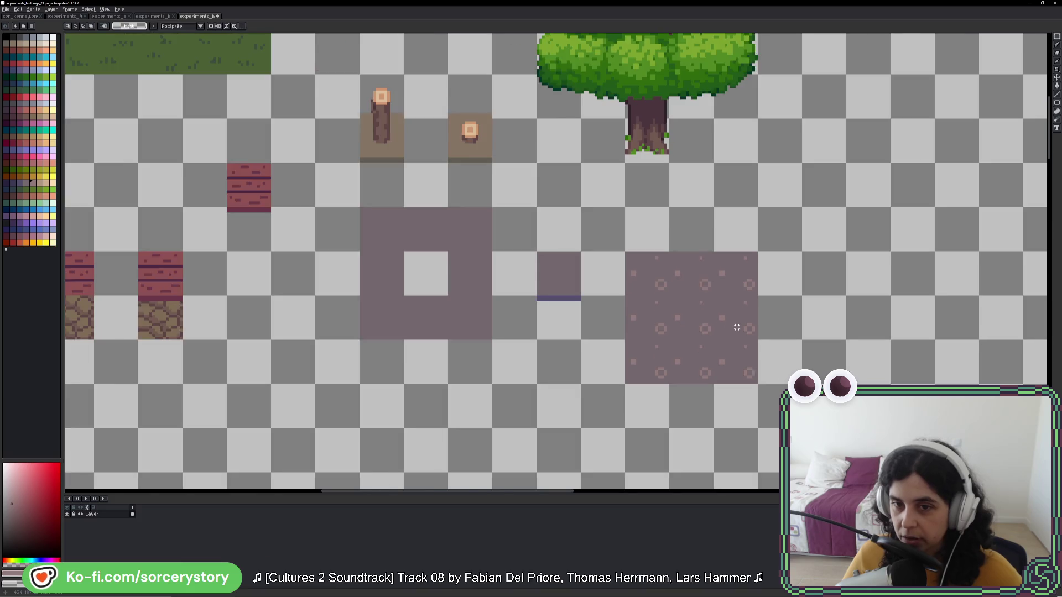
pyautogui.scroll(-1, 737, 328)
pyautogui.scroll(4, 740, 342)
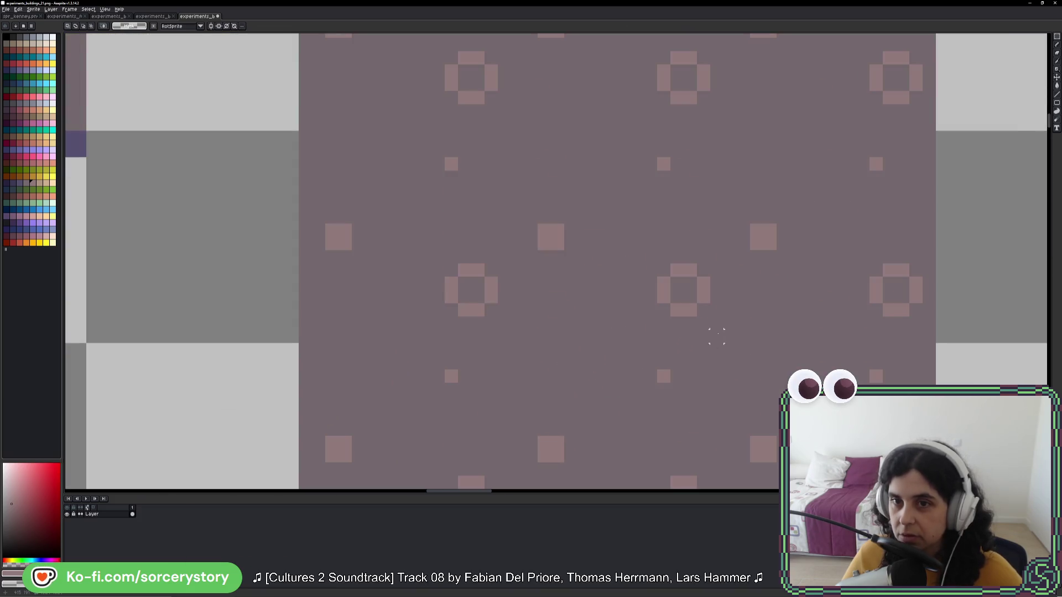
pyautogui.moveTo(523, 197)
pyautogui.mouseDown()
pyautogui.moveTo(562, 247)
pyautogui.moveTo(591, 264)
pyautogui.moveTo(589, 237)
pyautogui.mouseUp()
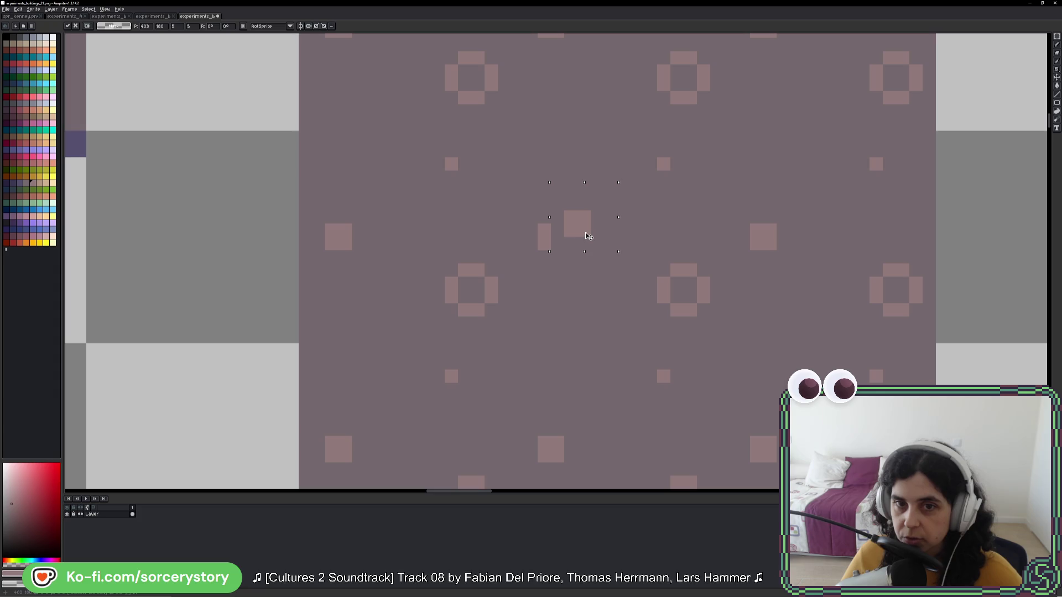
pyautogui.hotkey('ctrl', 'd')
pyautogui.press('b')
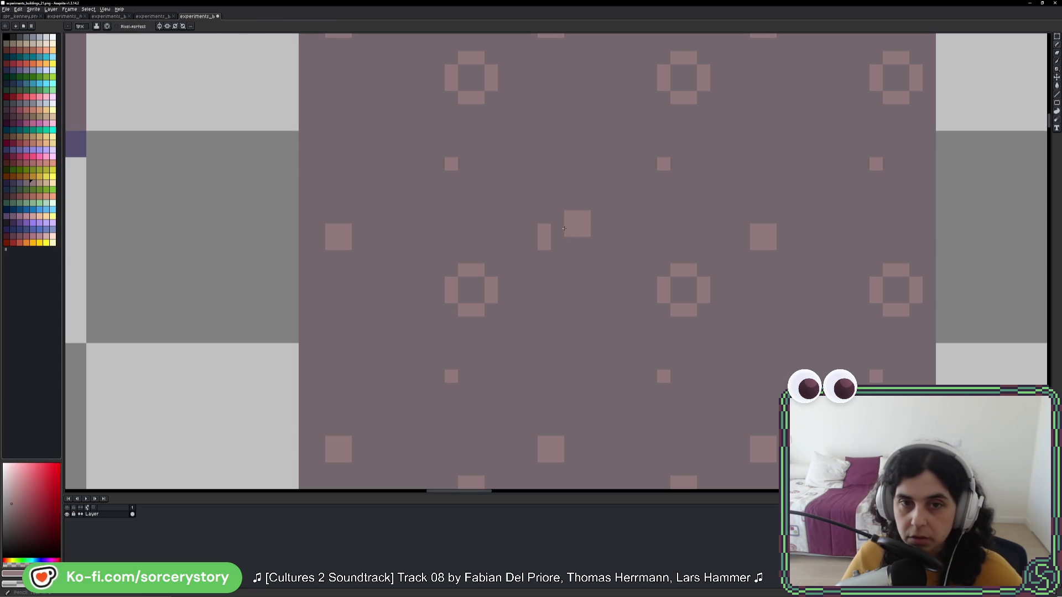
pyautogui.moveTo(544, 230); pyautogui.dragTo(544, 244)
pyautogui.scroll(-5, 603, 264)
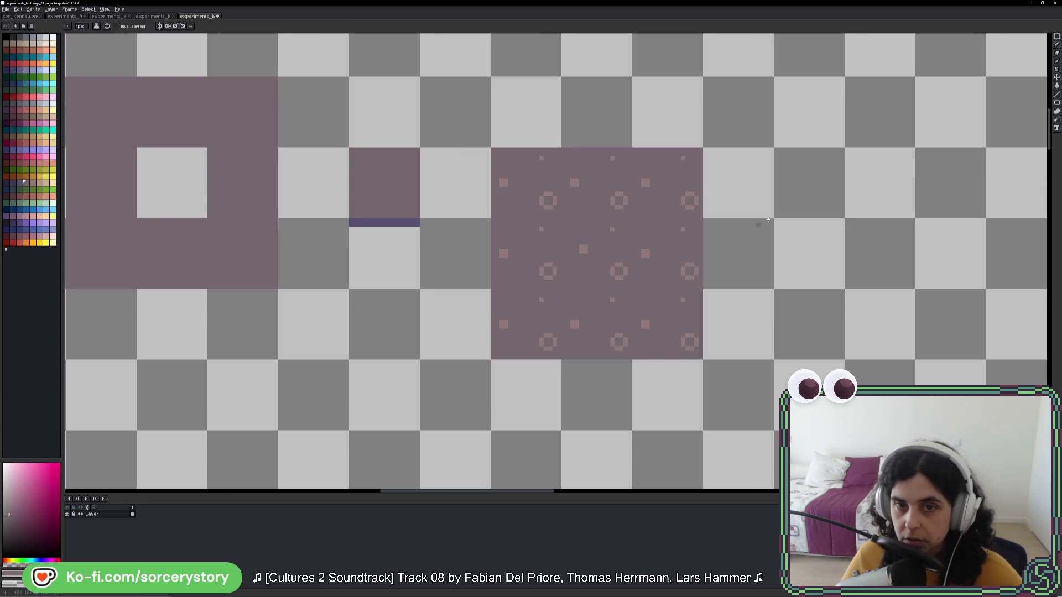
# Step: Move a tile-sized section of the pattern onto the top-left tile
pyautogui.click(1057, 36)
pyautogui.moveTo(560, 217)
pyautogui.mouseDown()
pyautogui.moveTo(634, 290)
pyautogui.moveTo(581, 249)
pyautogui.moveTo(541, 286)
pyautogui.moveTo(618, 332)
pyautogui.mouseUp()
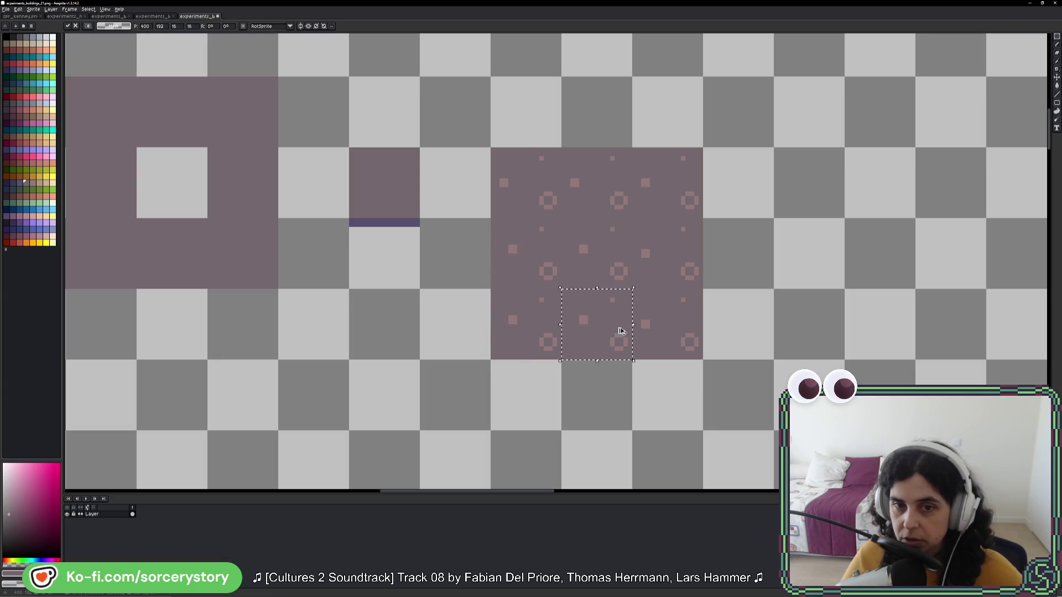
pyautogui.moveTo(631, 146)
pyautogui.mouseDown()
pyautogui.moveTo(670, 185)
pyautogui.moveTo(531, 193)
pyautogui.mouseUp()
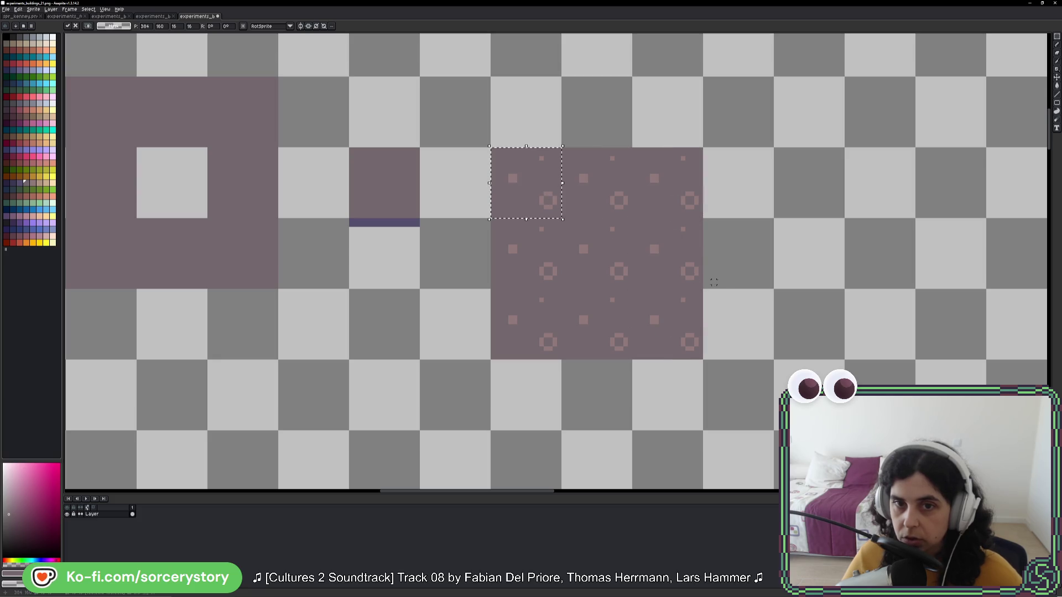
pyautogui.click(727, 286)
pyautogui.scroll(-2, 727, 287)
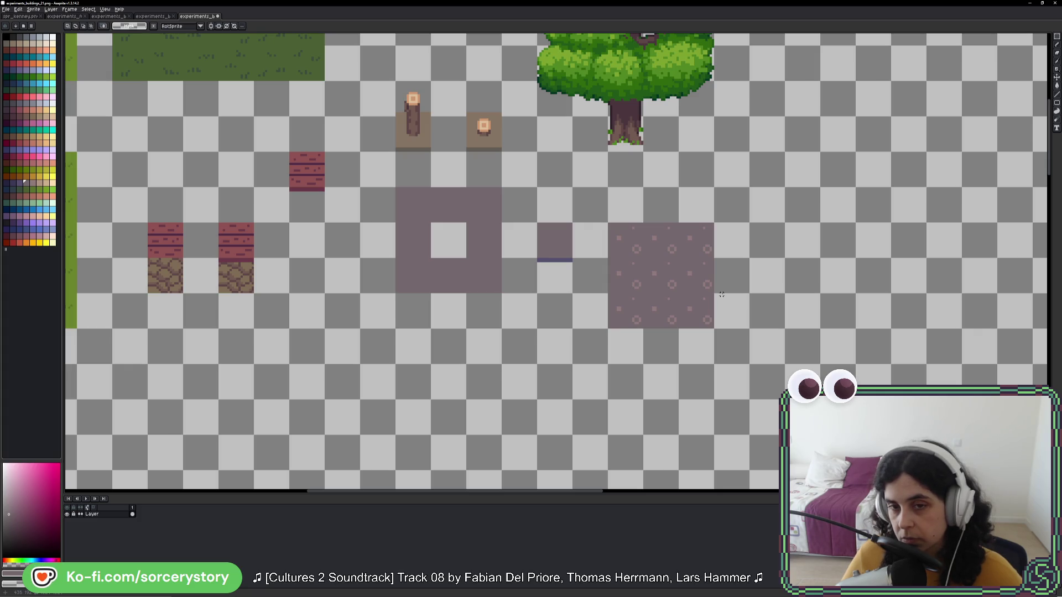
pyautogui.scroll(3, 688, 283)
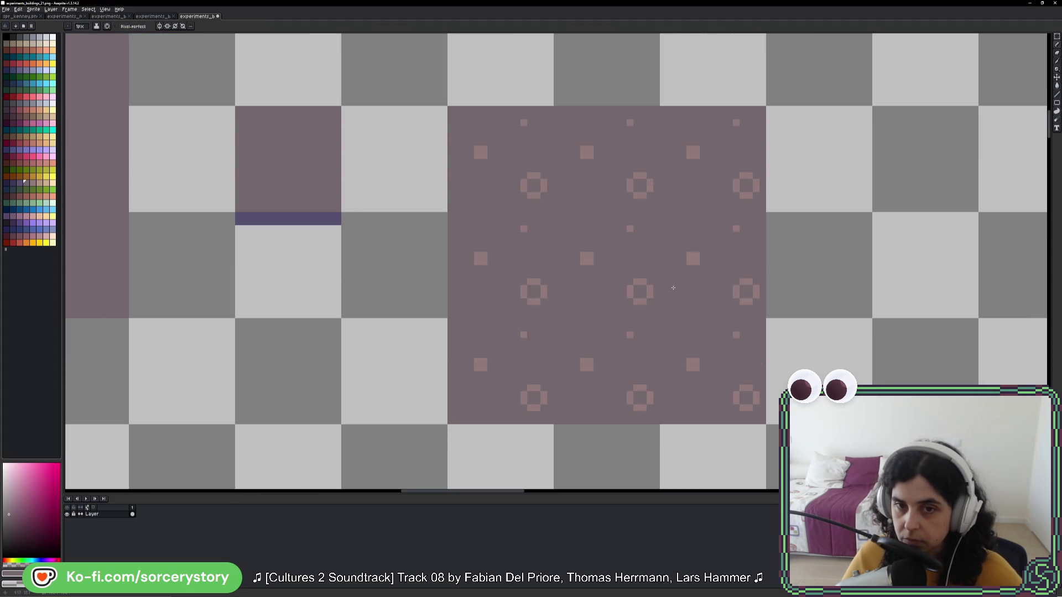
# Step: Sample the pink dot colour and add an extra pale square near the central tile
pyautogui.press('i')
pyautogui.click(630, 228)
pyautogui.press('b')
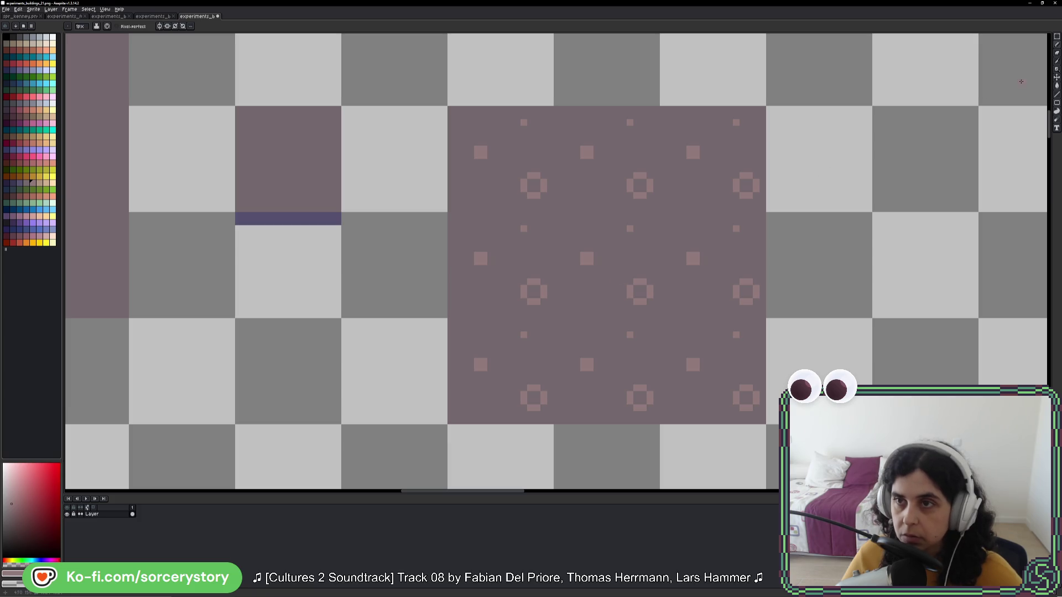
pyautogui.click(1056, 36)
pyautogui.moveTo(552, 212); pyautogui.dragTo(661, 319)
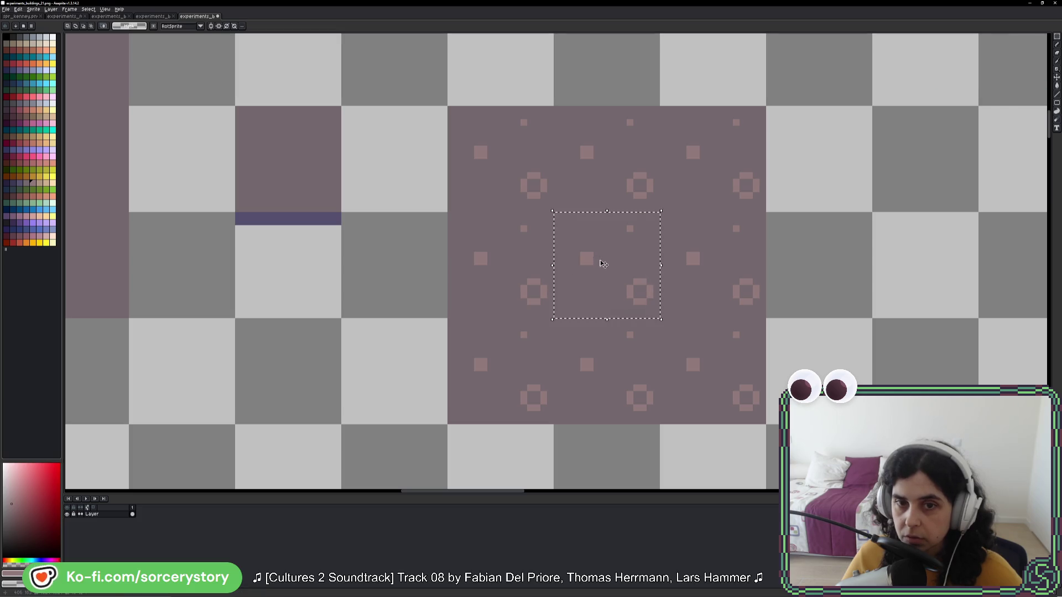
pyautogui.press('b')
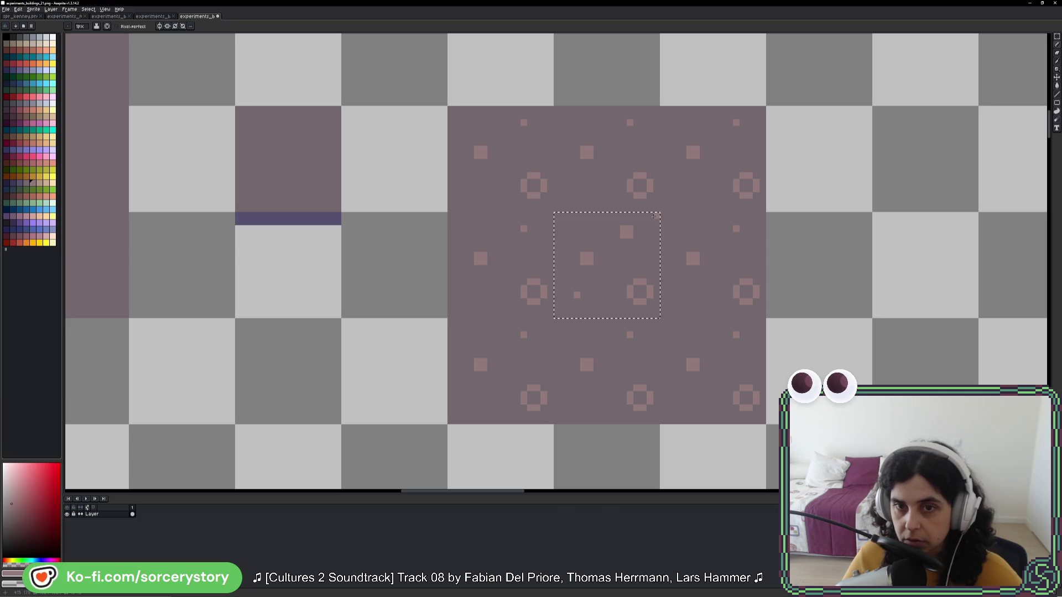
pyautogui.hotkey('ctrl', 'd')
# Step: Reselect the central tile of the pattern and copy it
pyautogui.click(1056, 36)
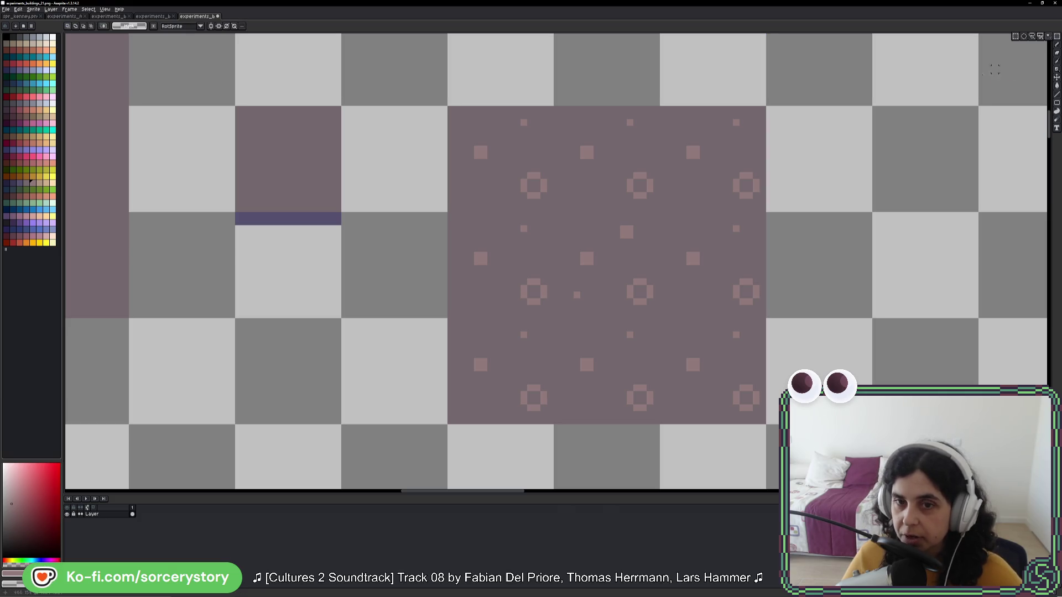
pyautogui.hotkey('ctrl', 'shift', 'd')
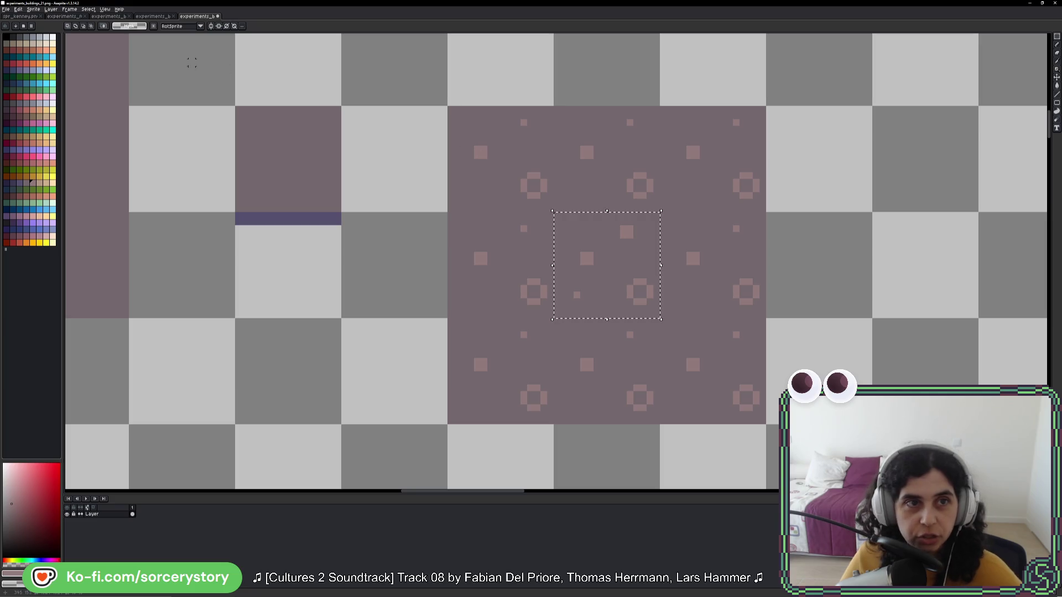
pyautogui.hotkey('alt', 'f')
# Step: Create a new 16x16 sprite and turn on Tiled Mode in both axes
pyautogui.press('n')
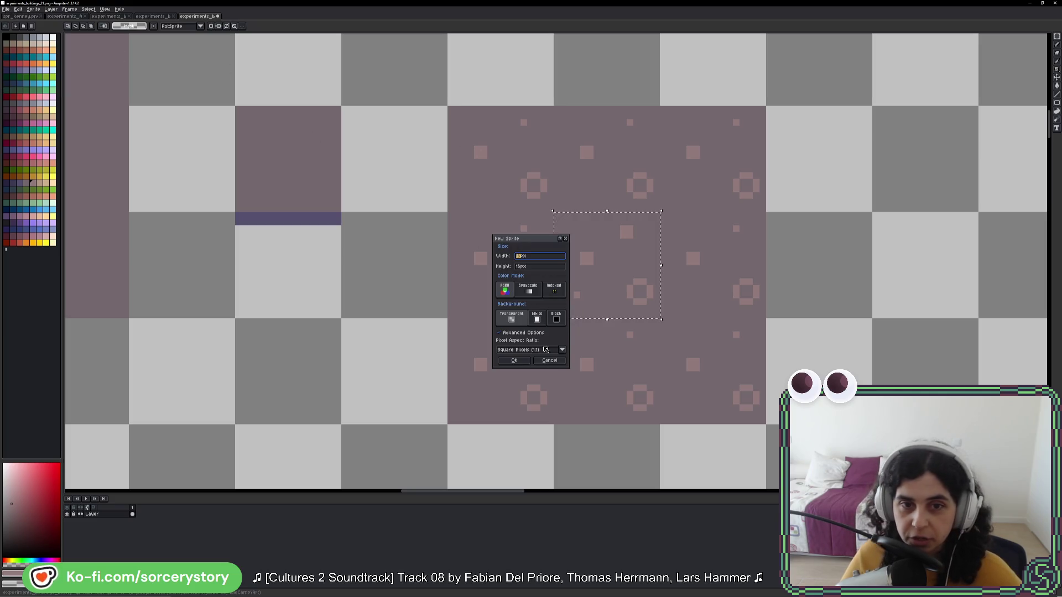
pyautogui.press('Return')
pyautogui.press('Return')
pyautogui.scroll(5, 559, 273)
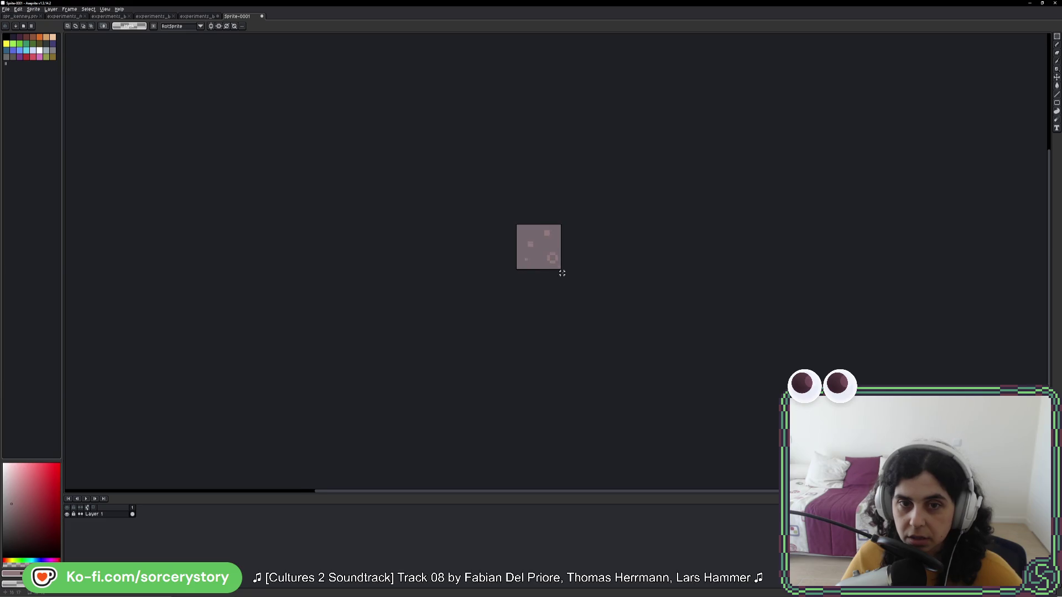
pyautogui.click(104, 11)
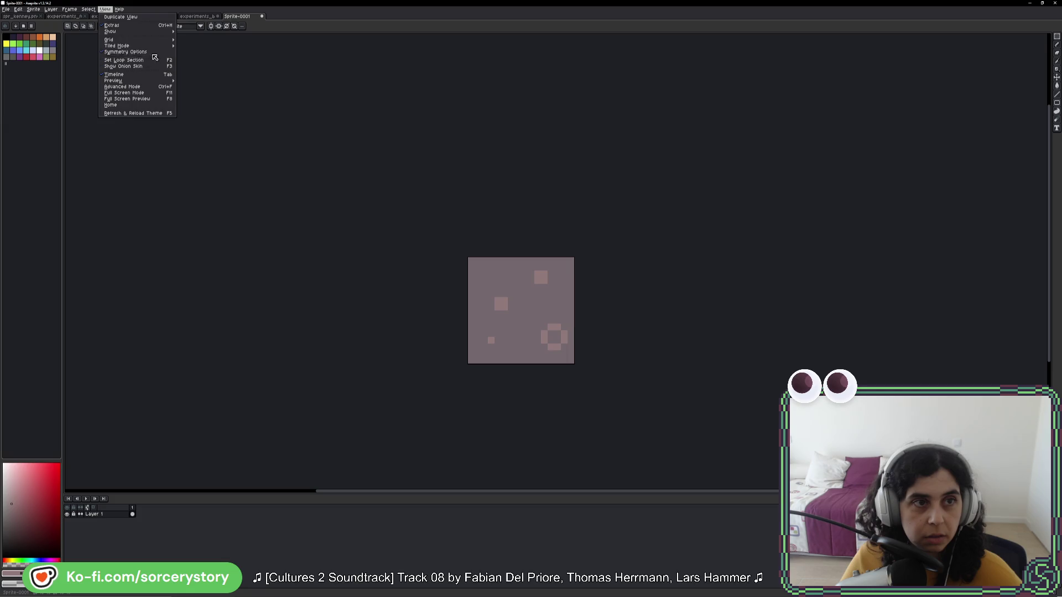
pyautogui.moveTo(159, 48)
pyautogui.click(215, 52)
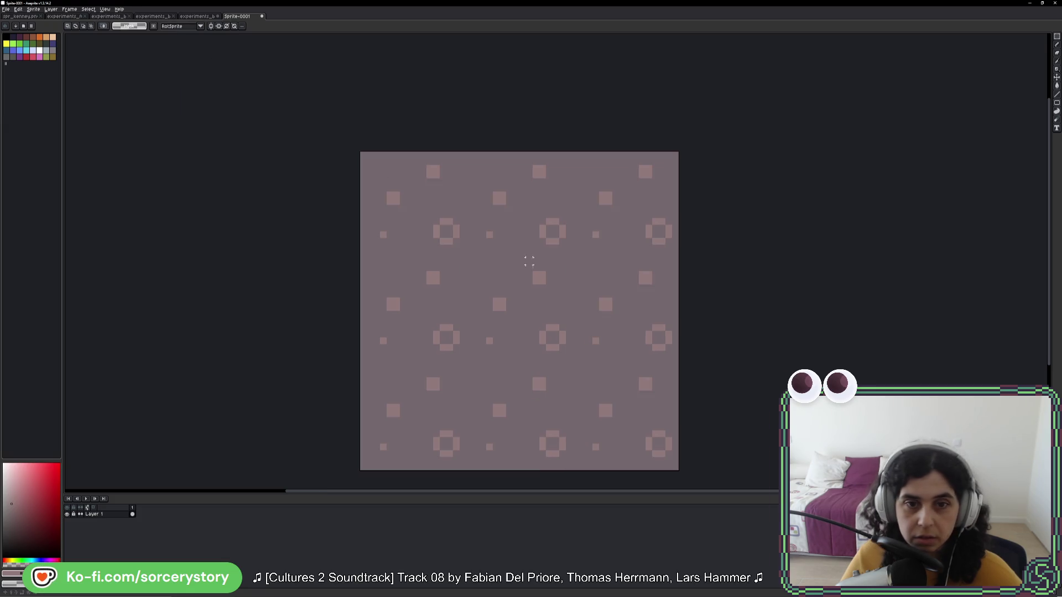
pyautogui.scroll(3, 507, 311)
pyautogui.moveTo(507, 324); pyautogui.dragTo(489, 349)
# Step: Sample the dot colour and try painting a small block, then undo it
pyautogui.press('i')
pyautogui.press('b')
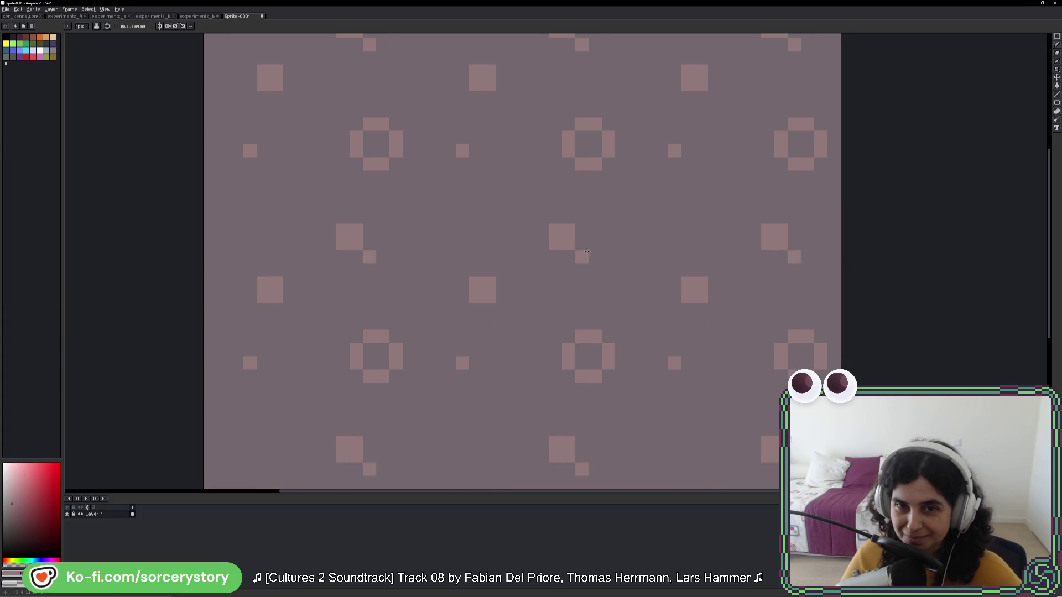
pyautogui.scroll(-4, 603, 281)
pyautogui.scroll(3, 603, 281)
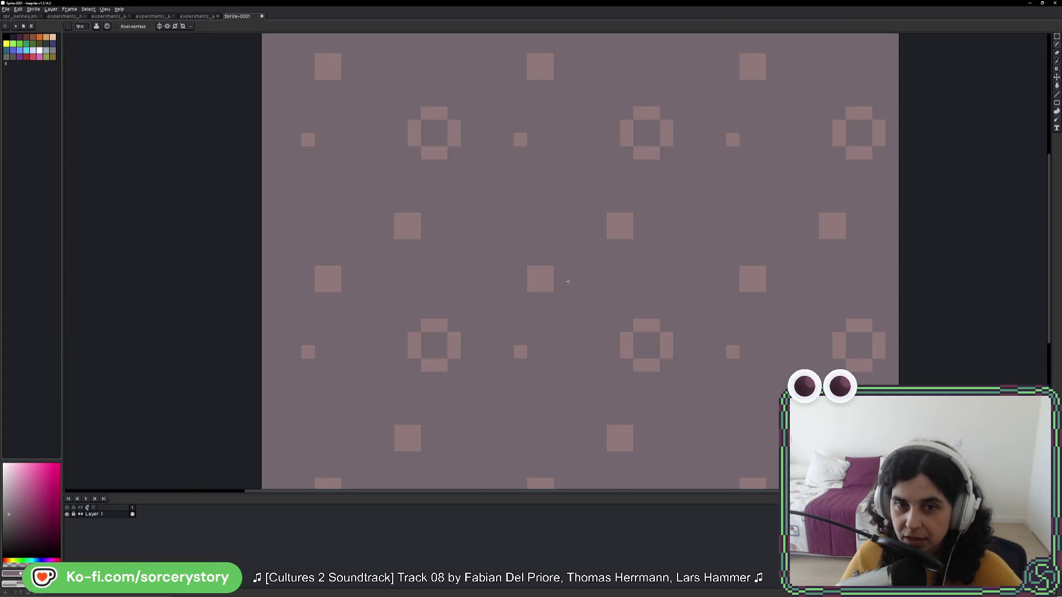
pyautogui.press('i')
pyautogui.click(521, 346)
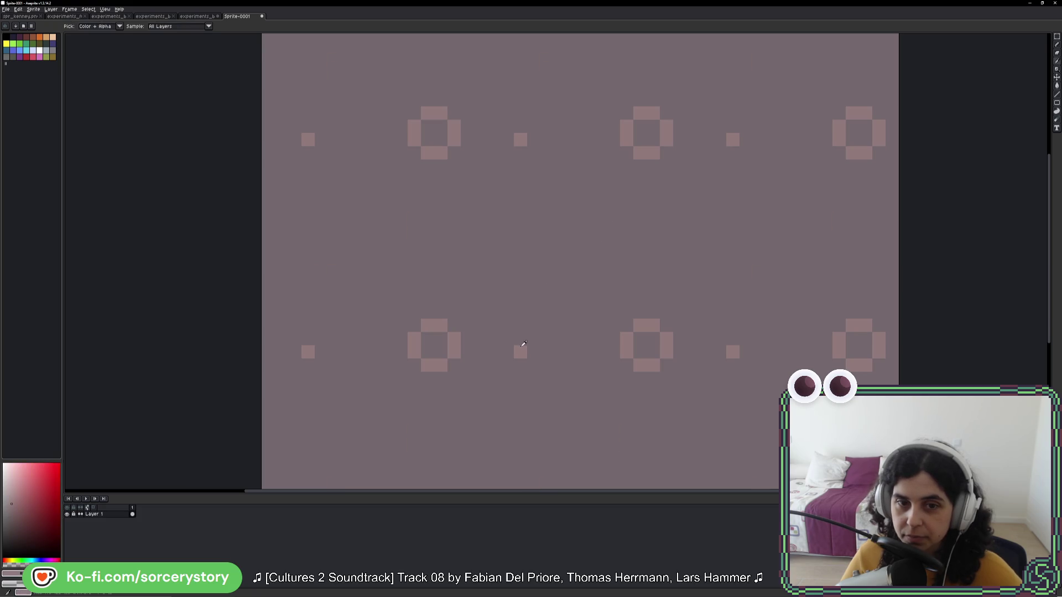
pyautogui.press('b')
pyautogui.moveTo(545, 277)
pyautogui.mouseDown()
pyautogui.moveTo(558, 282)
pyautogui.moveTo(542, 260)
pyautogui.moveTo(551, 269)
pyautogui.mouseUp()
pyautogui.hotkey('ctrl', 'z')
pyautogui.scroll(-4, 713, 294)
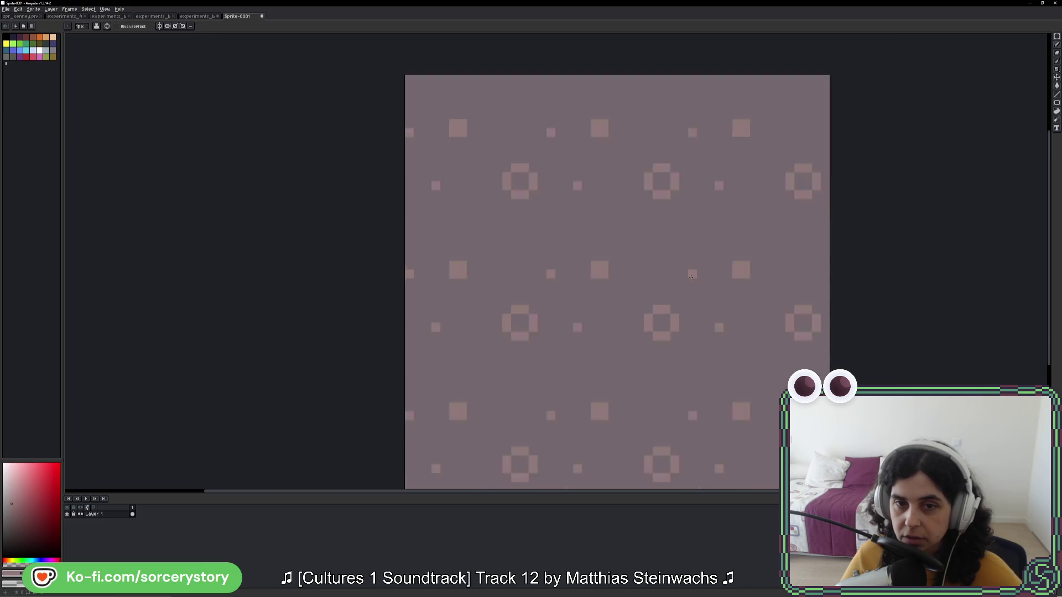
pyautogui.hotkey('ctrl', 'z')
# Step: Place small dots in every tile and stretch them into short horizontal bars
pyautogui.click(732, 307)
pyautogui.scroll(2, 720, 269)
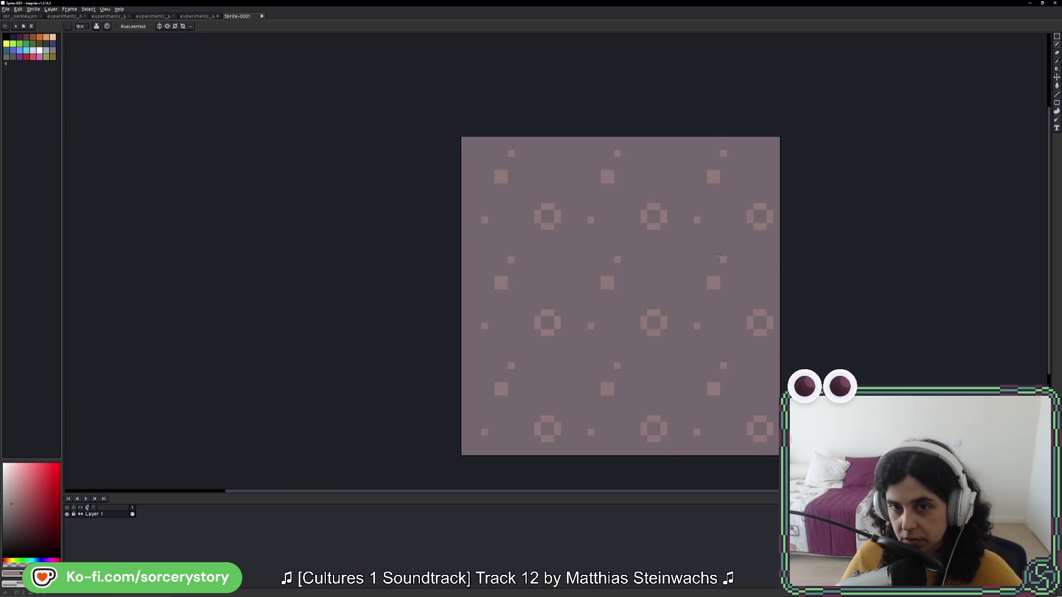
pyautogui.hotkey('ctrl', 'z')
pyautogui.click(776, 251)
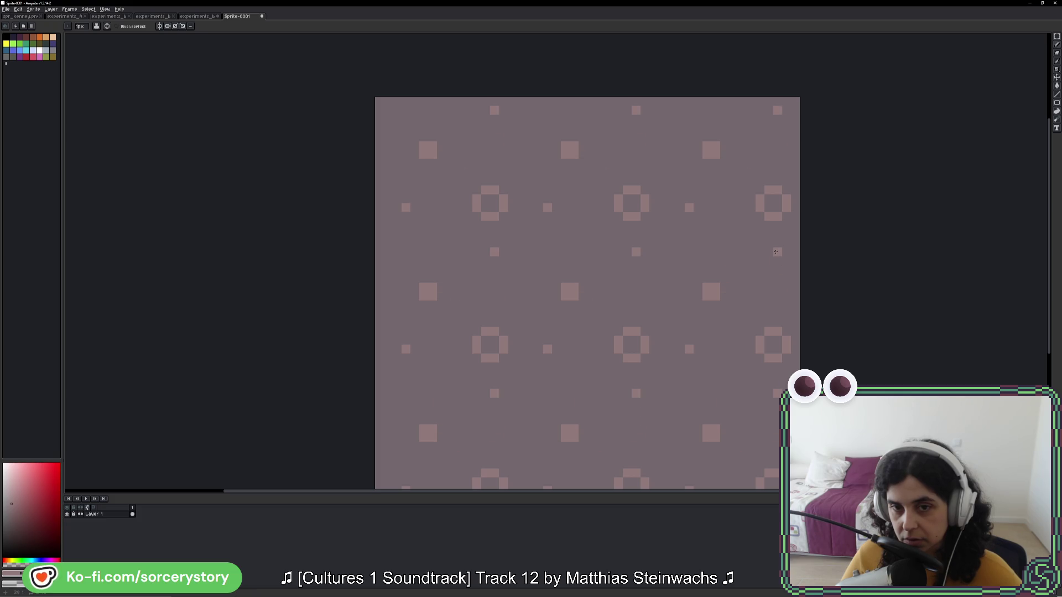
pyautogui.hotkey('ctrl', 'z')
pyautogui.click(734, 252)
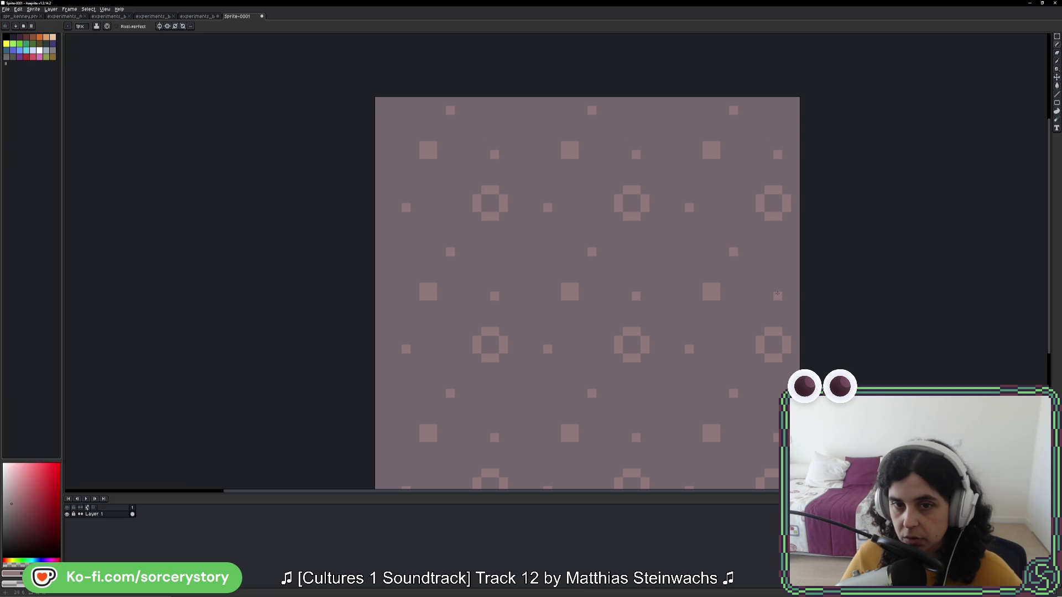
pyautogui.click(787, 288)
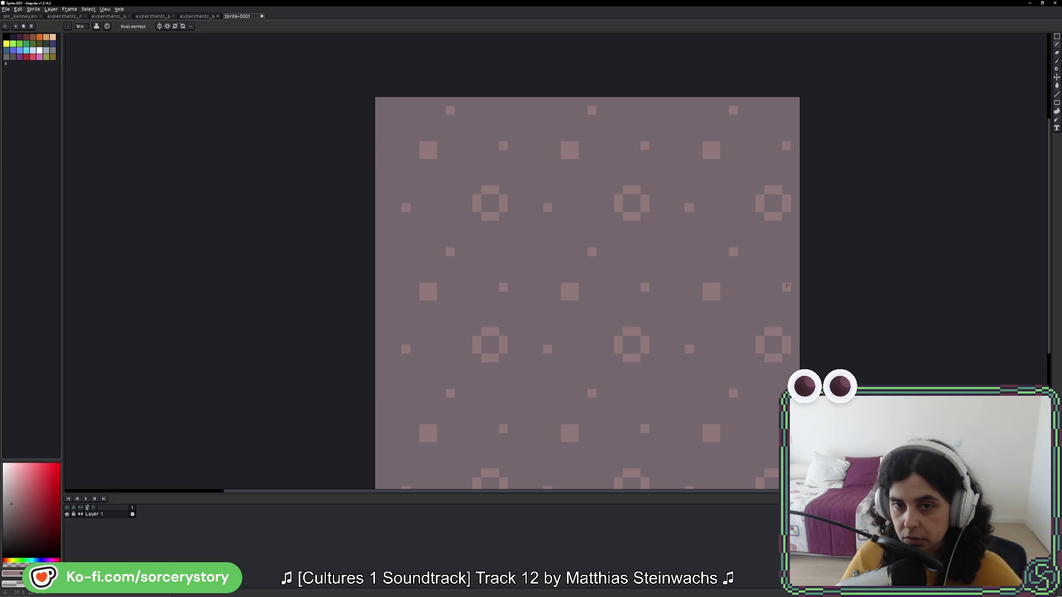
pyautogui.moveTo(786, 286)
pyautogui.mouseDown()
pyautogui.moveTo(766, 287)
pyautogui.moveTo(774, 278)
pyautogui.mouseUp()
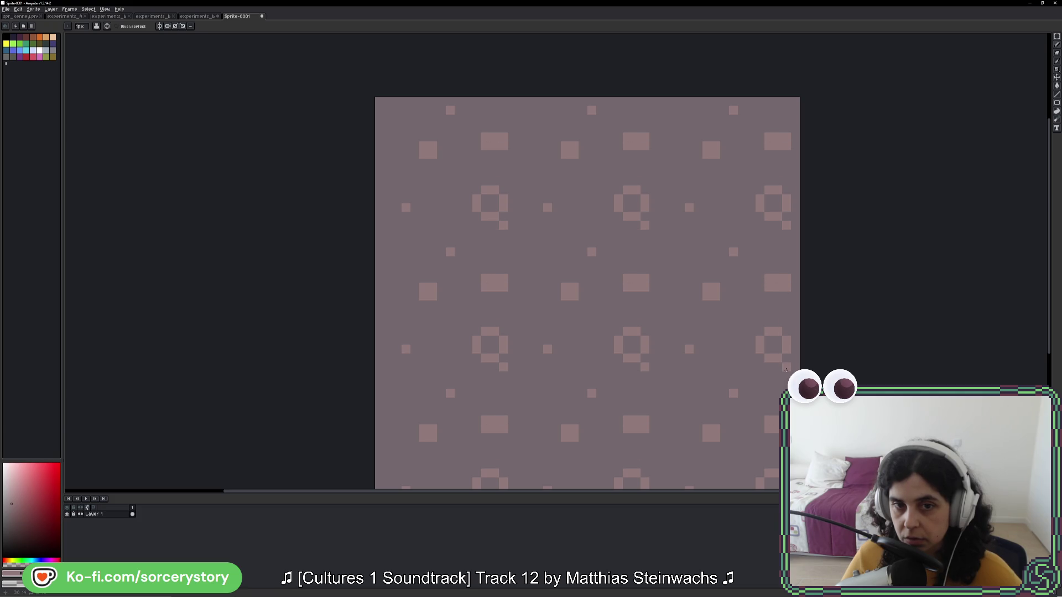
# Step: Erase a stray pixel and add a new pixel to every tile
pyautogui.press('alt')
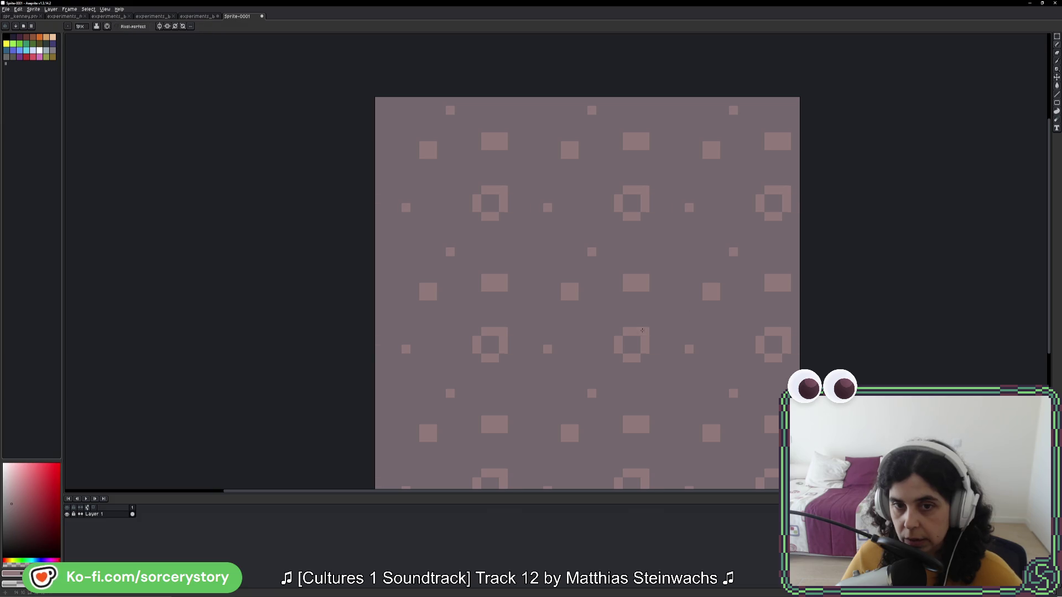
pyautogui.scroll(-3, 711, 284)
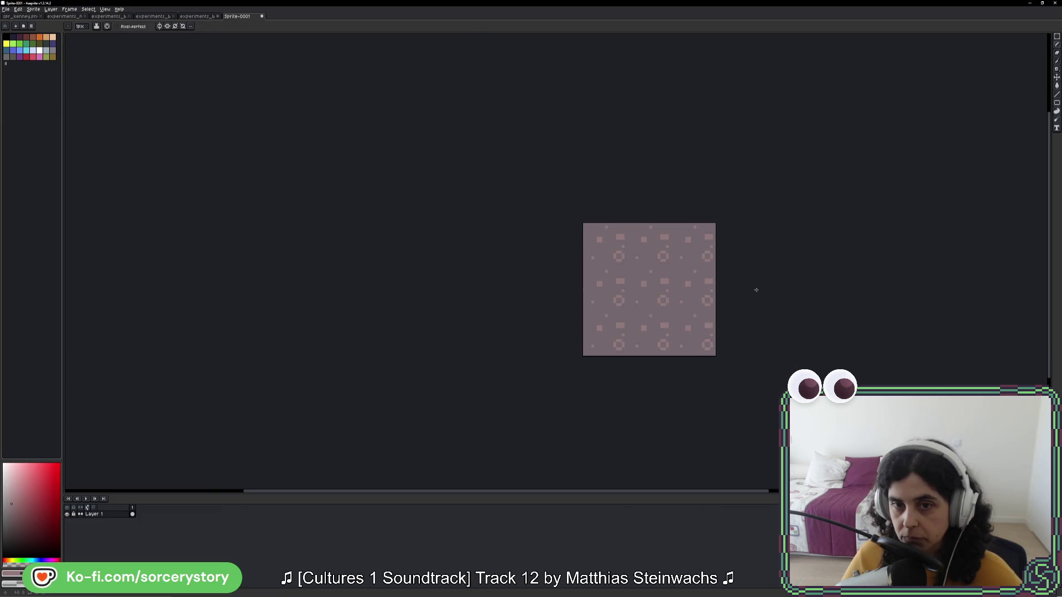
pyautogui.scroll(5, 683, 277)
pyautogui.rightClick(516, 263)
pyautogui.click(468, 223)
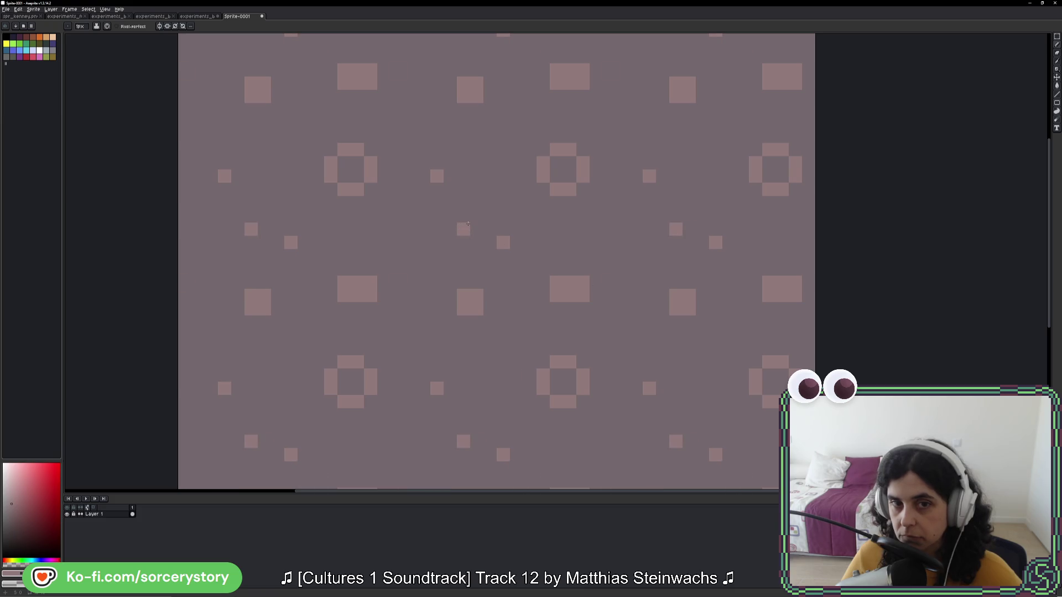
# Step: Erase a small square and draw a small hook shape onto every tile
pyautogui.press('m')
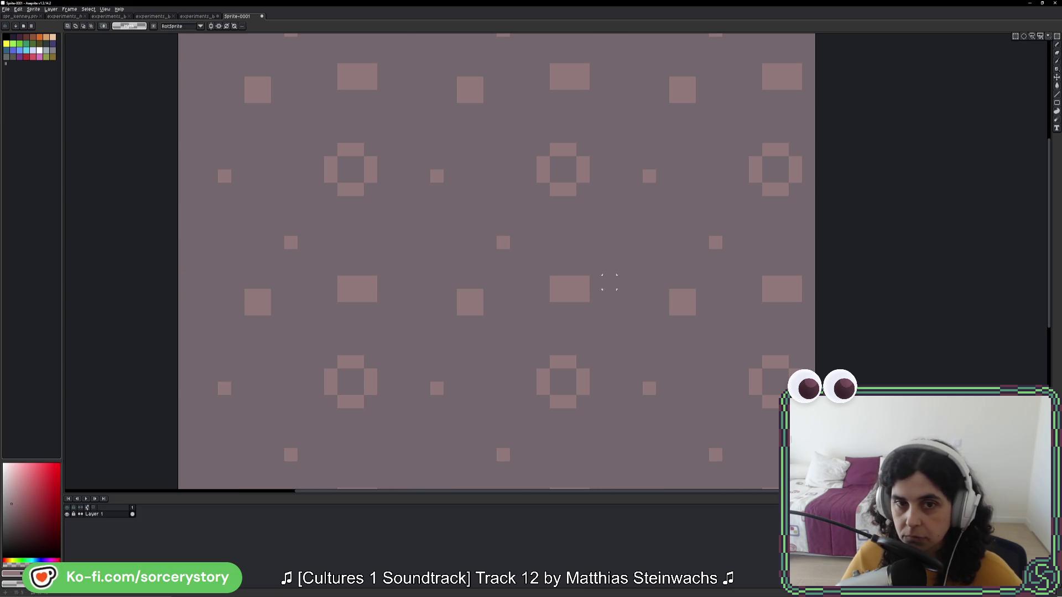
pyautogui.moveTo(389, 222); pyautogui.dragTo(604, 436)
pyautogui.moveTo(428, 249); pyautogui.dragTo(439, 256)
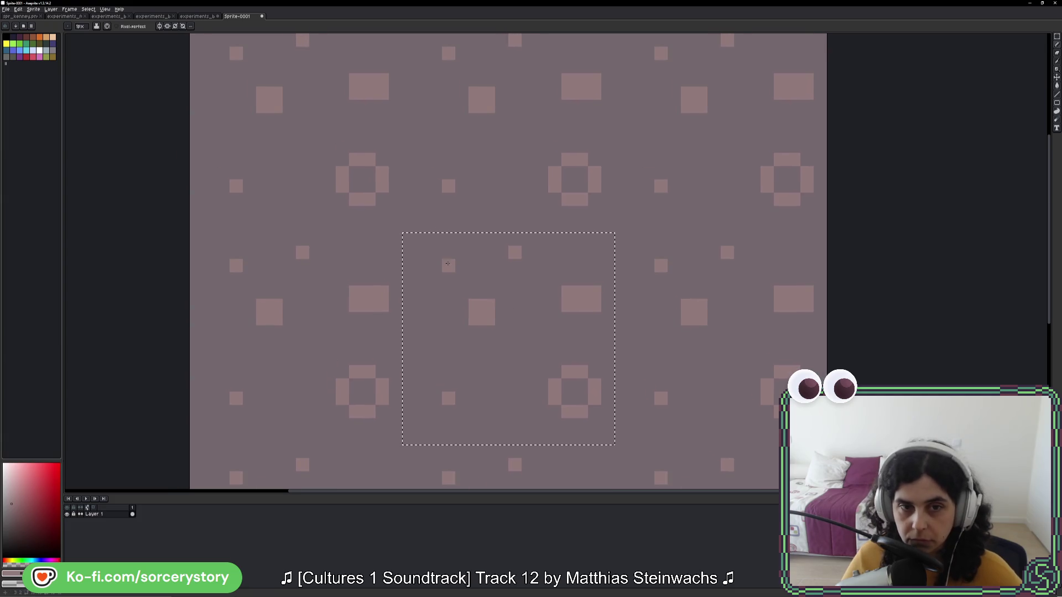
pyautogui.press('b')
pyautogui.rightClick(439, 256)
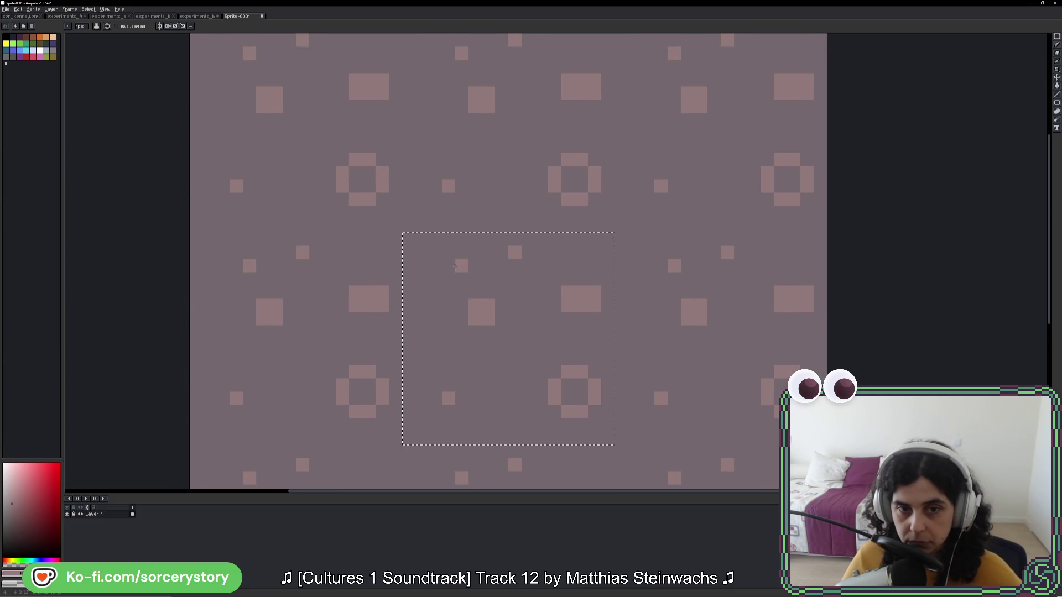
pyautogui.click(460, 291)
pyautogui.moveTo(460, 291)
pyautogui.mouseDown()
pyautogui.moveTo(435, 319)
pyautogui.moveTo(455, 339)
pyautogui.mouseUp()
pyautogui.hotkey('ctrl', 'z')
pyautogui.hotkey('ctrl', 'y')
pyautogui.hotkey('ctrl', 'z')
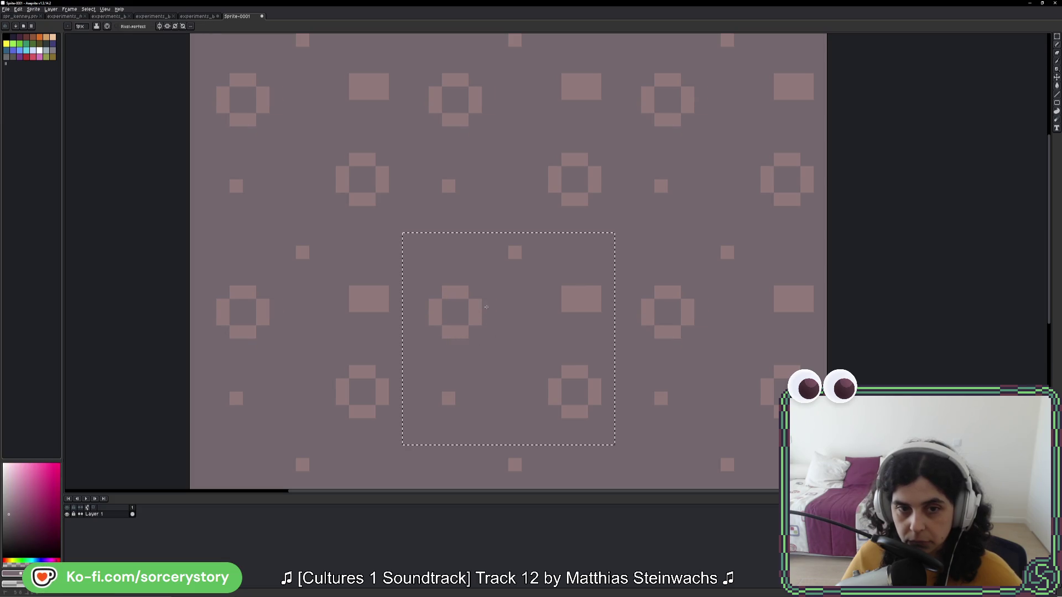
# Step: Trim the wide blocks on the mauve tile down into squares
pyautogui.rightClick(568, 298)
pyautogui.scroll(-5, 691, 350)
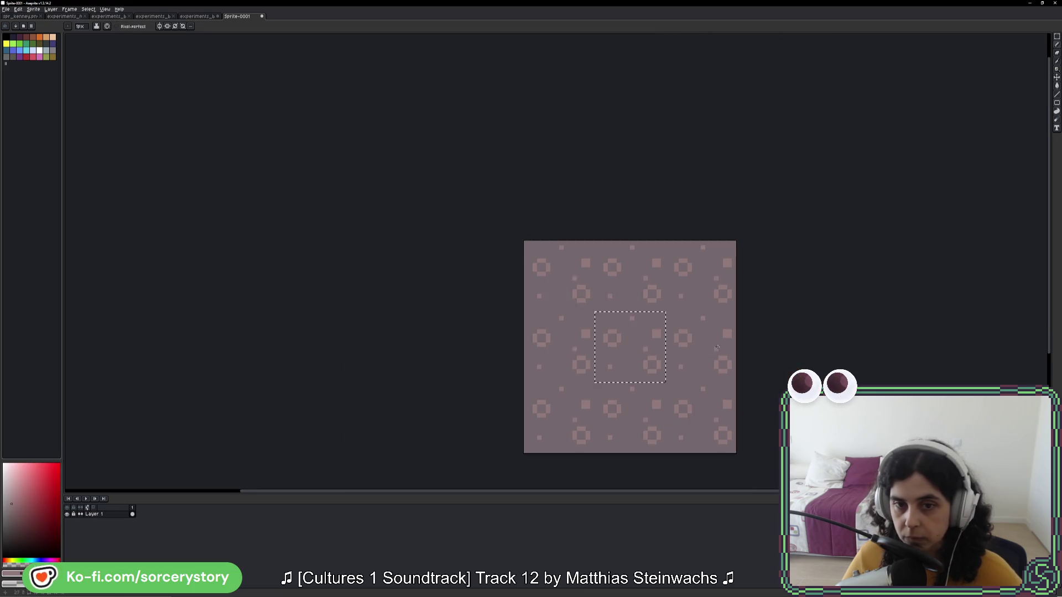
pyautogui.press('ctrl')
pyautogui.hotkey('ctrl', 'd')
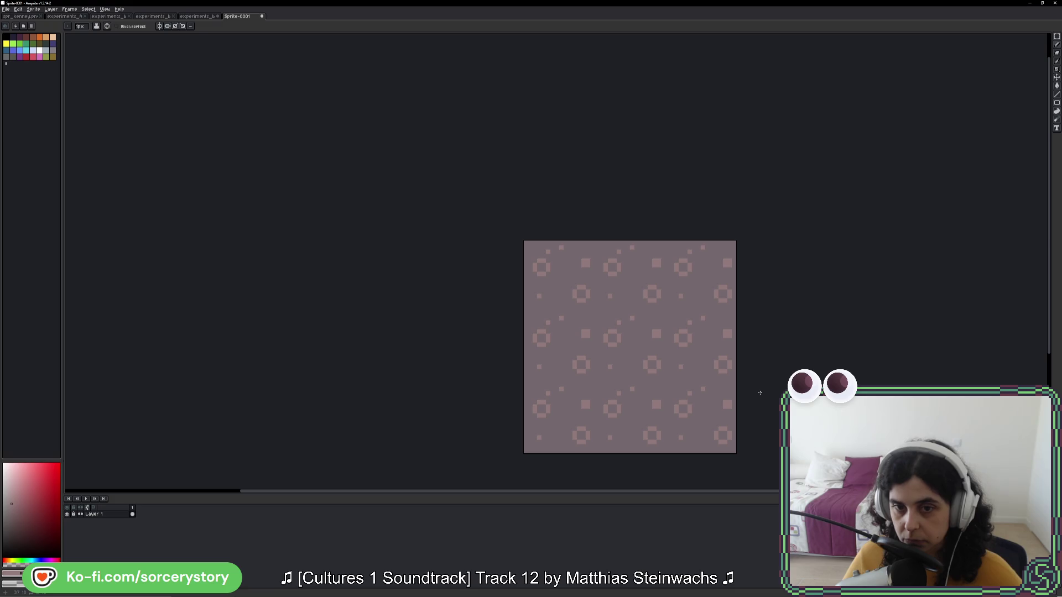
pyautogui.scroll(1, 741, 376)
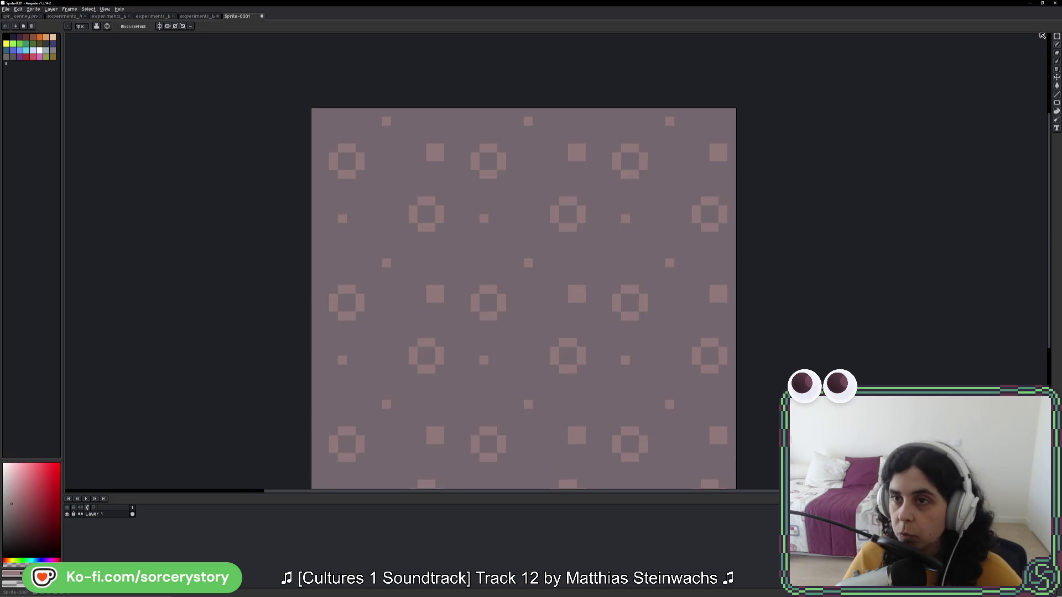
# Step: Magic-wand the centre ring and shift it slightly to the right
pyautogui.press('w')
pyautogui.click(474, 280)
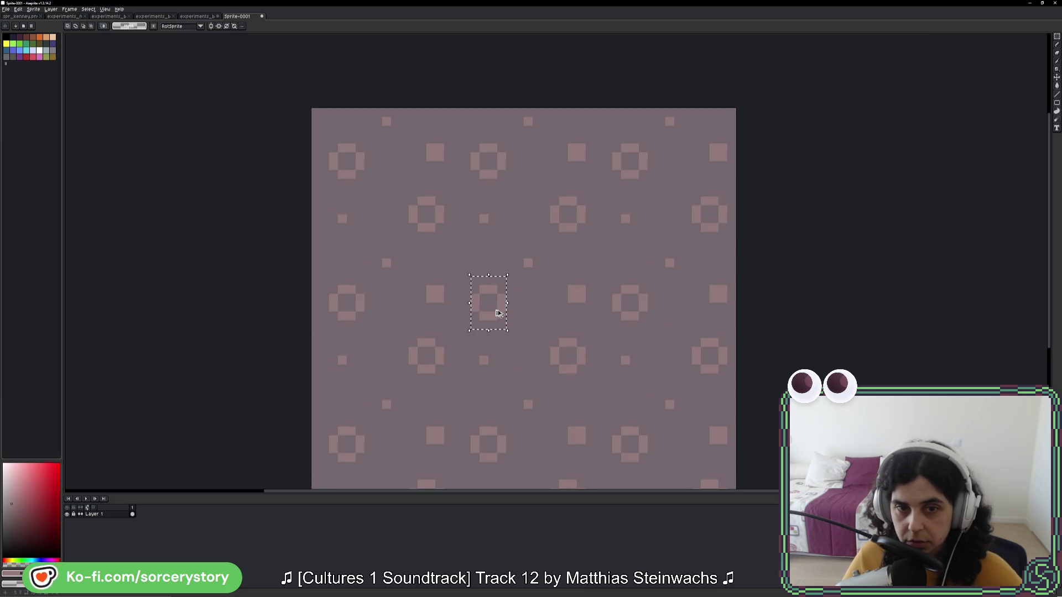
pyautogui.click(501, 315)
pyautogui.moveTo(500, 316)
pyautogui.mouseDown()
pyautogui.moveTo(491, 301)
pyautogui.moveTo(498, 315)
pyautogui.moveTo(511, 316)
pyautogui.moveTo(505, 301)
pyautogui.moveTo(509, 310)
pyautogui.mouseUp()
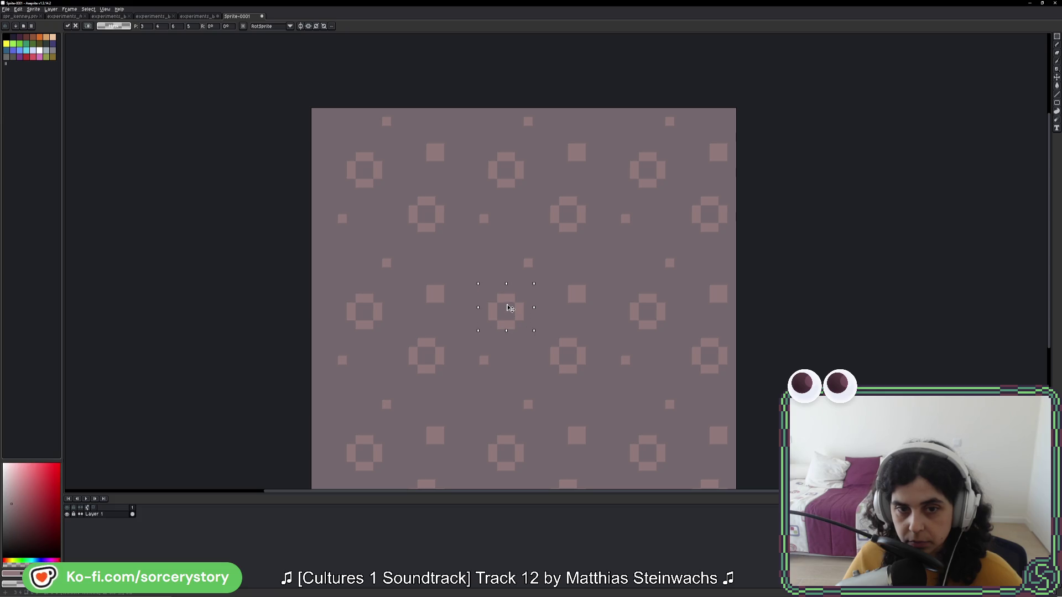
pyautogui.press('Return')
pyautogui.press('b')
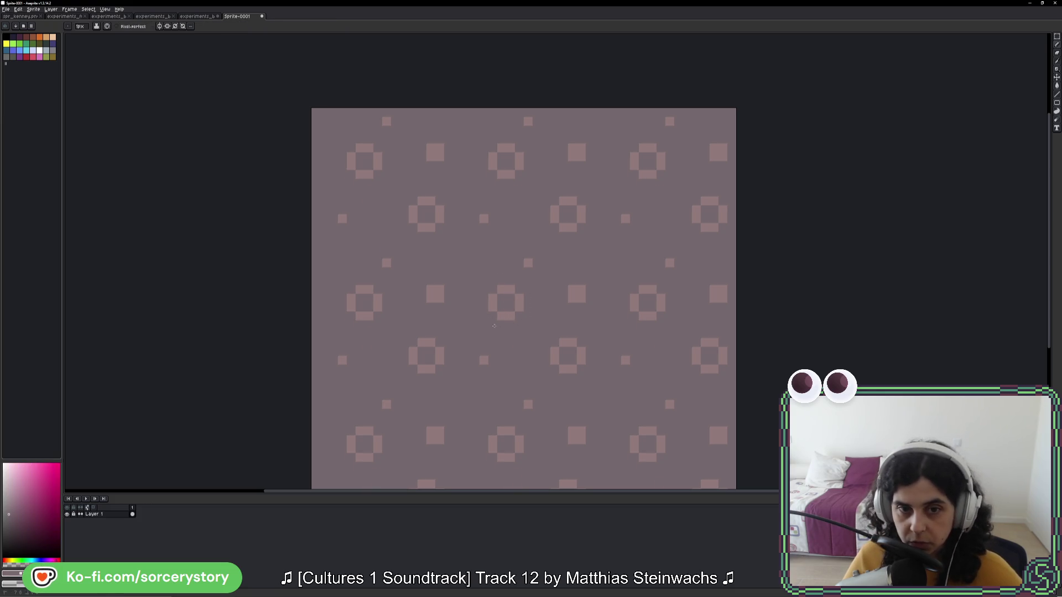
pyautogui.scroll(-5, 541, 346)
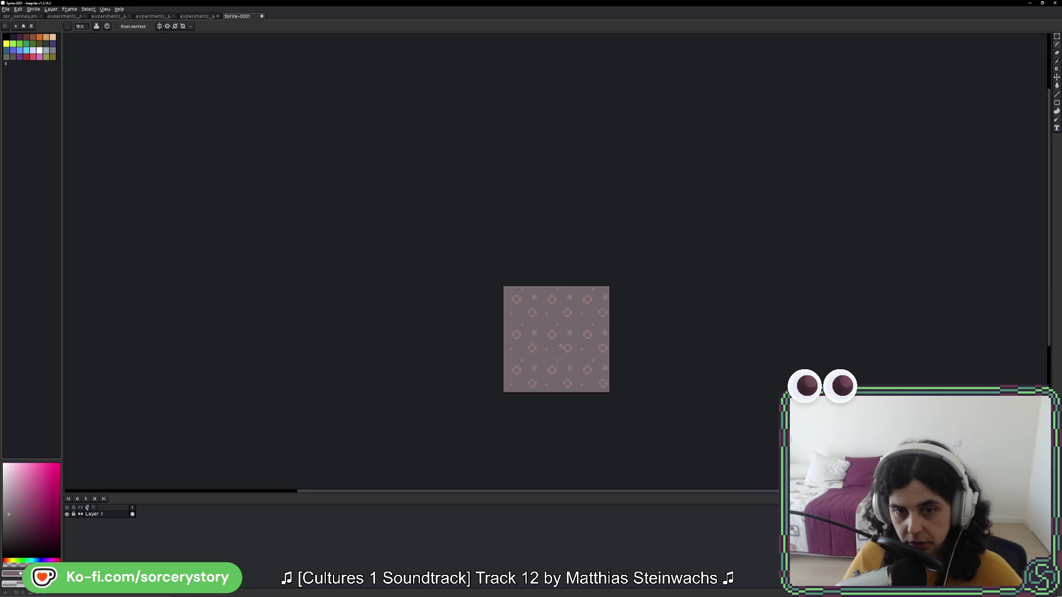
pyautogui.scroll(3, 561, 346)
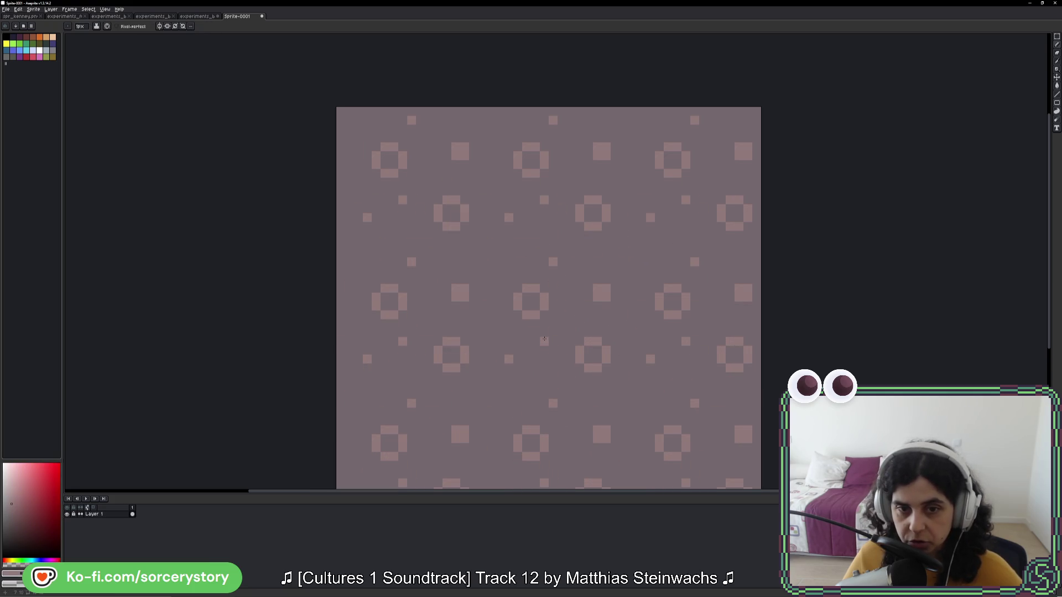
# Step: Add a small square block between the rings
pyautogui.press('w')
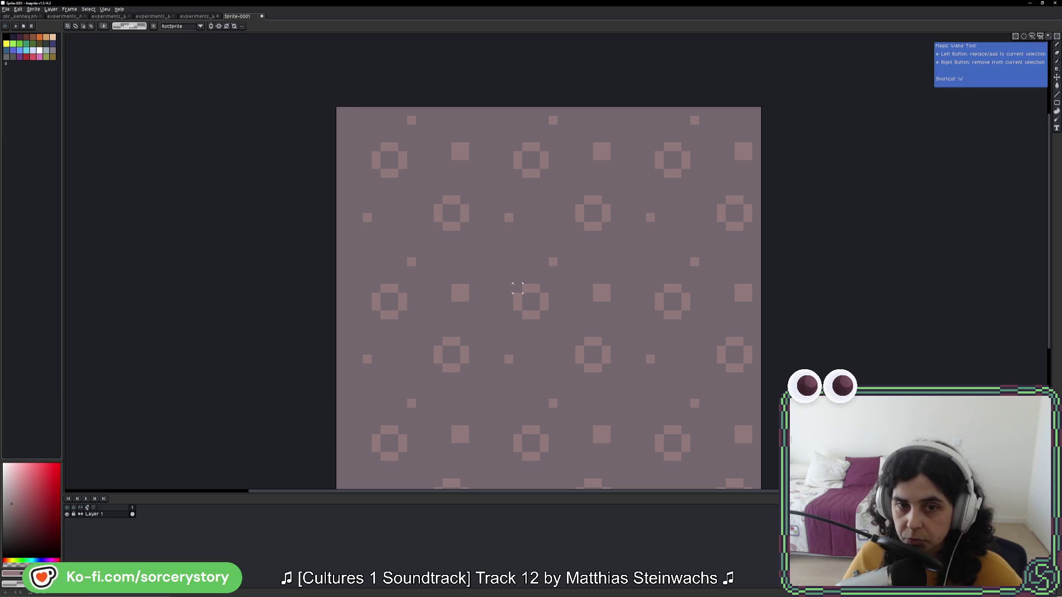
pyautogui.click(517, 287)
pyautogui.keyDown('ctrl'); pyautogui.click(540, 306); pyautogui.keyUp('ctrl')
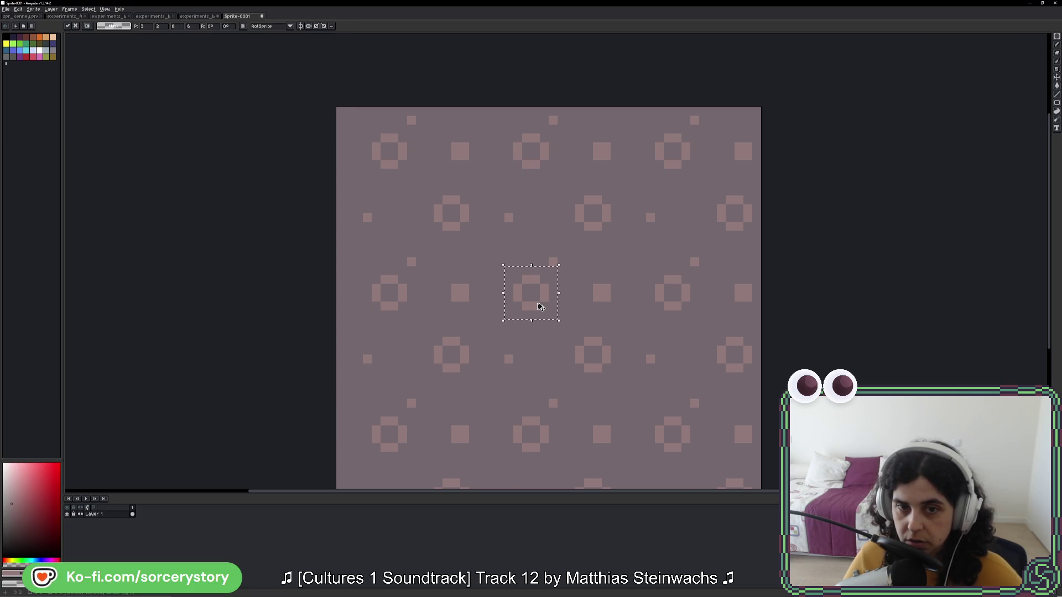
pyautogui.press('b')
pyautogui.hotkey('ctrl', 'd')
pyautogui.click(544, 340)
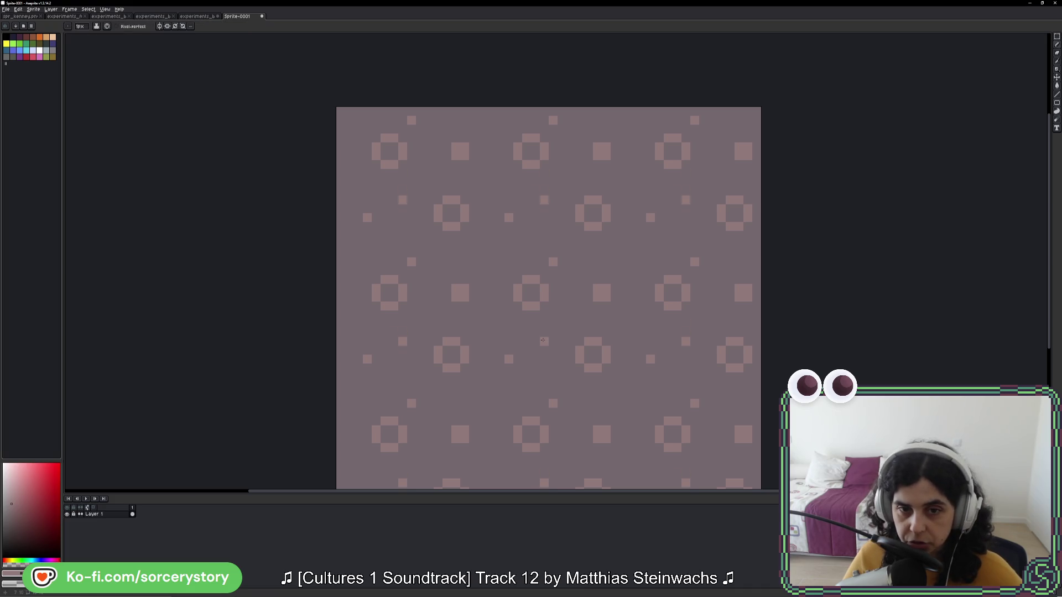
pyautogui.moveTo(543, 340); pyautogui.dragTo(540, 333)
pyautogui.scroll(-3, 595, 365)
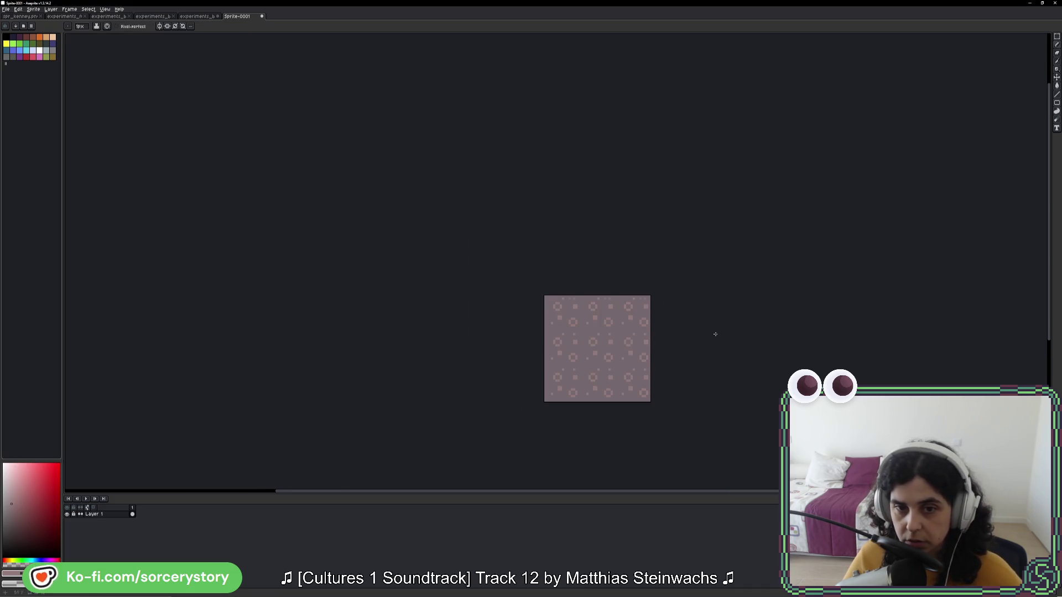
pyautogui.scroll(-2, 716, 334)
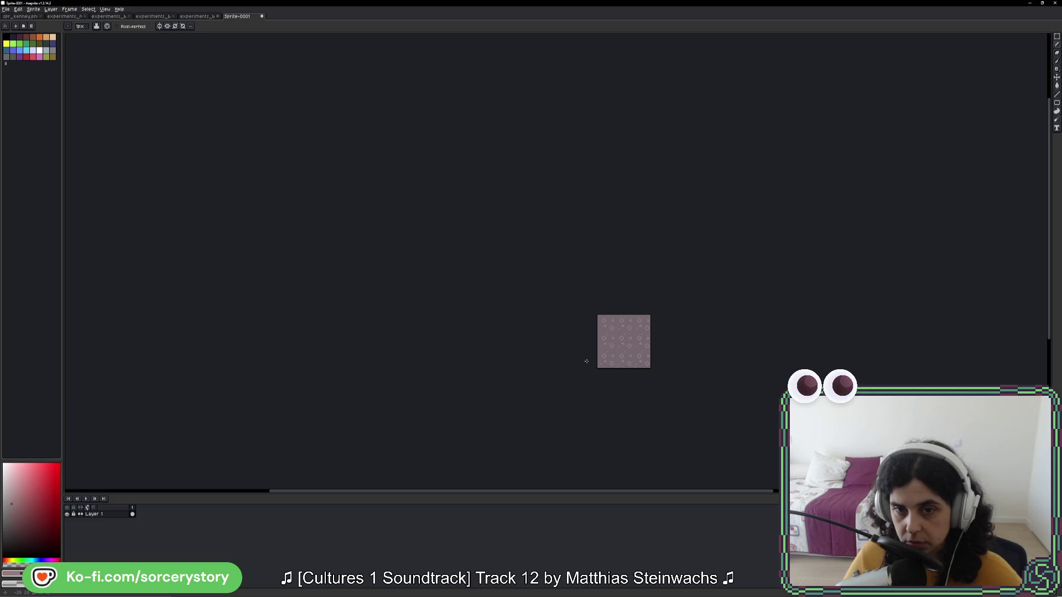
pyautogui.scroll(3, 586, 362)
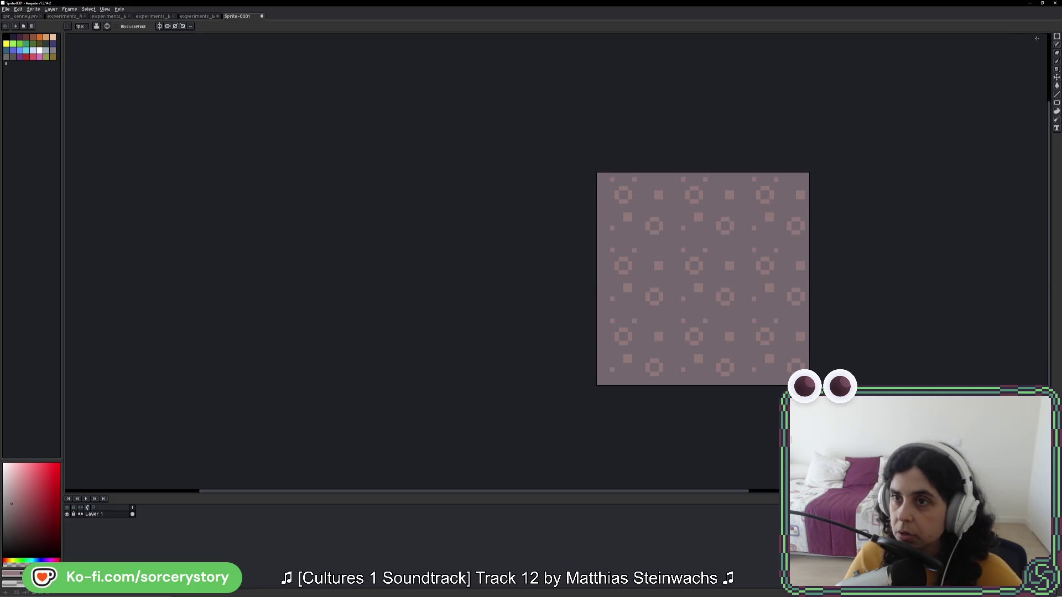
pyautogui.click(1057, 37)
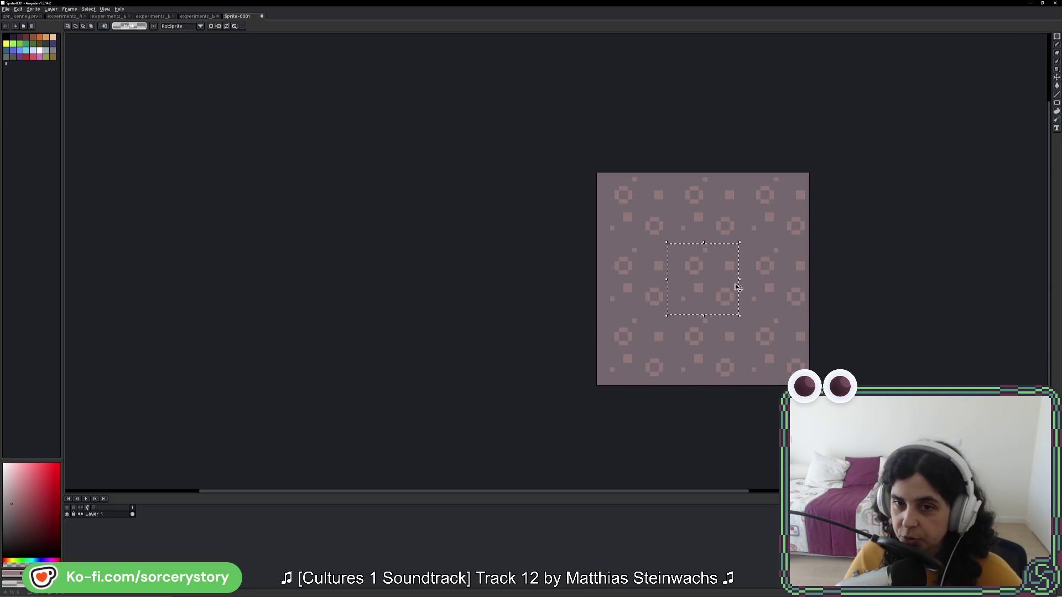
# Step: Select a block of the pattern around a ring and nudge it one pixel up-left
pyautogui.scroll(3, 679, 430)
pyautogui.moveTo(682, 452); pyautogui.dragTo(738, 454)
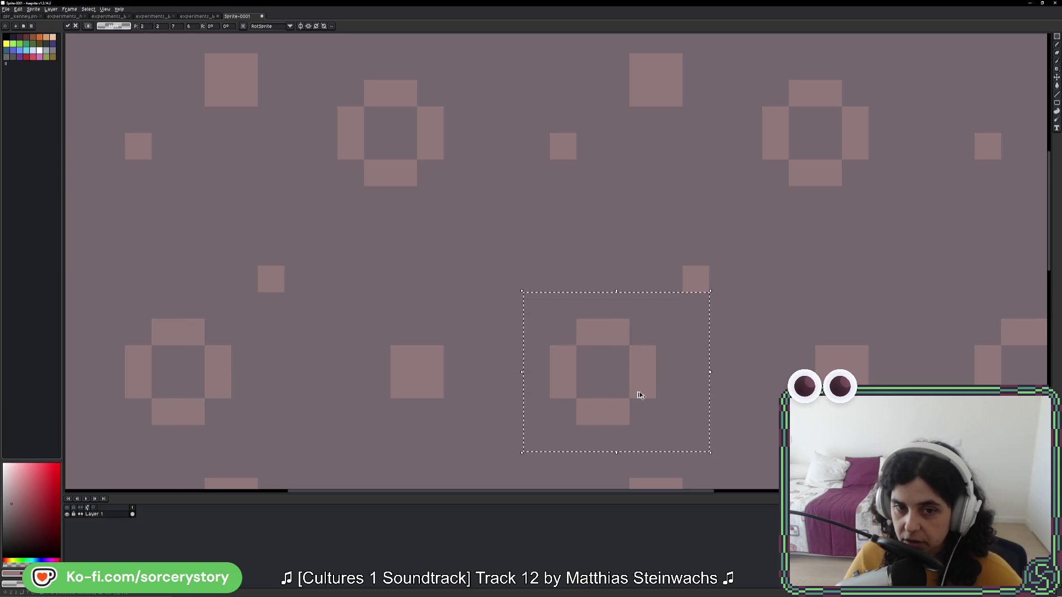
pyautogui.moveTo(640, 395)
pyautogui.mouseDown()
pyautogui.moveTo(626, 391)
pyautogui.moveTo(624, 365)
pyautogui.mouseUp()
pyautogui.click(735, 371)
pyautogui.scroll(-3, 735, 372)
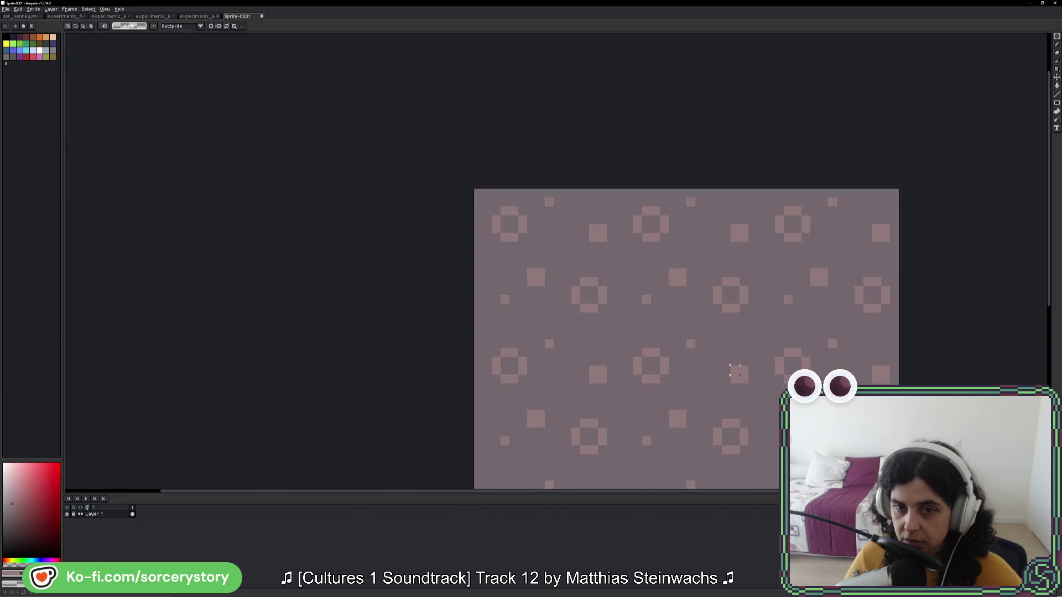
pyautogui.scroll(-4, 736, 371)
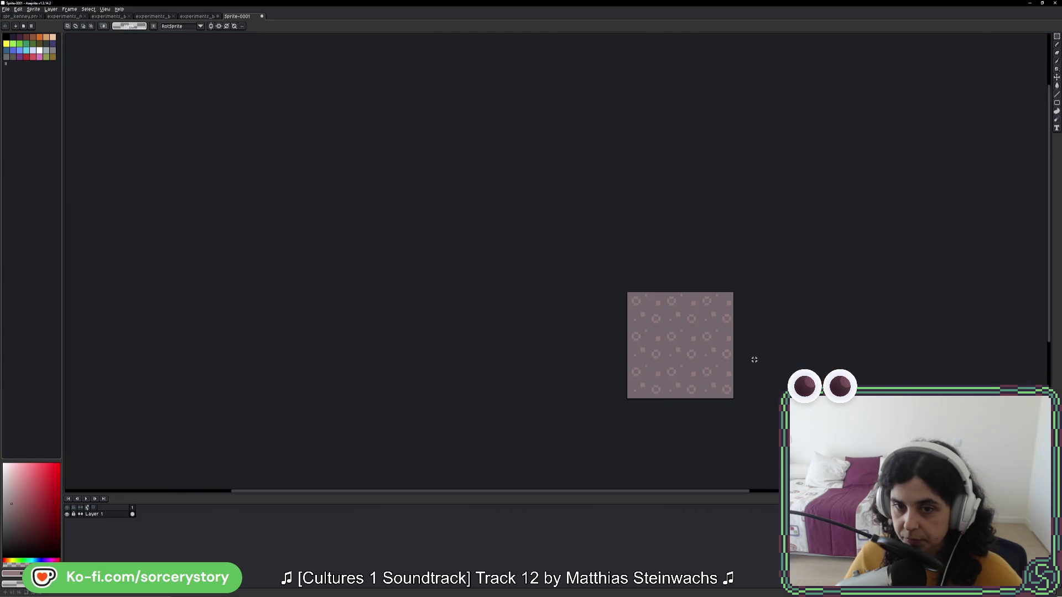
pyautogui.scroll(-2, 755, 360)
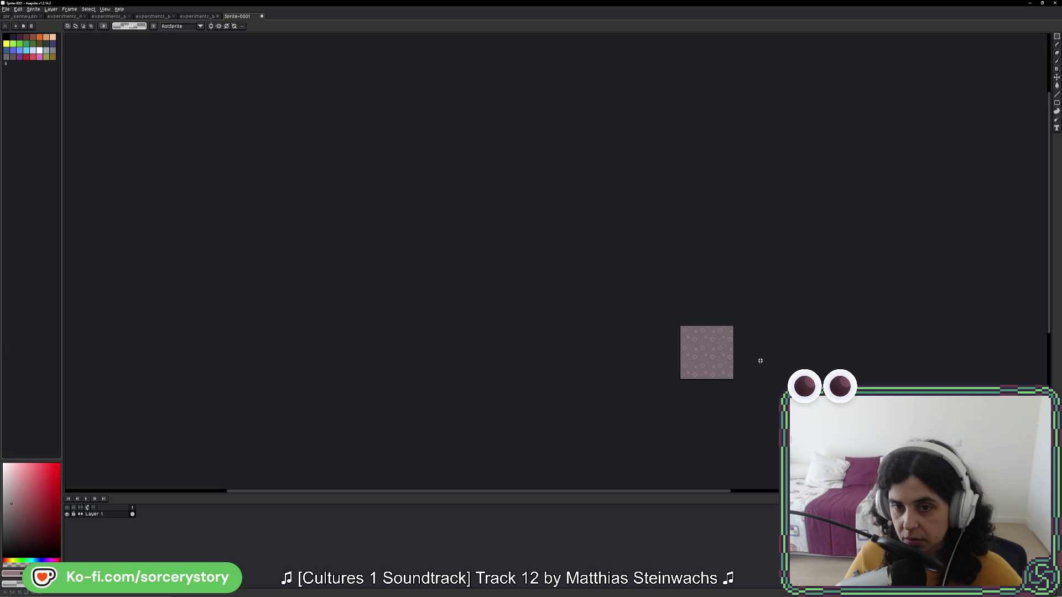
pyautogui.scroll(4, 699, 363)
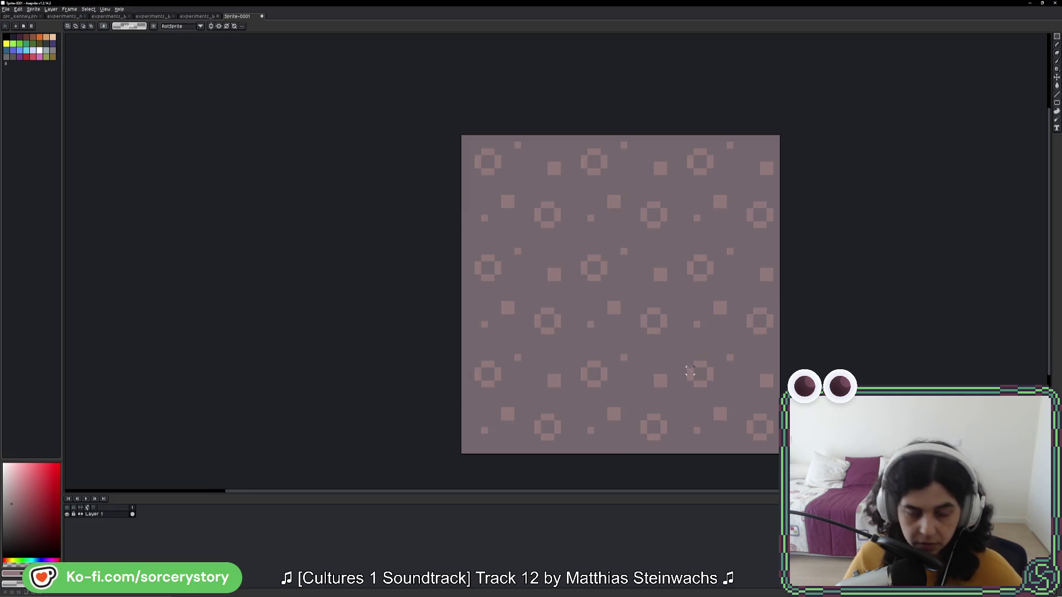
# Step: Try diagonal strokes and undo them, then sample the muted magenta and select all
pyautogui.press('b')
pyautogui.moveTo(591, 325); pyautogui.dragTo(585, 331)
pyautogui.hotkey('ctrl', 'z')
pyautogui.keyDown('alt'); pyautogui.click(591, 327); pyautogui.keyUp('alt')
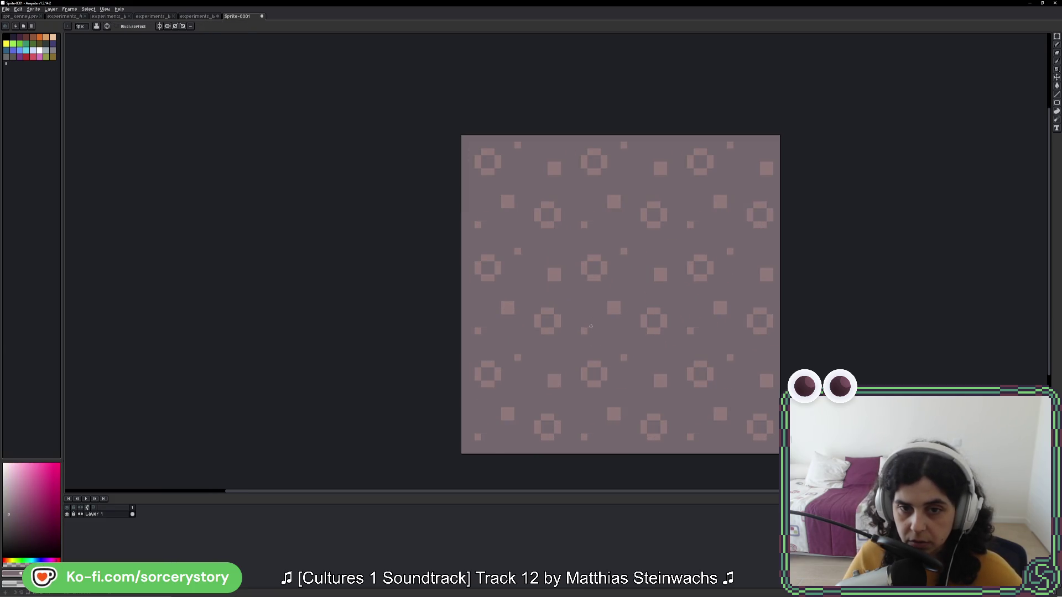
pyautogui.press('m')
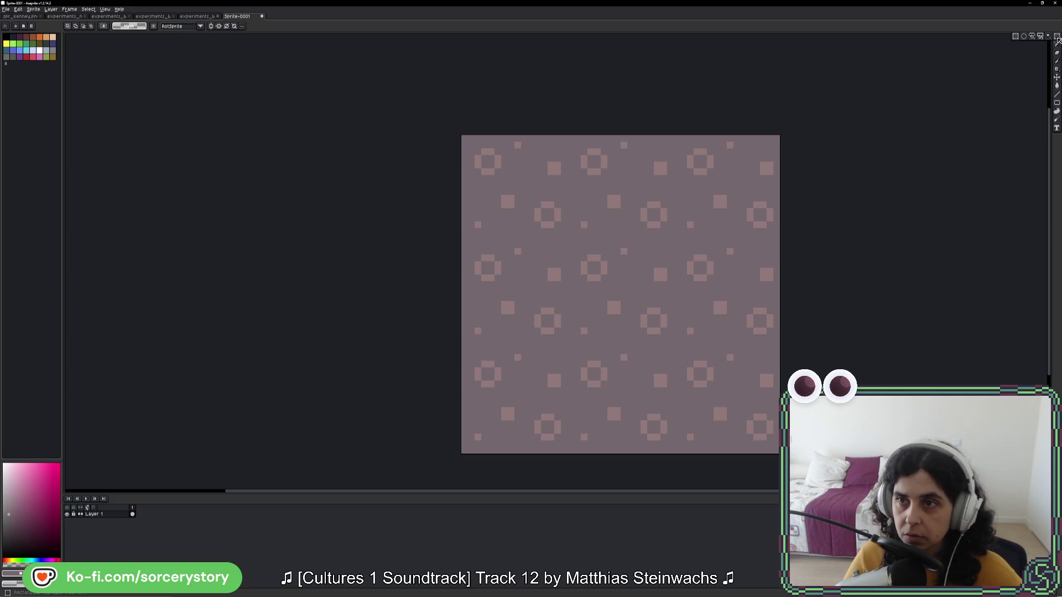
pyautogui.hotkey('ctrl', 'a')
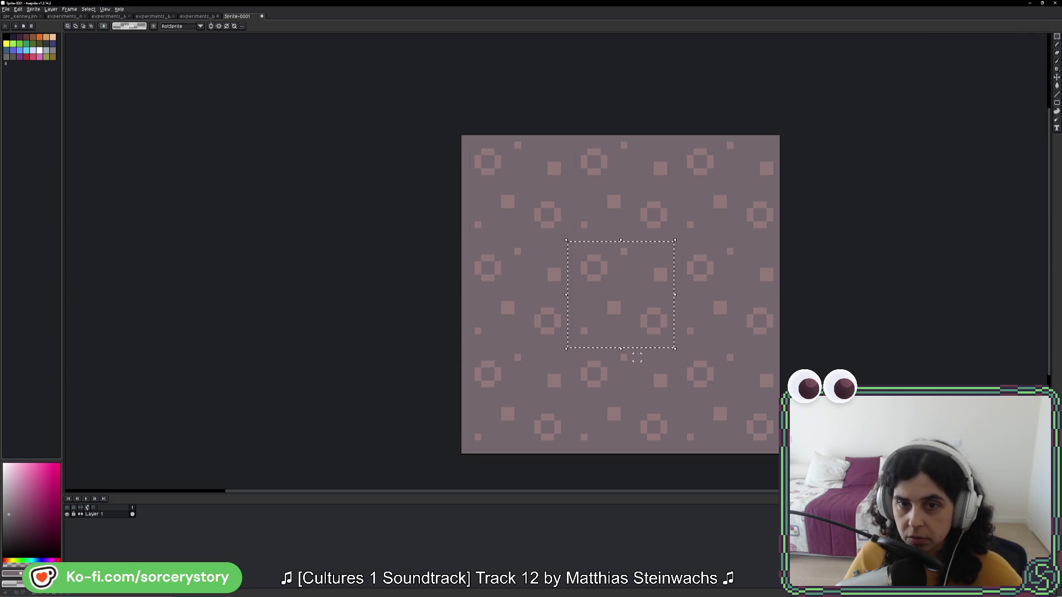
# Step: Place a single dot between the rings in every tile and draw a diagonal stroke across a ring
pyautogui.press('b')
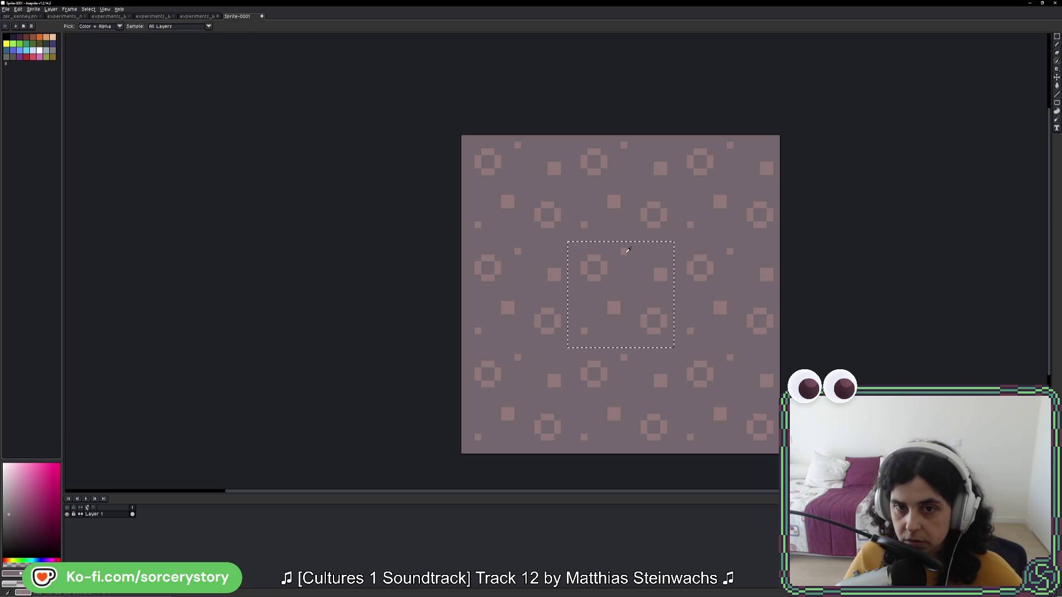
pyautogui.click(636, 256)
pyautogui.hotkey('ctrl', 'z')
pyautogui.click(630, 282)
pyautogui.hotkey('ctrl', 'z')
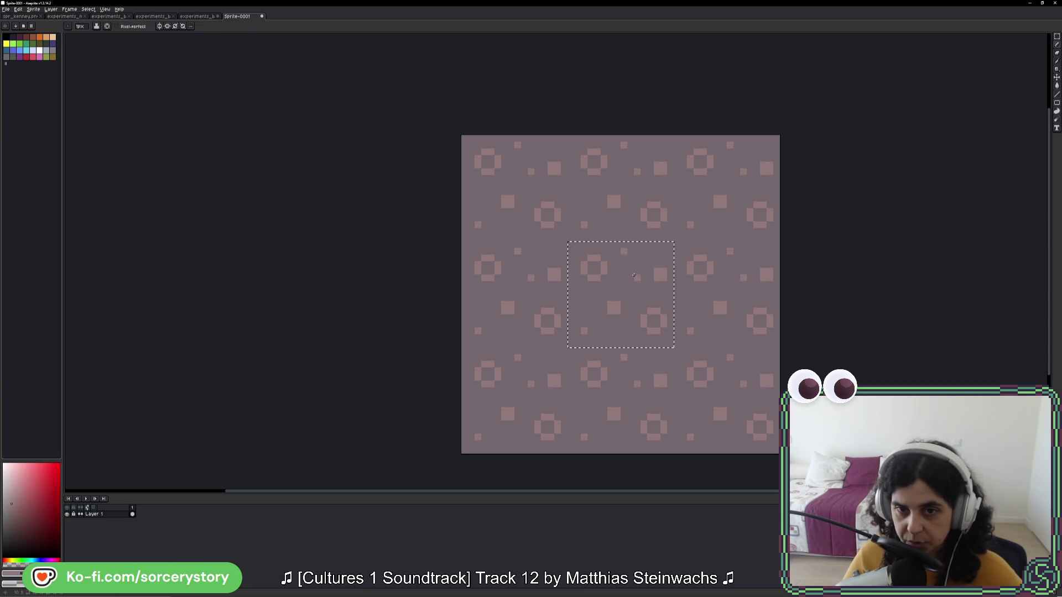
pyautogui.click(634, 272)
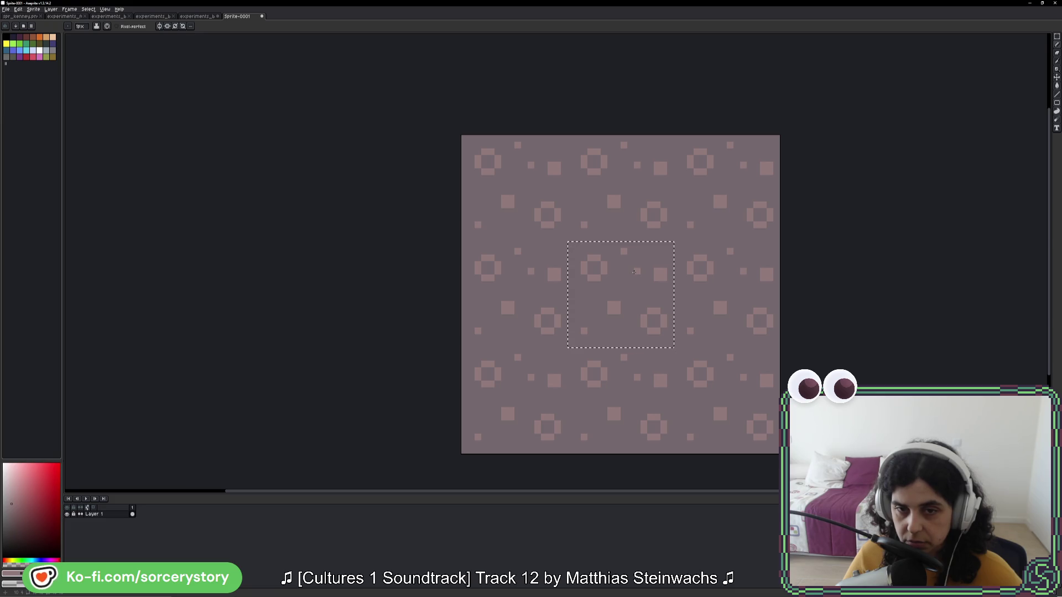
pyautogui.hotkey('ctrl', 'z')
pyautogui.click(631, 283)
pyautogui.hotkey('ctrl', 'z')
pyautogui.click(631, 278)
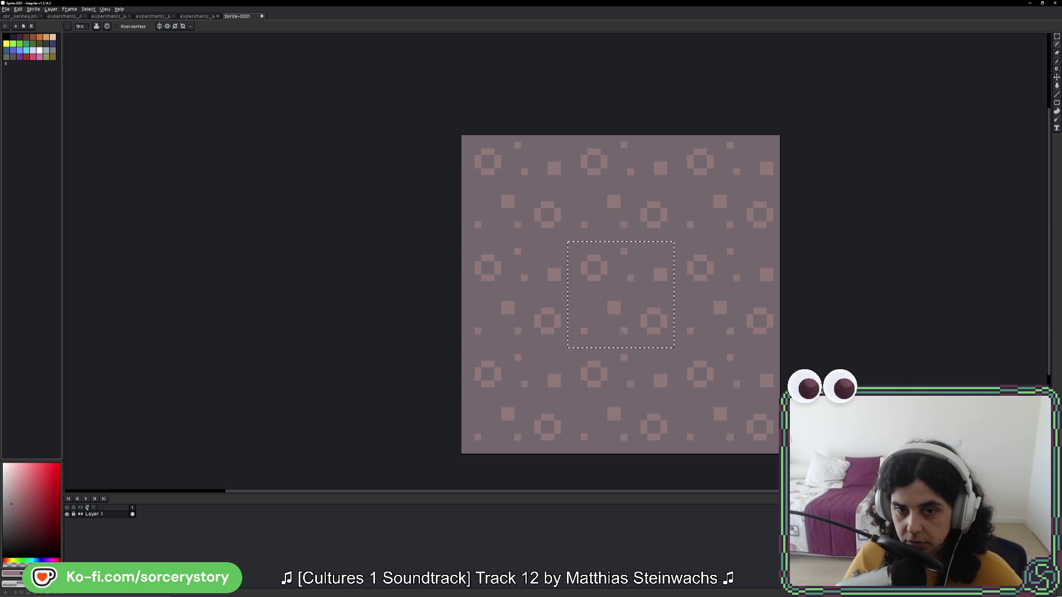
pyautogui.hotkey('ctrl', 'd')
pyautogui.moveTo(694, 379); pyautogui.dragTo(699, 369)
pyautogui.scroll(-3, 698, 369)
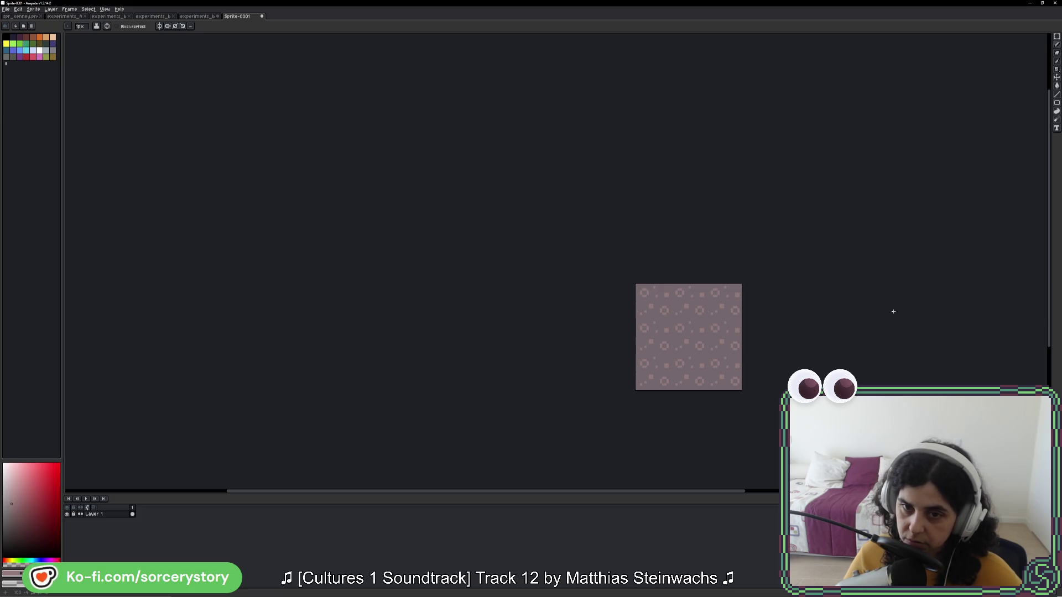
# Step: Undo the stray diagonal stroke and clear the selection in the tiled mauve pattern
pyautogui.hotkey('ctrl', 'z')
pyautogui.hotkey('ctrl', 'd')
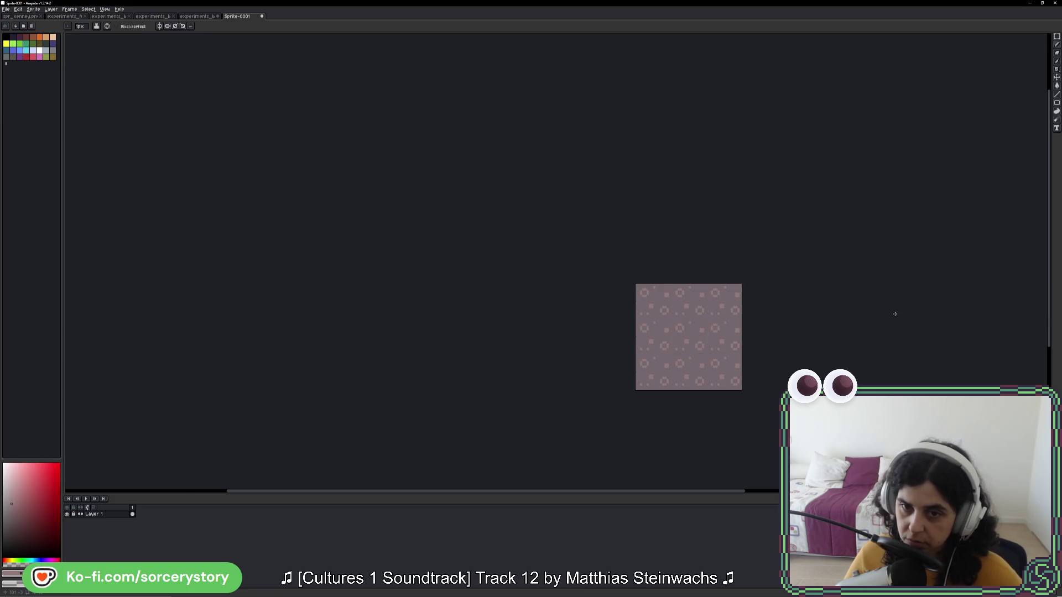
pyautogui.scroll(3, 892, 316)
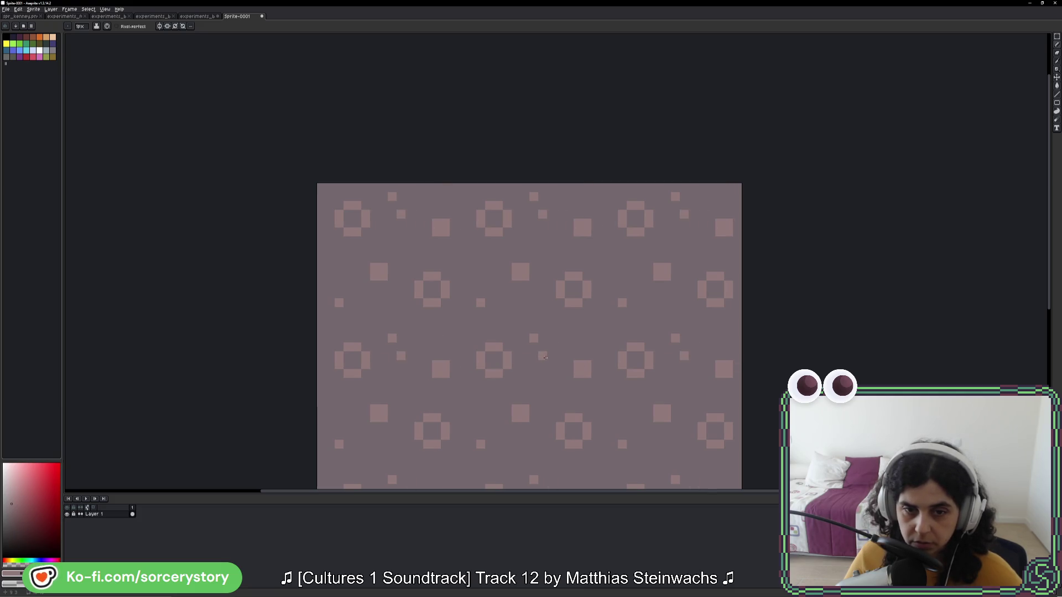
pyautogui.scroll(-3, 643, 333)
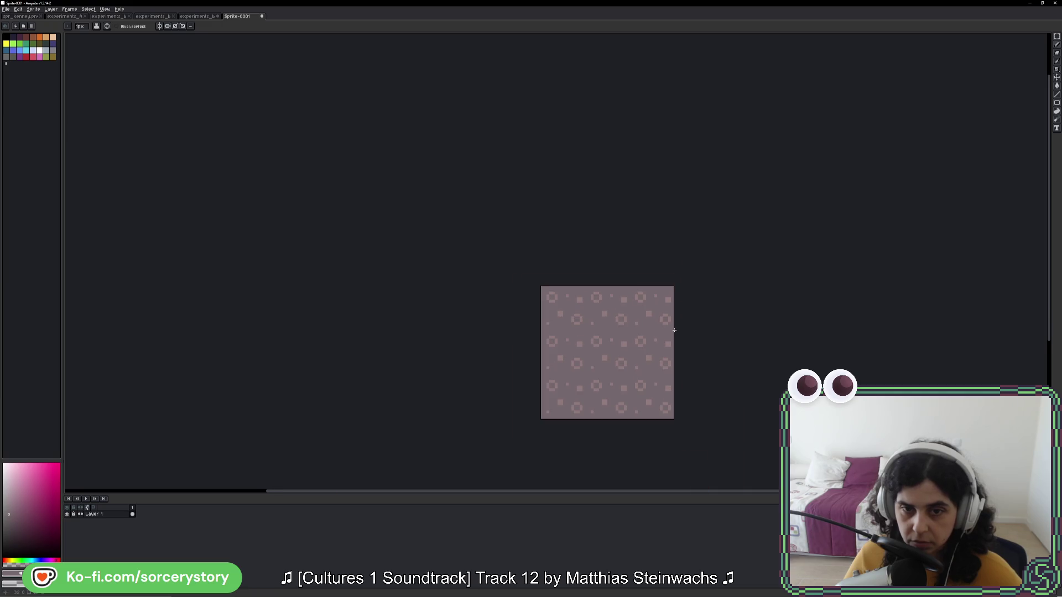
pyautogui.scroll(4, 614, 331)
# Step: Draw and reposition small square dots between the rings of the mauve pattern
pyautogui.press('i')
pyautogui.press('b')
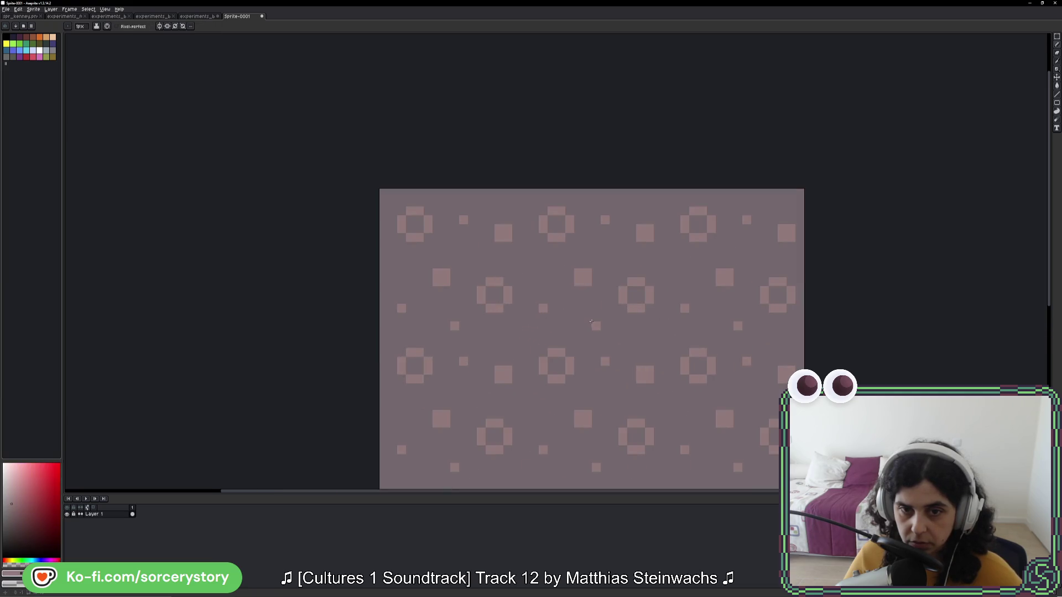
pyautogui.click(587, 326)
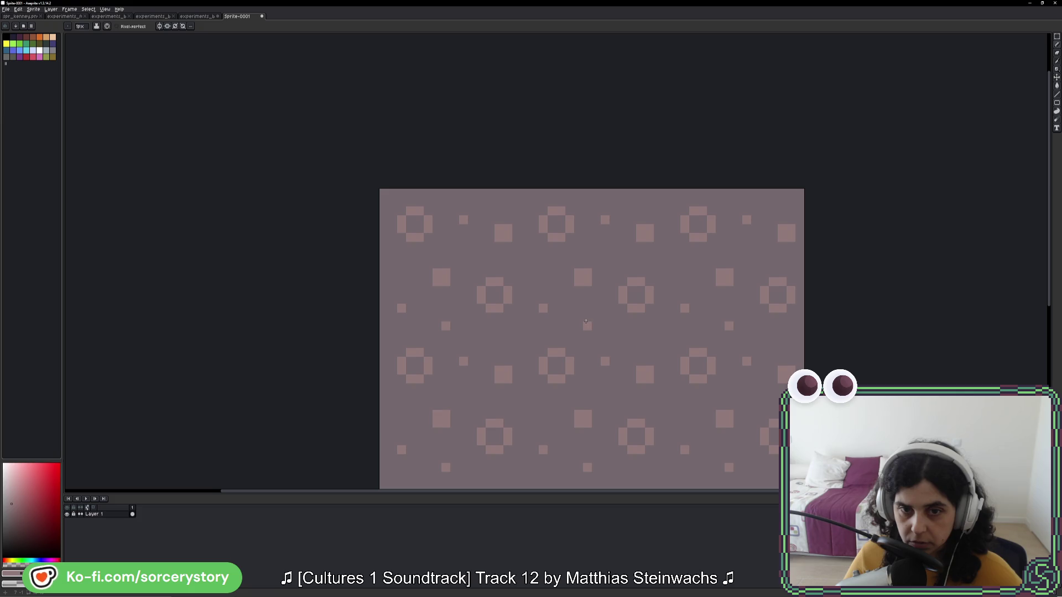
pyautogui.hotkey('ctrl', 'z')
pyautogui.click(586, 320)
pyautogui.hotkey('ctrl', 'z')
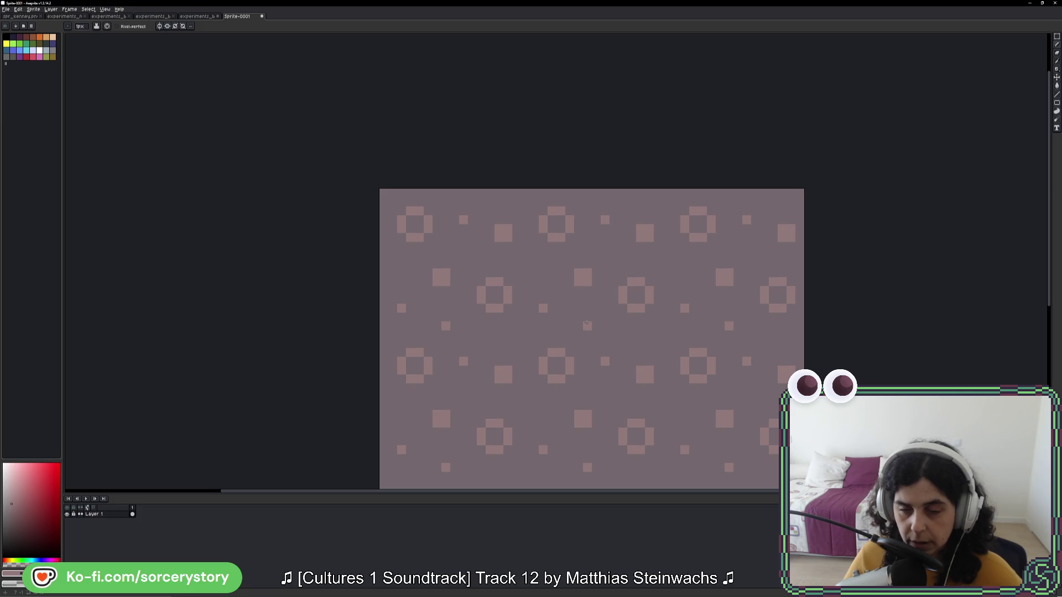
pyautogui.click(596, 344)
pyautogui.press('v')
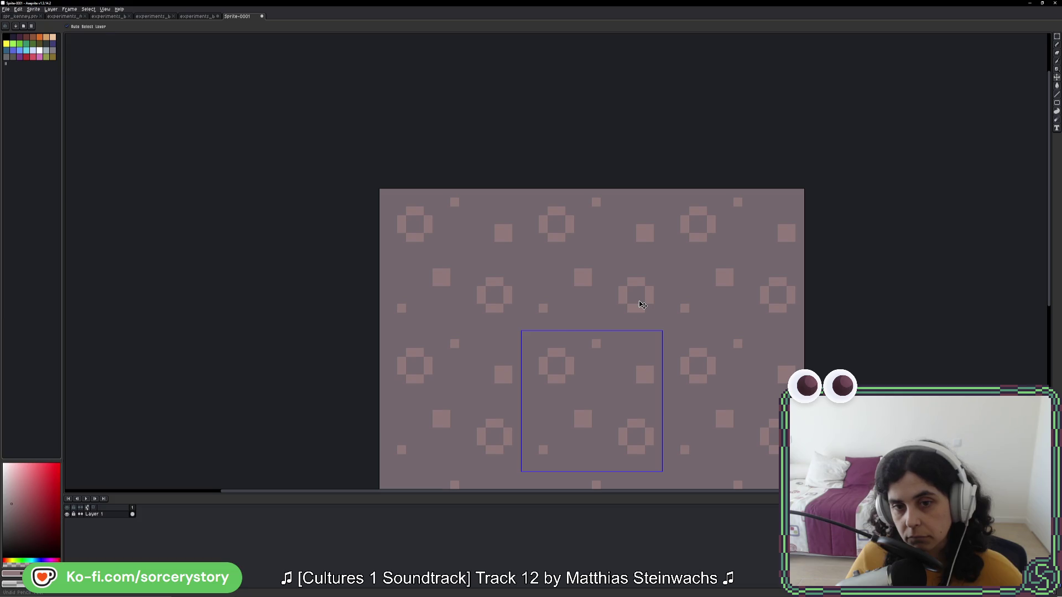
pyautogui.press('b')
pyautogui.click(588, 317)
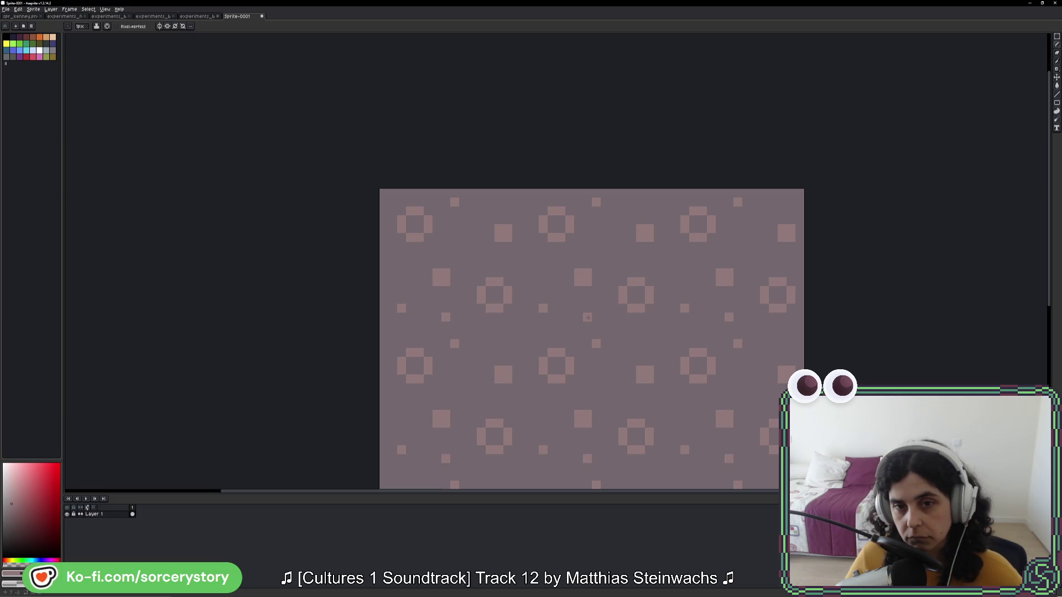
# Step: Shift the pattern down one pixel and trim the vertical dot pair to a single dot
pyautogui.scroll(-4, 587, 318)
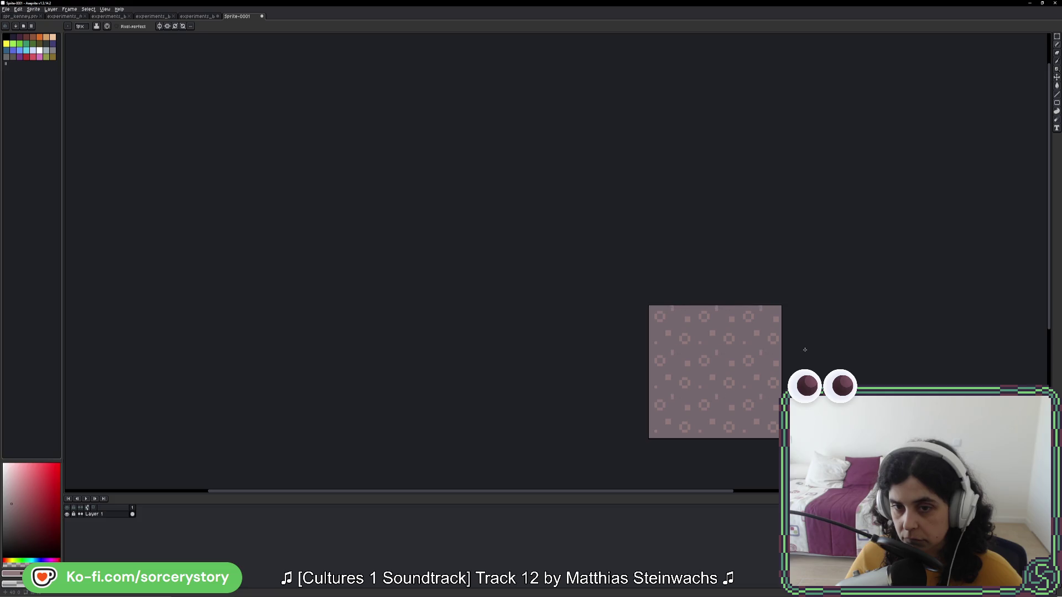
pyautogui.scroll(3, 791, 350)
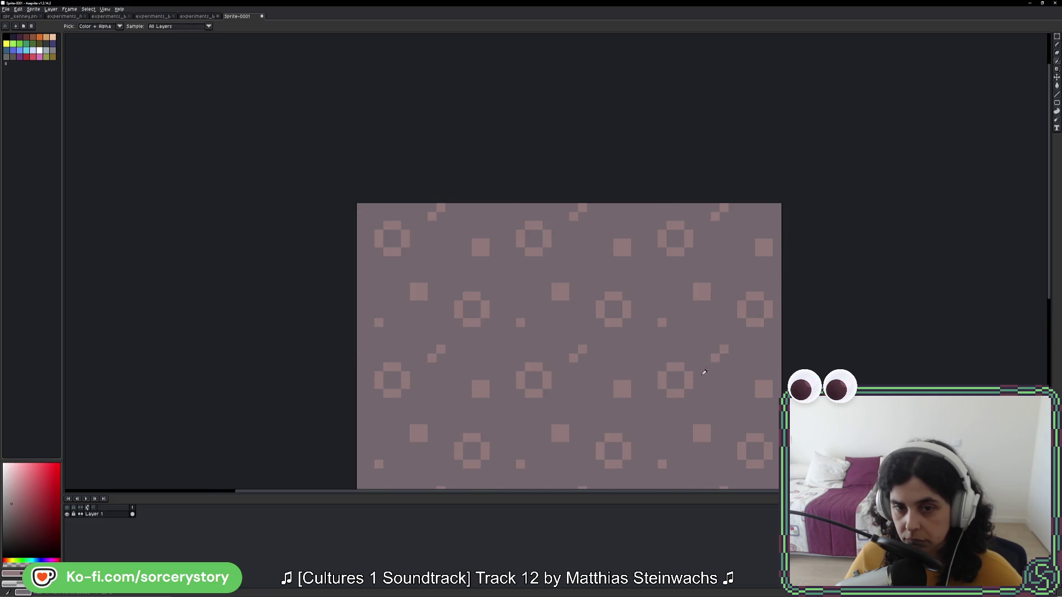
pyautogui.scroll(-3, 599, 299)
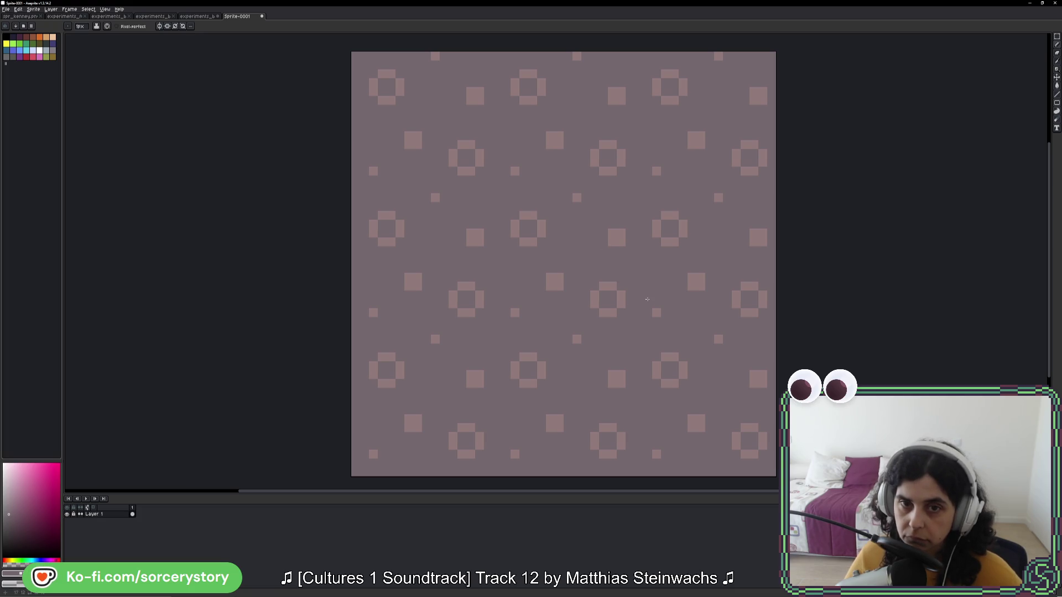
pyautogui.press('ctrl')
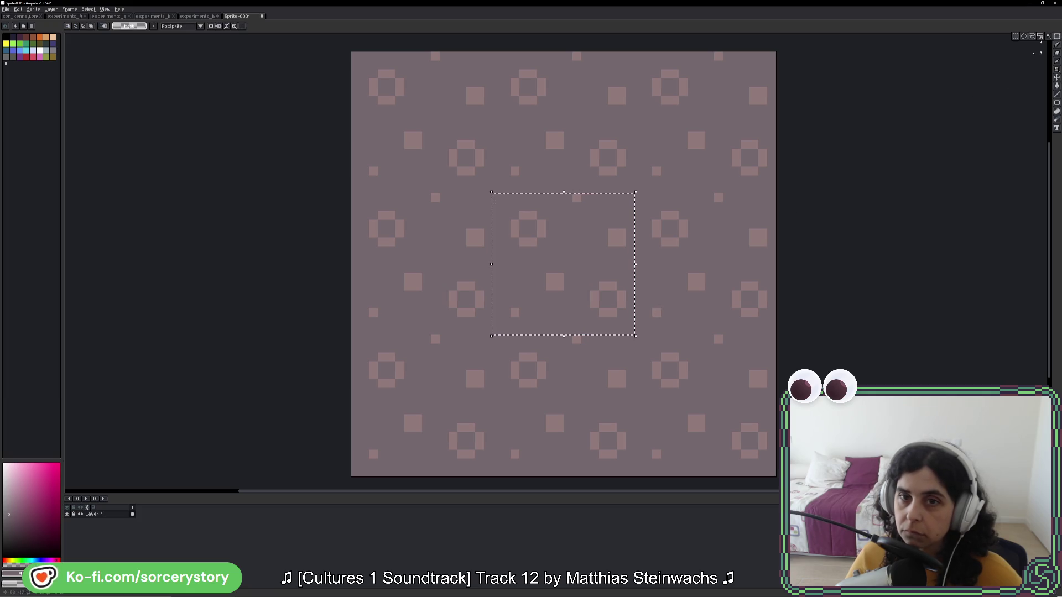
pyautogui.moveTo(569, 244); pyautogui.dragTo(570, 253)
pyautogui.press('Return')
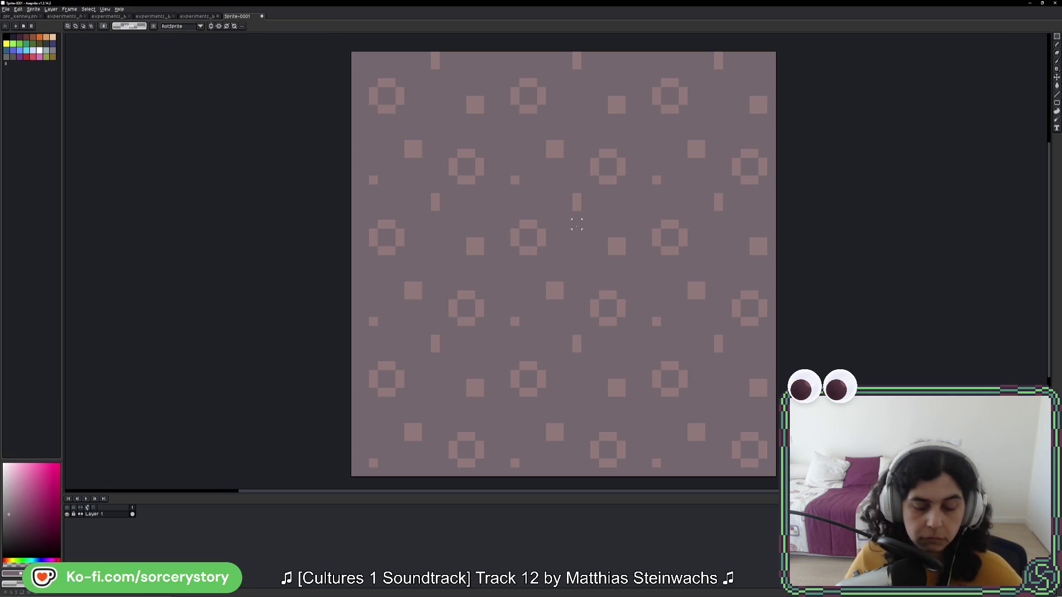
pyautogui.scroll(-4, 648, 253)
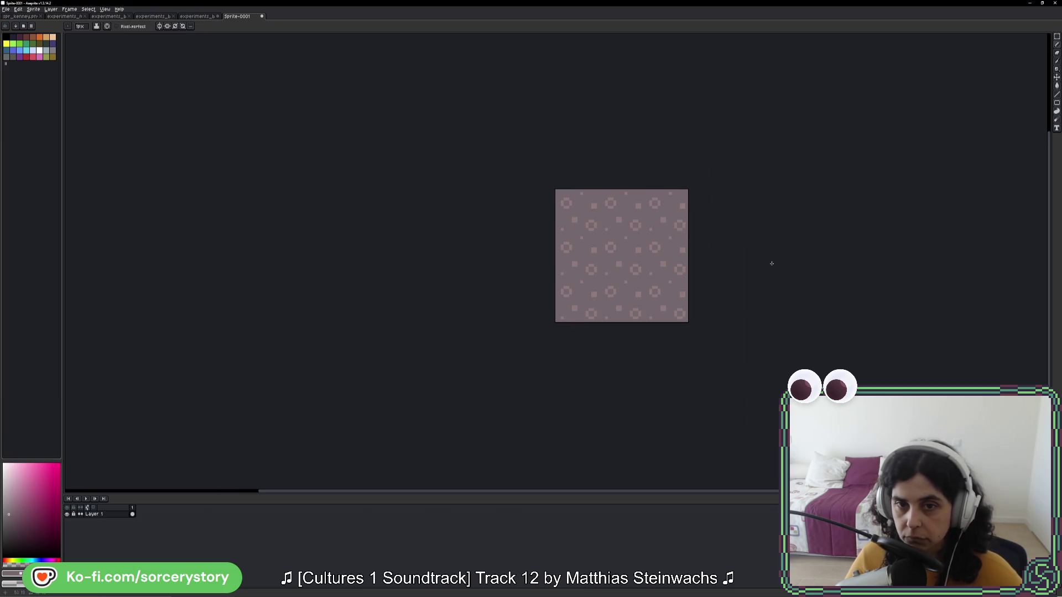
pyautogui.scroll(3, 635, 250)
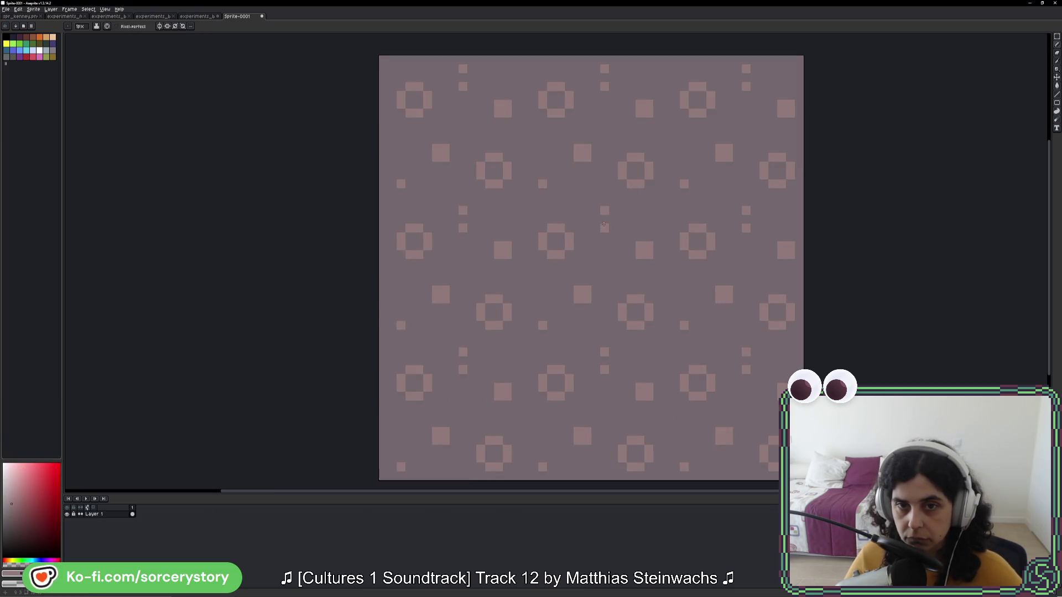
pyautogui.rightClick(604, 228)
pyautogui.rightClick(604, 210)
pyautogui.click(604, 219)
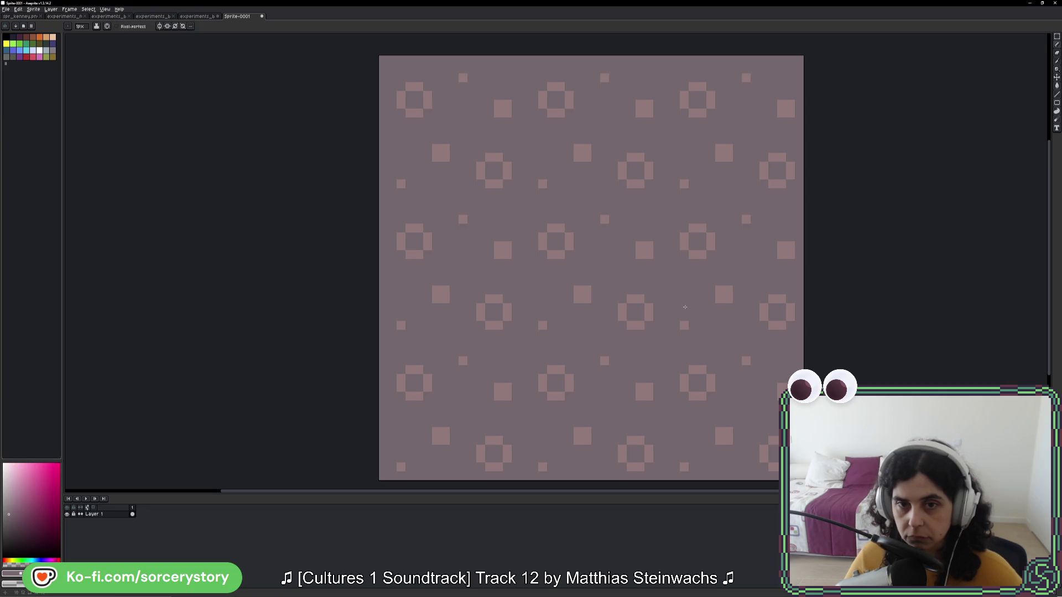
pyautogui.scroll(-3, 685, 307)
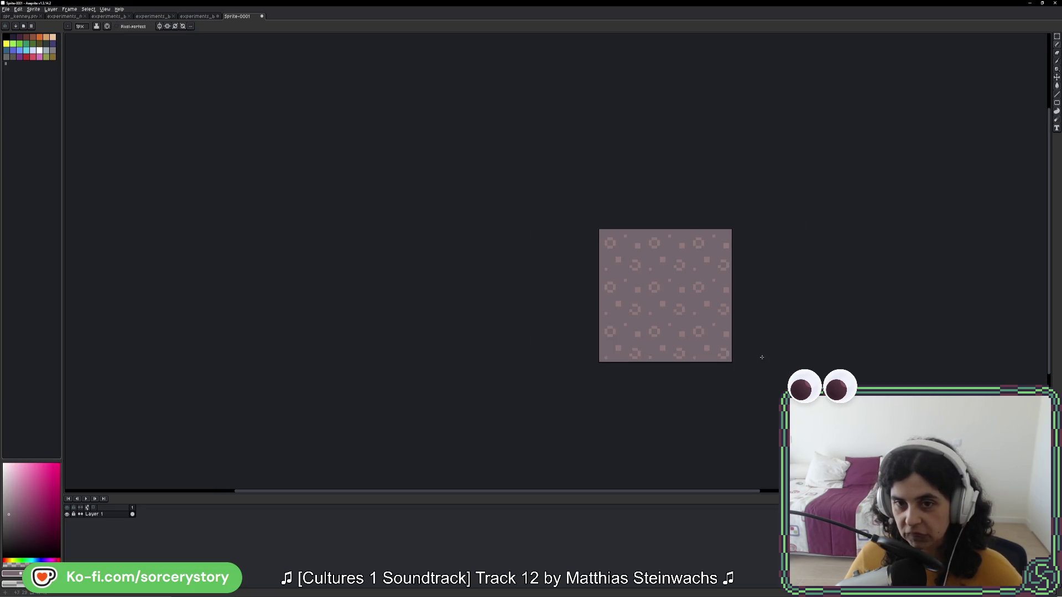
# Step: Select the pattern's centre tile and return to the building tileset sheet
pyautogui.click(1057, 37)
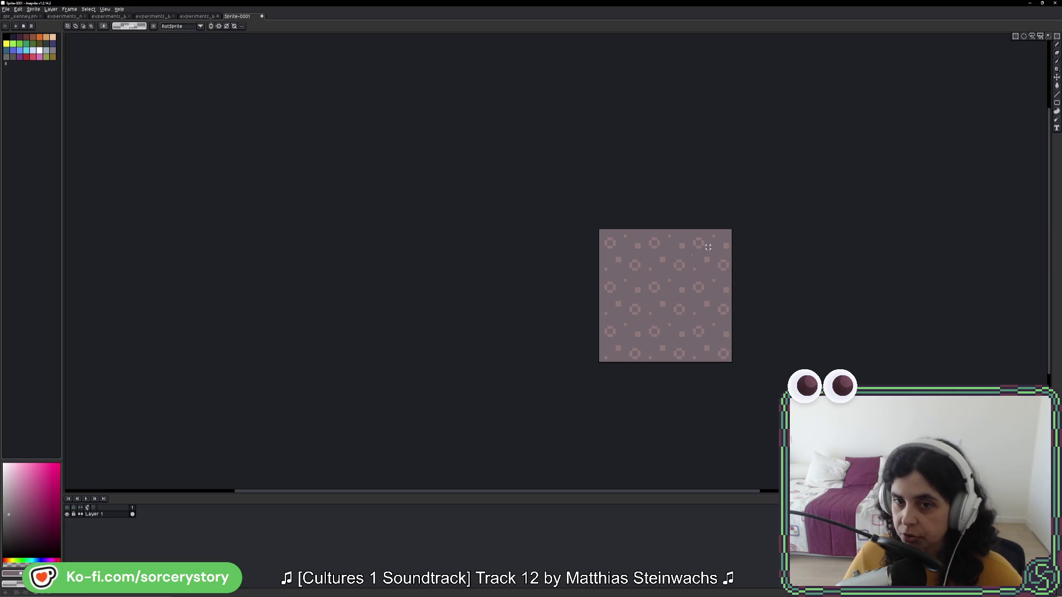
pyautogui.moveTo(642, 272); pyautogui.dragTo(688, 318)
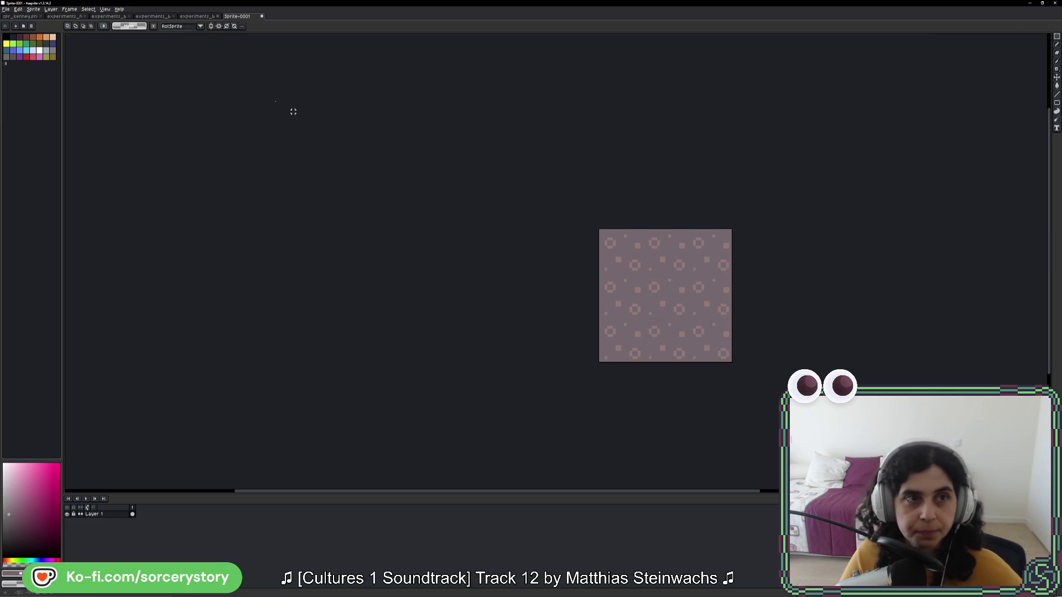
pyautogui.click(198, 16)
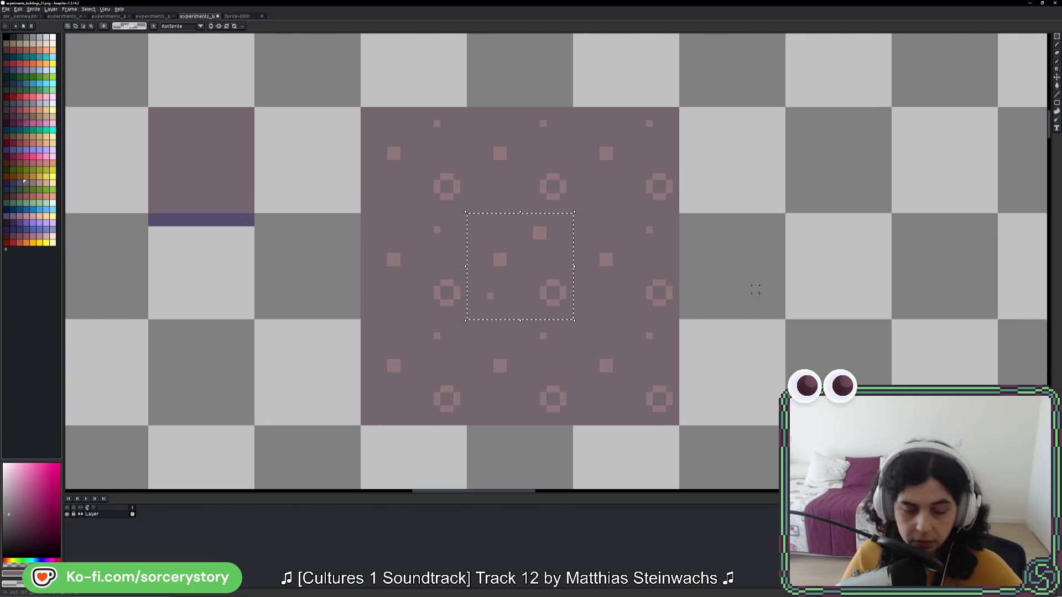
# Step: Place the dotted mauve tile on empty cells and stamp it into a 3x3 block
pyautogui.scroll(-2, 687, 294)
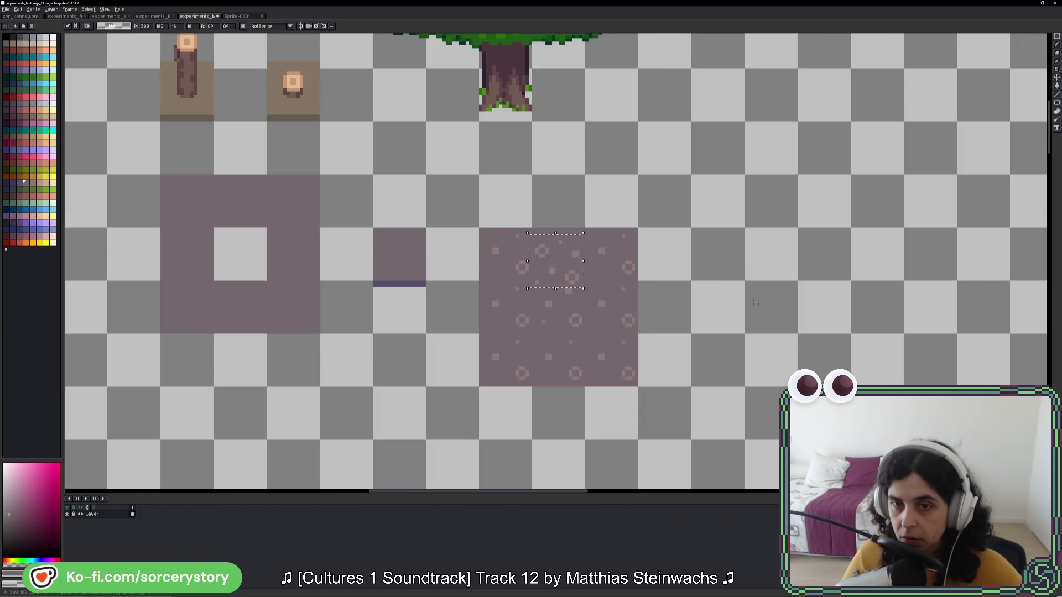
pyautogui.moveTo(556, 273); pyautogui.dragTo(752, 273)
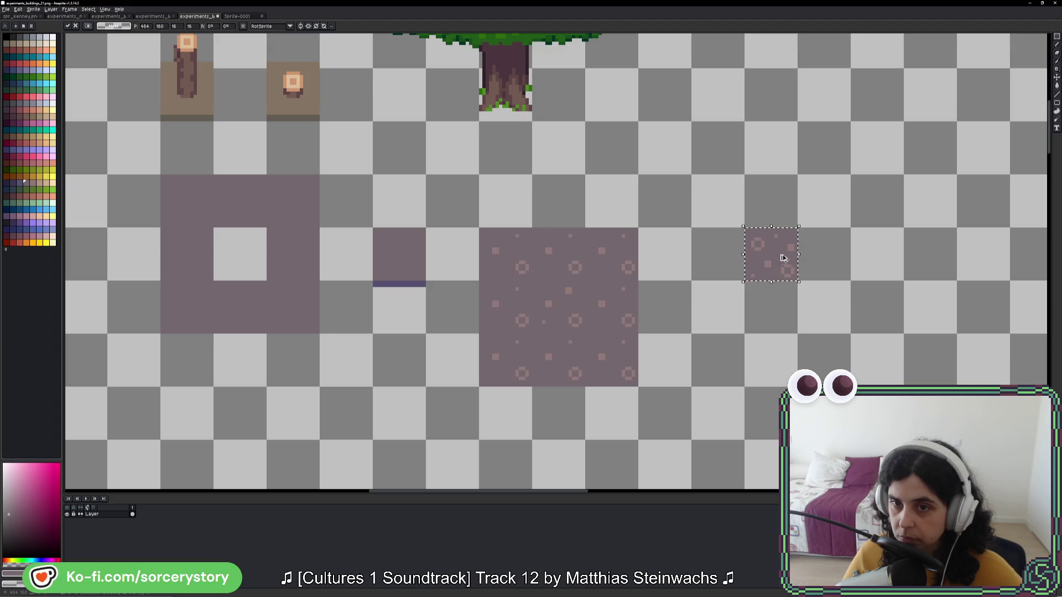
pyautogui.moveTo(782, 253)
pyautogui.mouseDown()
pyautogui.moveTo(780, 296)
pyautogui.moveTo(728, 312)
pyautogui.moveTo(718, 282)
pyautogui.moveTo(822, 289)
pyautogui.moveTo(818, 351)
pyautogui.moveTo(728, 372)
pyautogui.mouseUp()
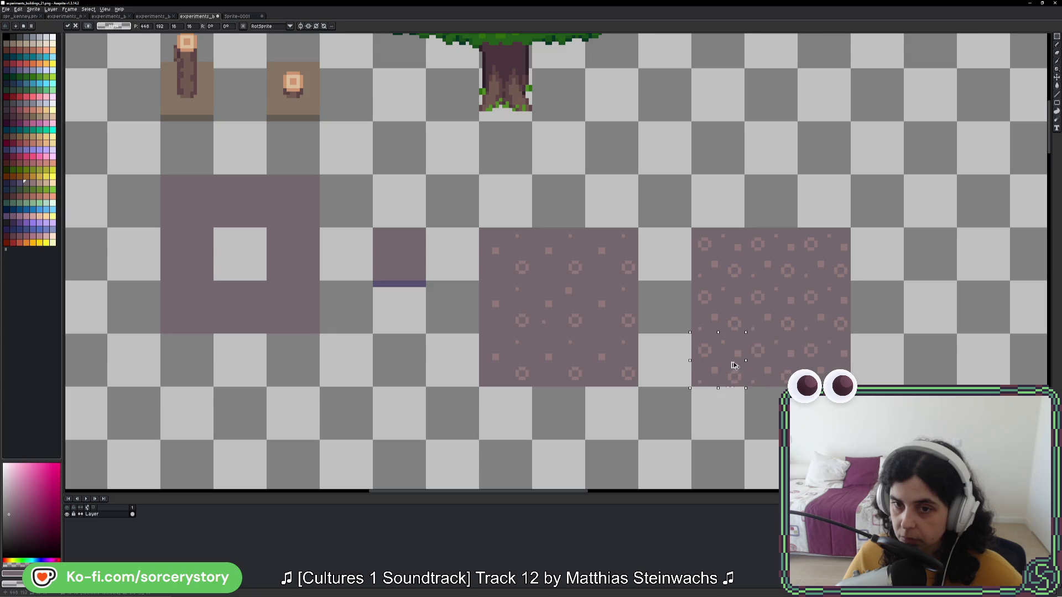
pyautogui.click(759, 412)
# Step: Select the pink dotted block and place a duplicate copy to its right
pyautogui.scroll(-4, 759, 412)
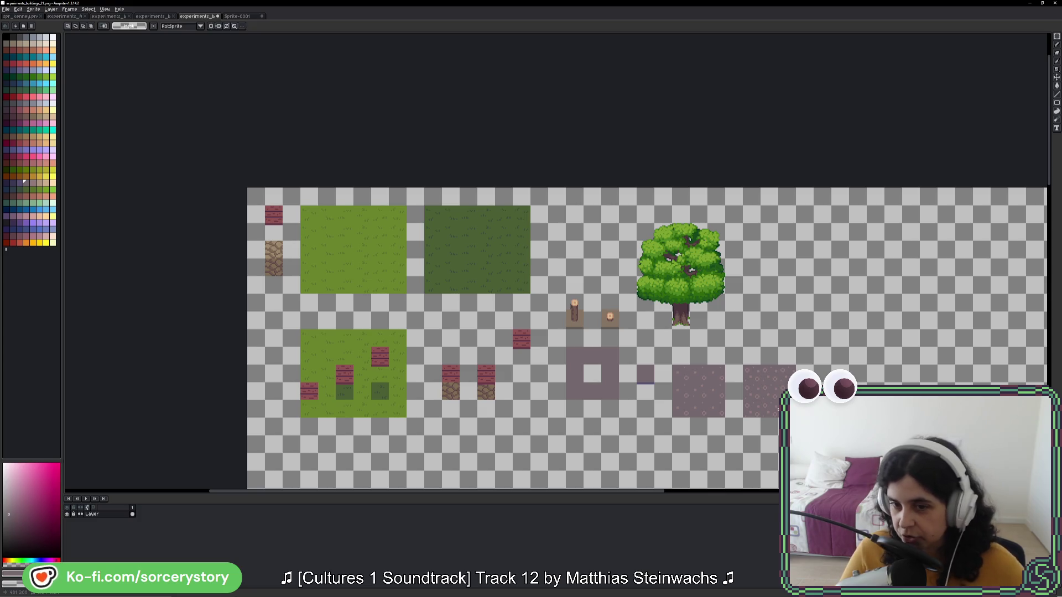
pyautogui.scroll(3, 780, 382)
pyautogui.moveTo(765, 414); pyautogui.dragTo(718, 339)
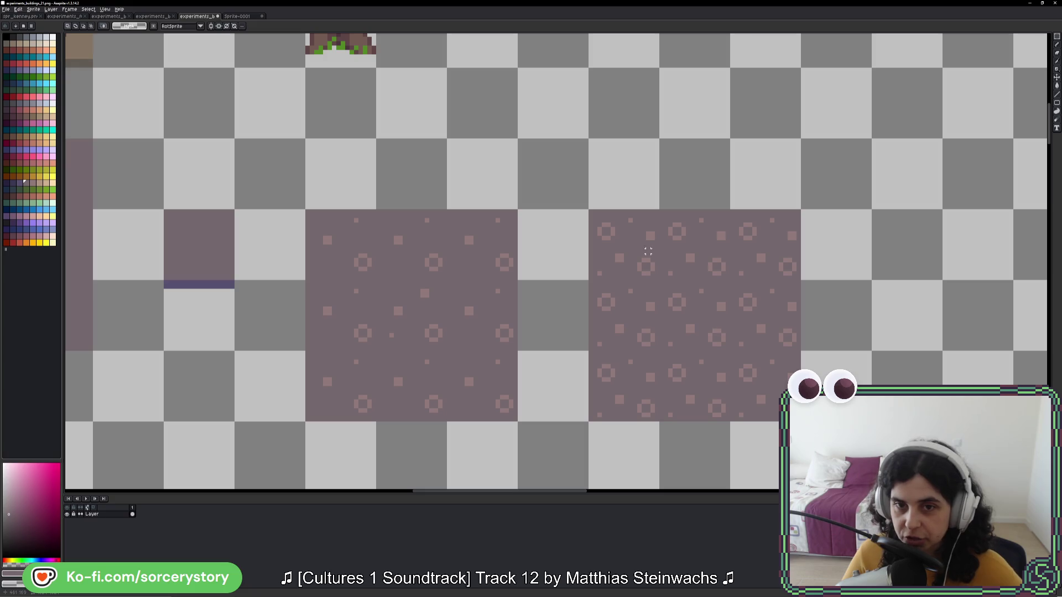
pyautogui.click(647, 251)
pyautogui.moveTo(648, 252); pyautogui.dragTo(561, 239)
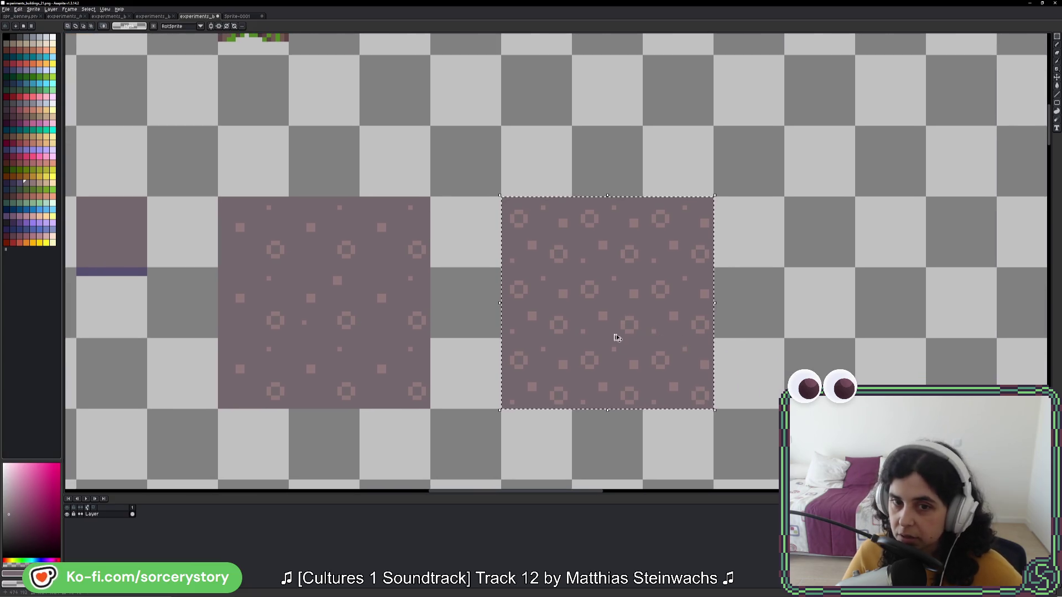
pyautogui.moveTo(617, 337)
pyautogui.mouseDown()
pyautogui.moveTo(938, 296)
pyautogui.moveTo(890, 313)
pyautogui.mouseUp()
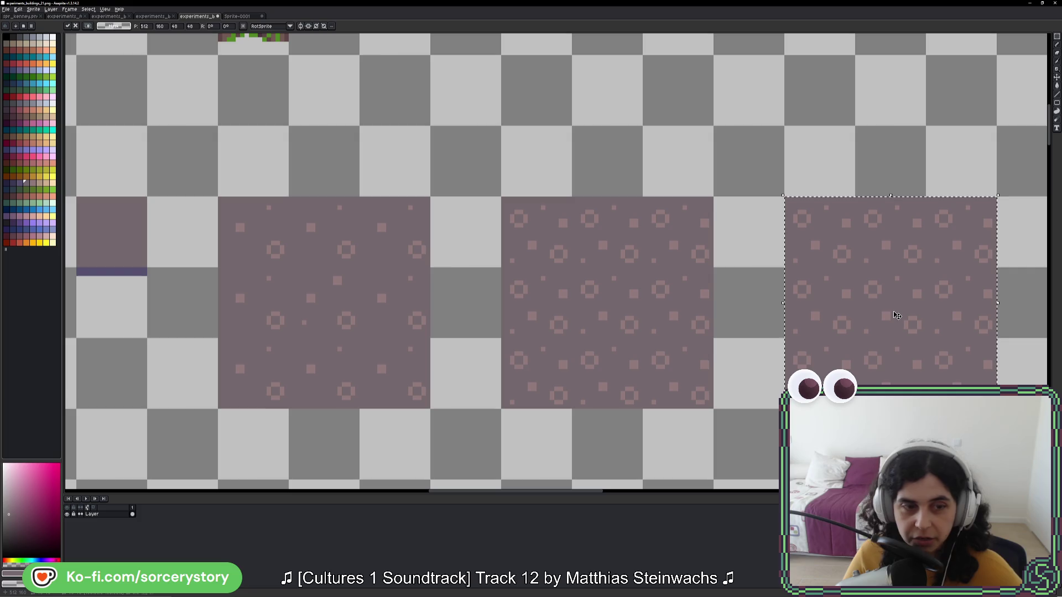
# Step: Bucket-fill the copied block's rings, squares and dots in dark blue-violet
pyautogui.press('g')
pyautogui.hscroll(-3, 642, 289)
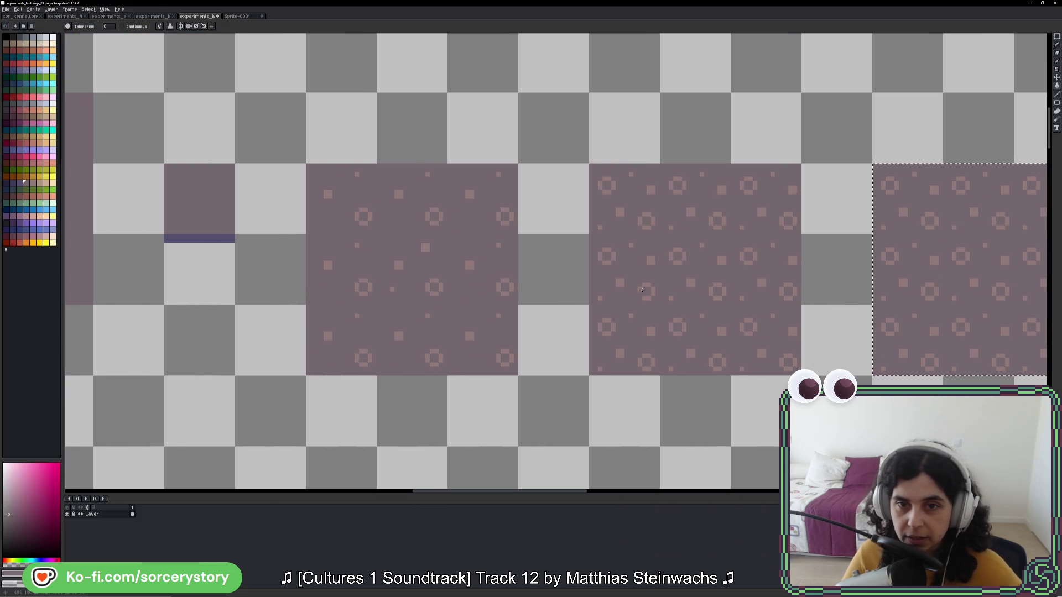
pyautogui.press('i')
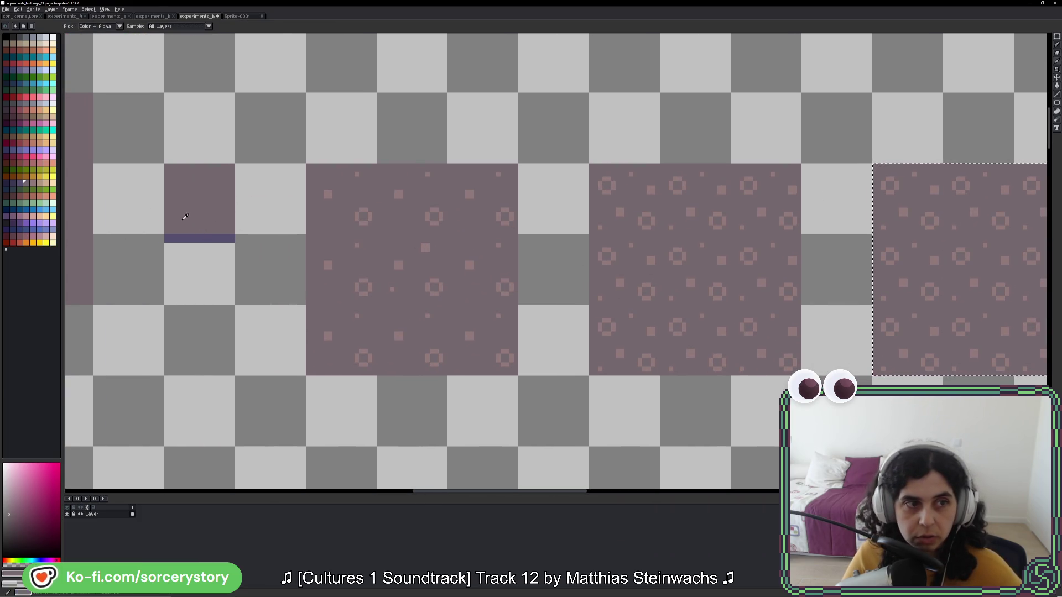
pyautogui.click(187, 238)
pyautogui.press('g')
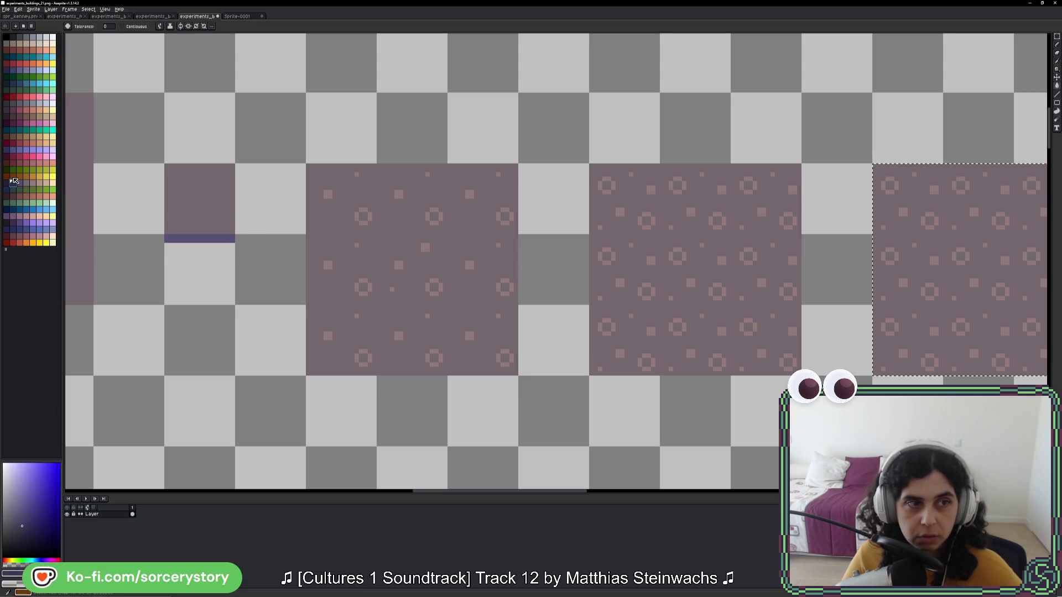
pyautogui.hscroll(6, 14, 181)
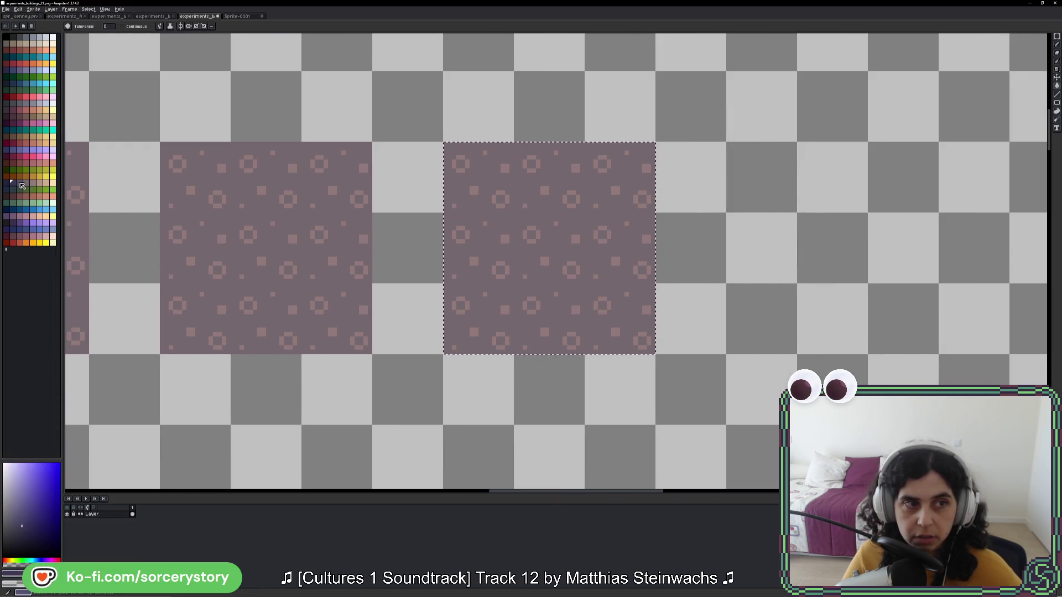
pyautogui.click(19, 182)
pyautogui.click(507, 271)
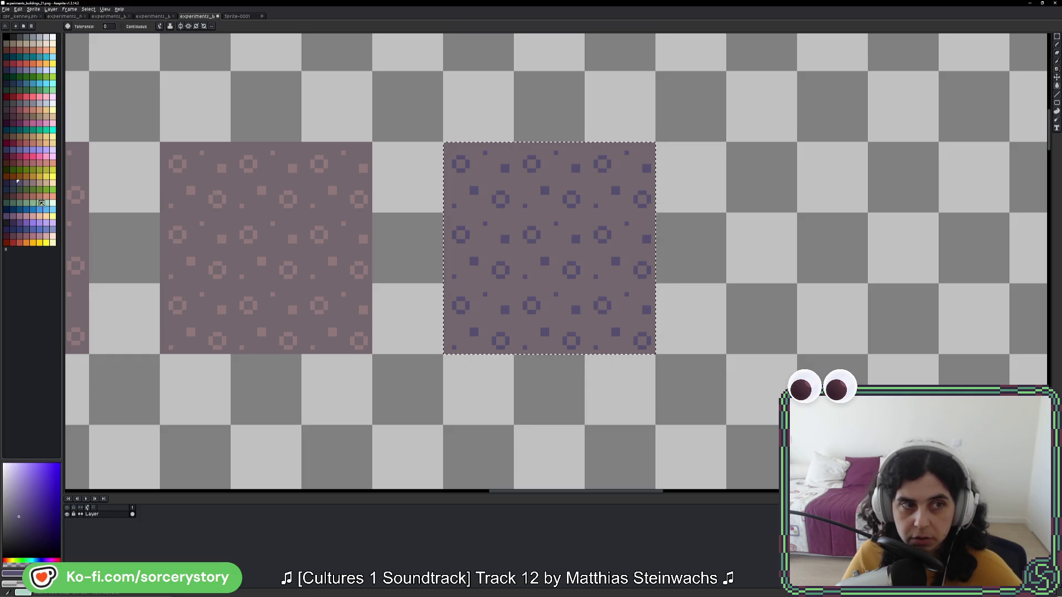
pyautogui.keyDown('alt'); pyautogui.click(540, 247); pyautogui.keyUp('alt')
pyautogui.scroll(-6, 673, 271)
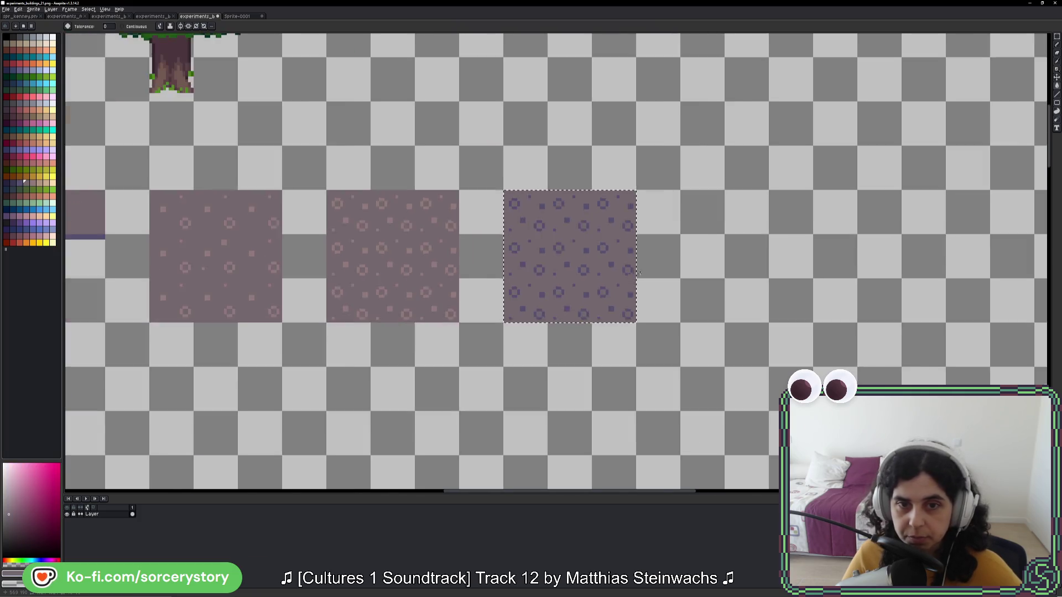
pyautogui.scroll(6, 627, 264)
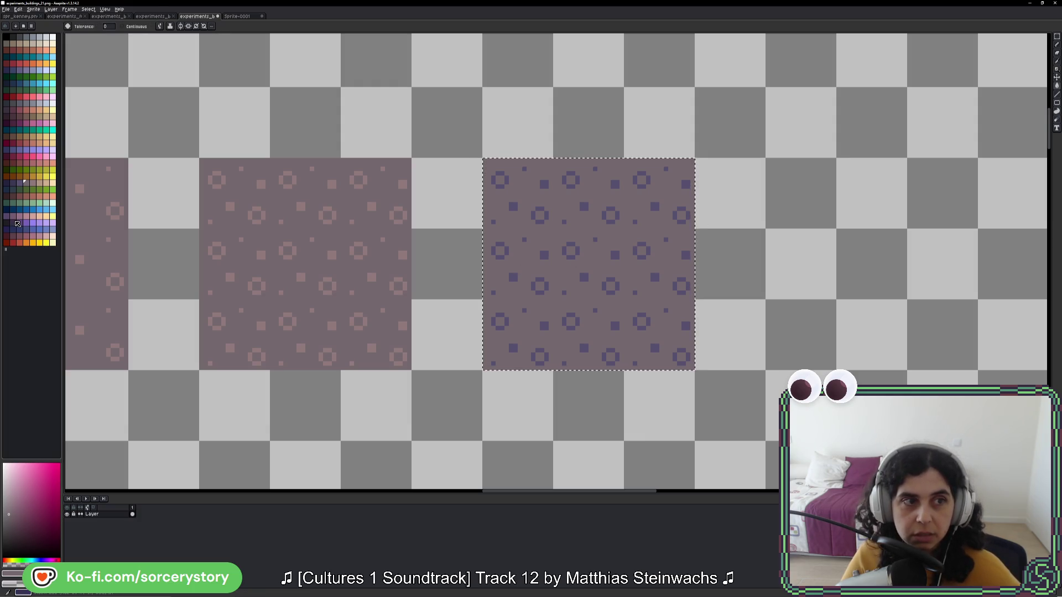
# Step: Try dark brown, dark blue and purple fills on the pattern, undoing each
pyautogui.keyDown('alt'); pyautogui.click(505, 257); pyautogui.keyUp('alt')
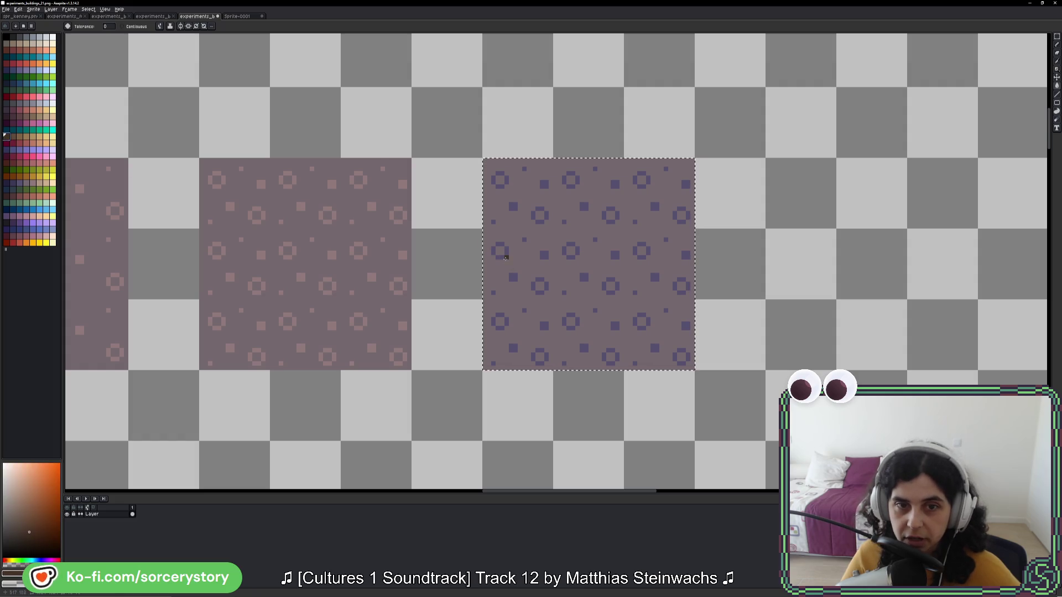
pyautogui.click(7, 105)
pyautogui.click(501, 259)
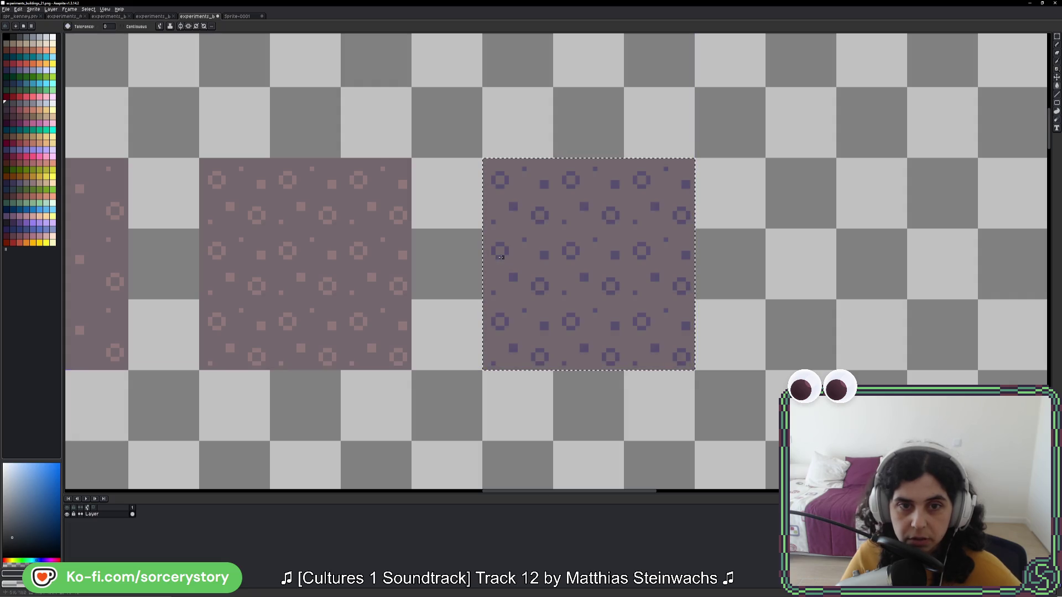
pyautogui.hotkey('ctrl', 'z')
pyautogui.press(']')
pyautogui.click(551, 266)
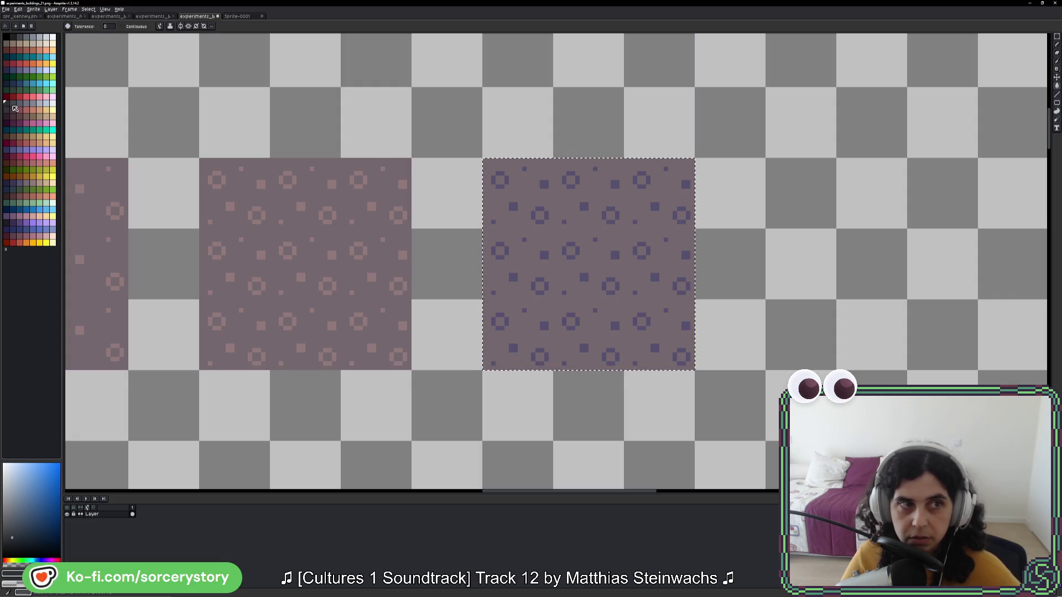
pyautogui.press('[')
pyautogui.click(501, 257)
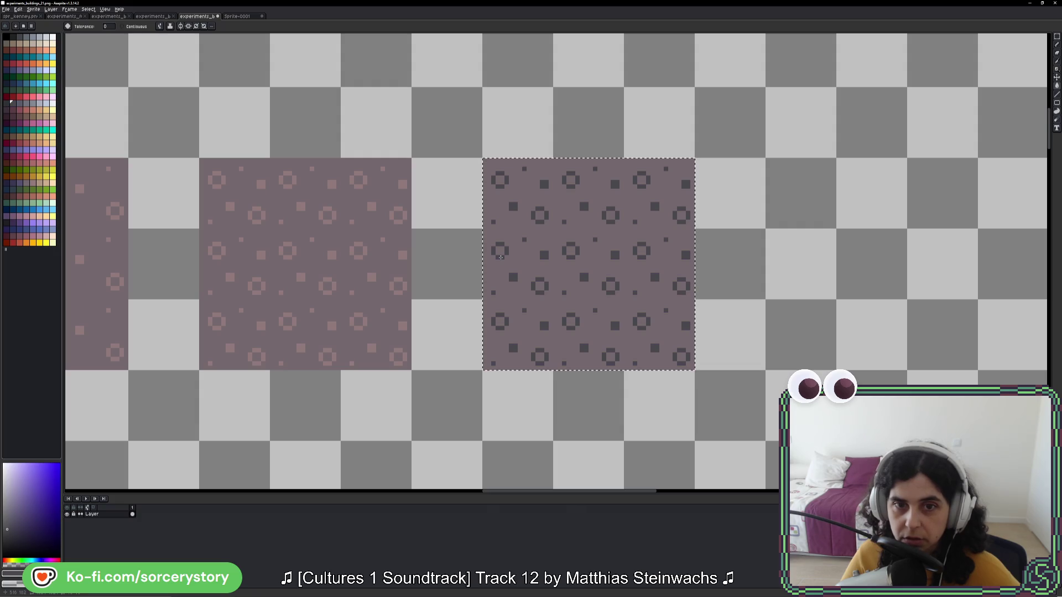
# Step: Refill the pattern with a bluish-purple palette colour, rejecting a lighter variant
pyautogui.click(19, 102)
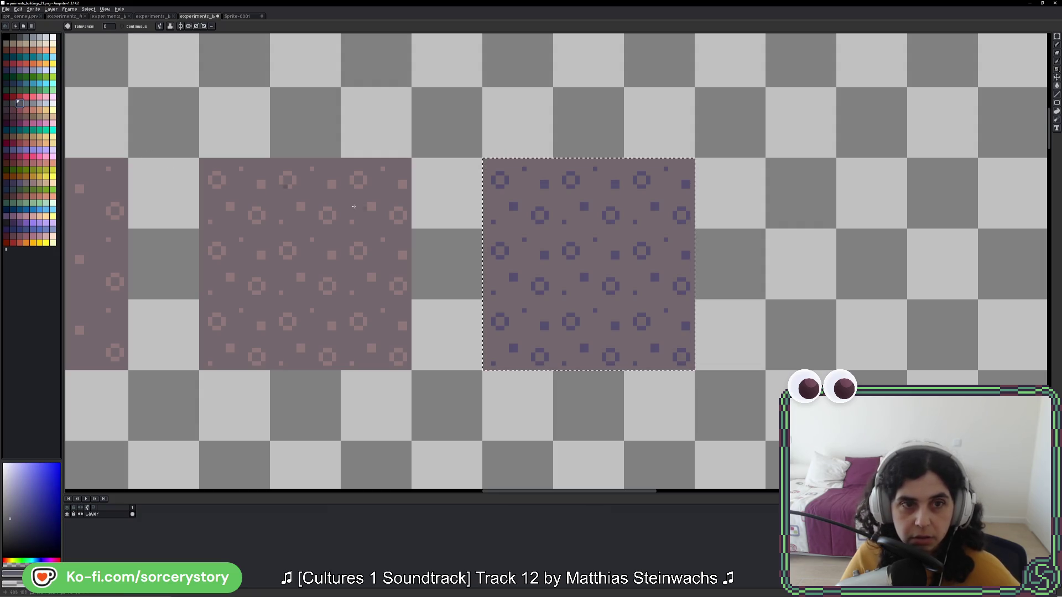
pyautogui.click(501, 255)
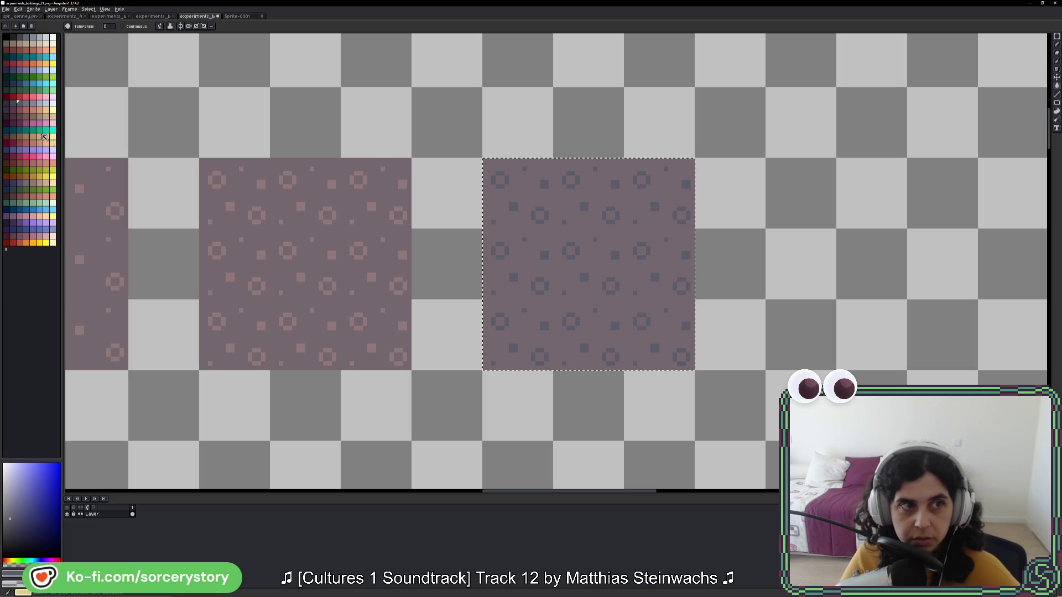
pyautogui.click(26, 103)
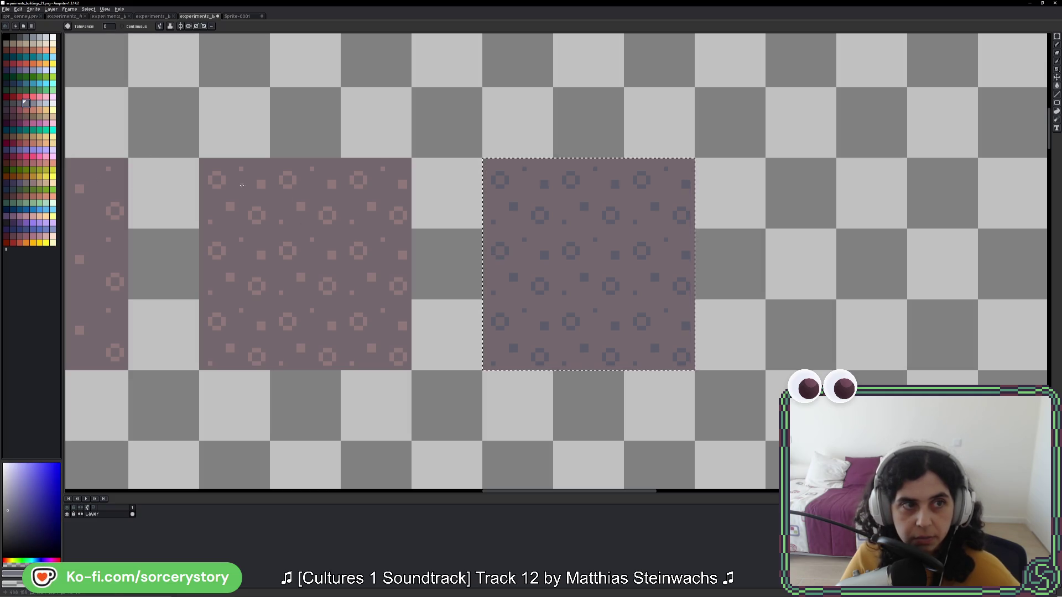
pyautogui.click(499, 257)
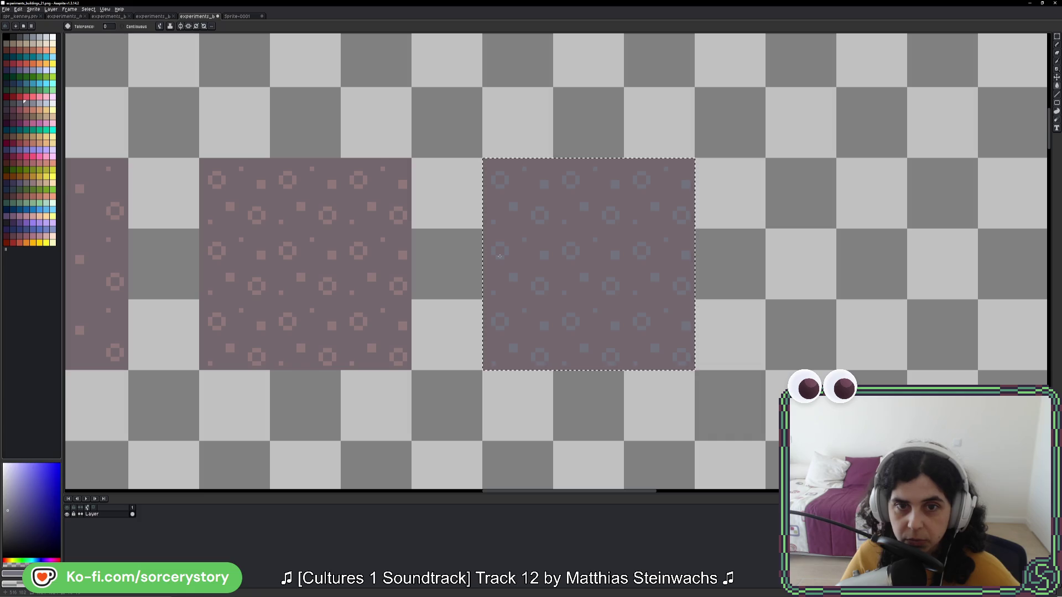
pyautogui.hotkey('ctrl', 'z')
pyautogui.press('v')
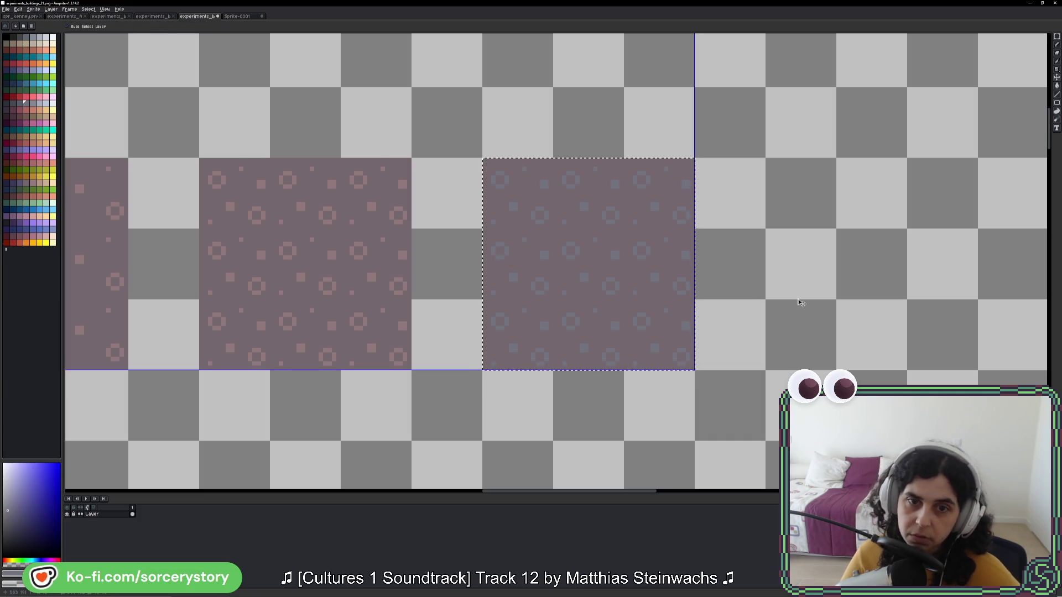
pyautogui.press('g')
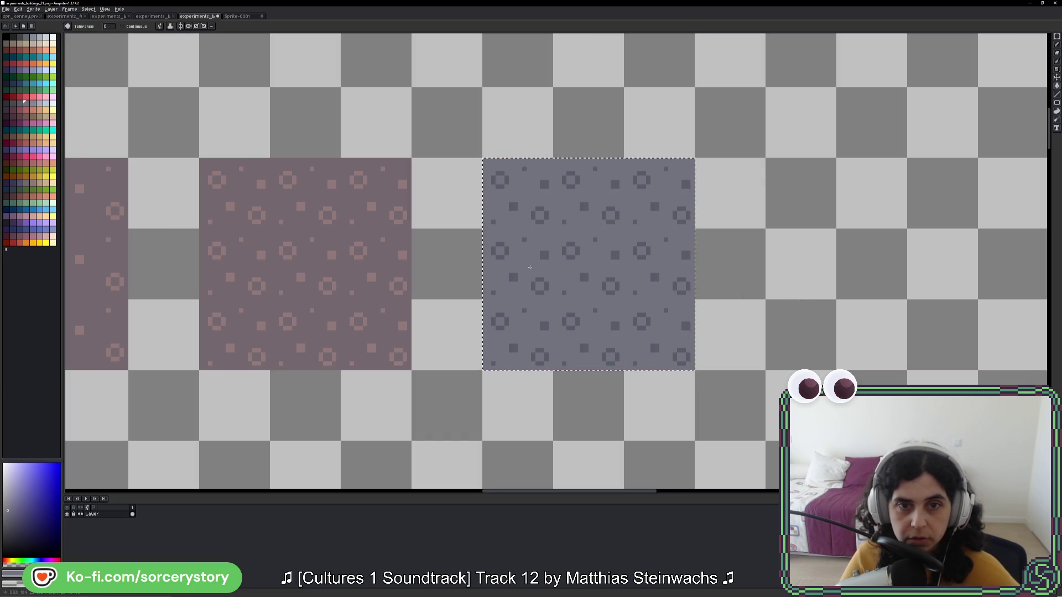
# Step: Fill the tile's pattern pixels with a darker purple-grey palette colour
pyautogui.press('v')
pyautogui.hscroll(-10, 522, 274)
pyautogui.scroll(4, 522, 274)
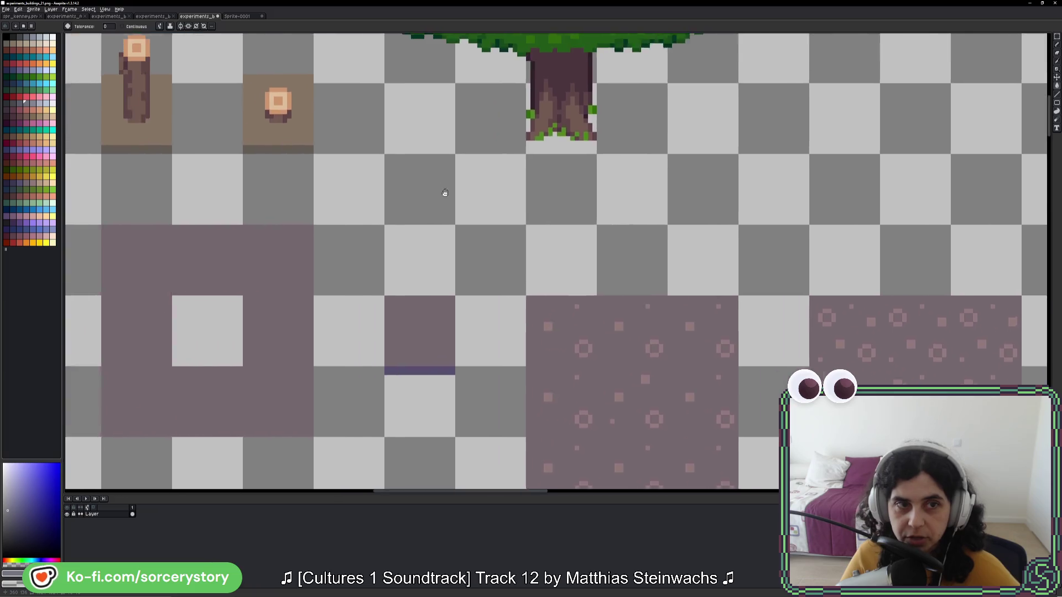
pyautogui.press('g')
pyautogui.hscroll(10, 441, 228)
pyautogui.scroll(-3, 441, 229)
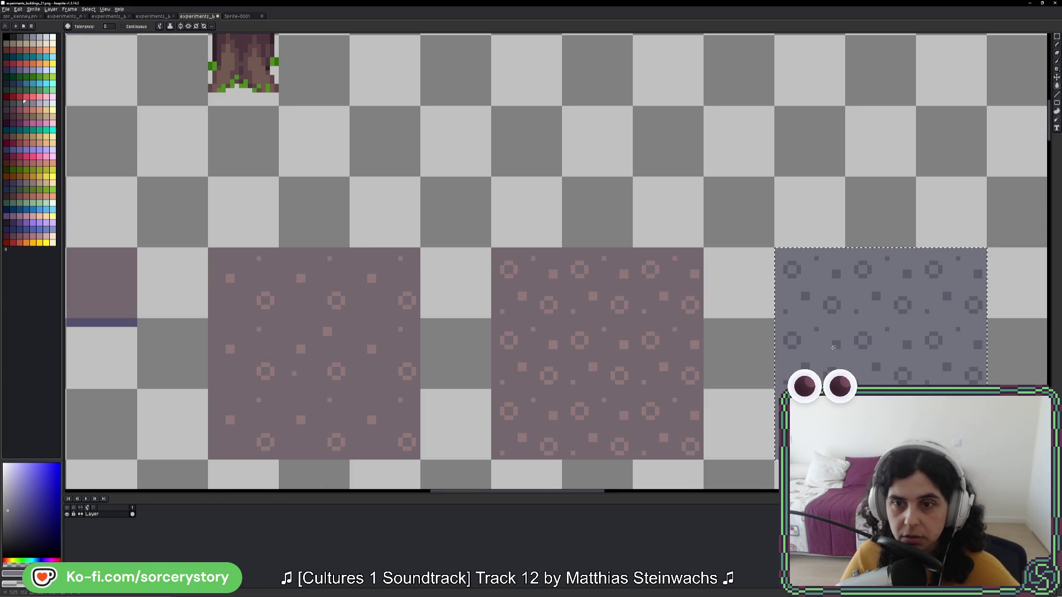
pyautogui.hscroll(5, 562, 287)
pyautogui.scroll(1, 563, 286)
pyautogui.scroll(-1, 563, 286)
pyautogui.scroll(-1, 563, 286)
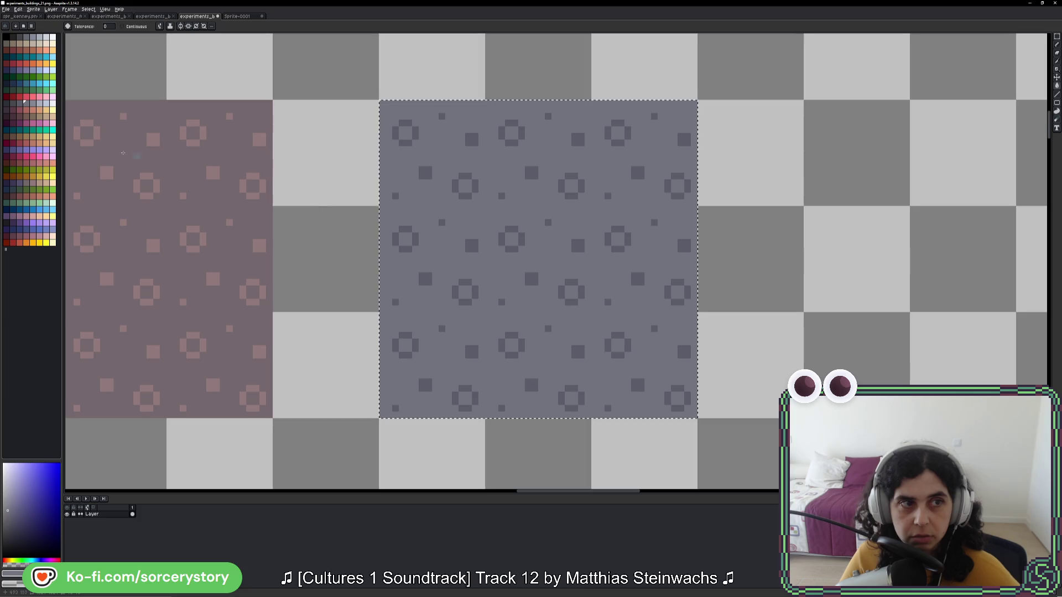
pyautogui.click(18, 102)
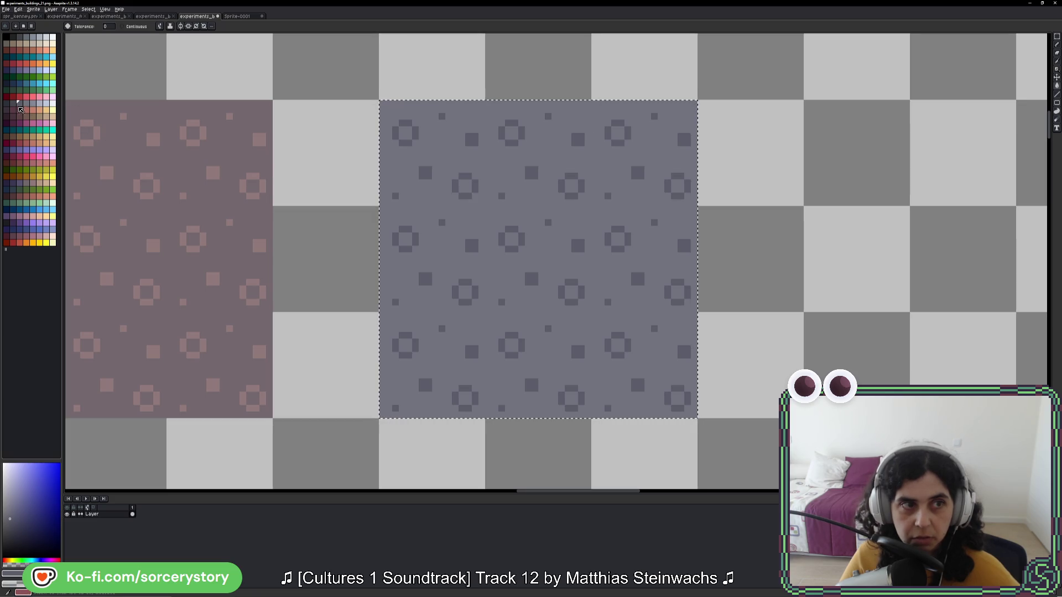
pyautogui.press('[')
pyautogui.press(']')
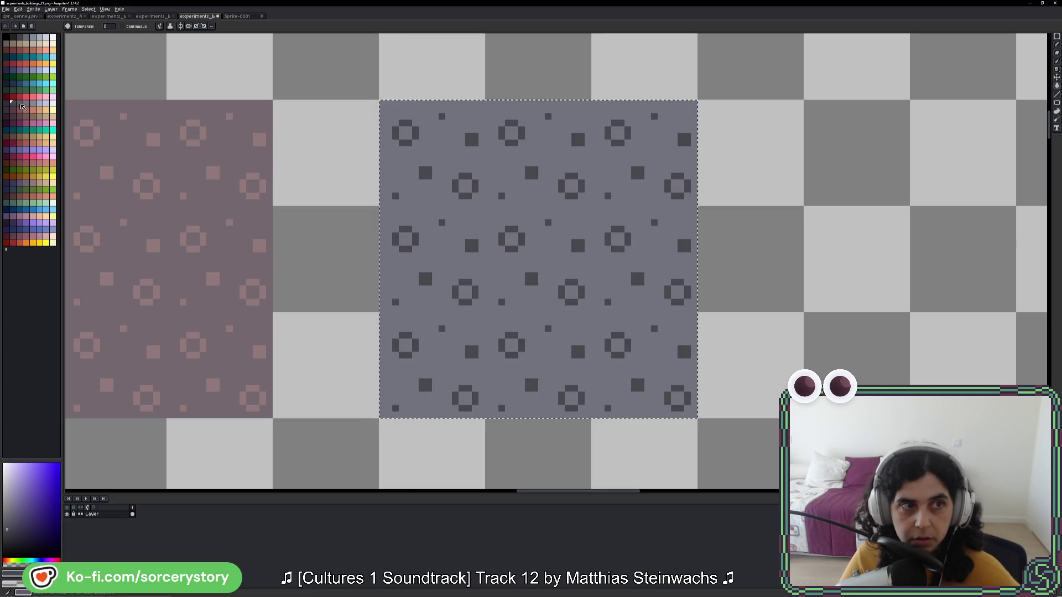
pyautogui.click(476, 229)
pyautogui.scroll(-8, 476, 229)
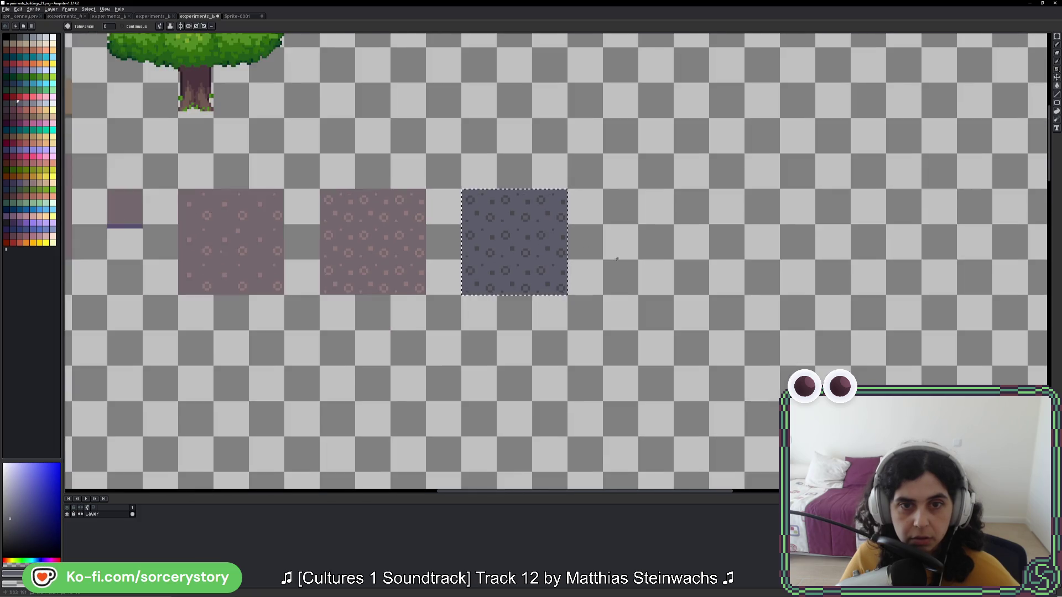
# Step: Clear the selection, marquee the whole blue-grey tile and zoom in on it
pyautogui.hotkey('ctrl', 'd')
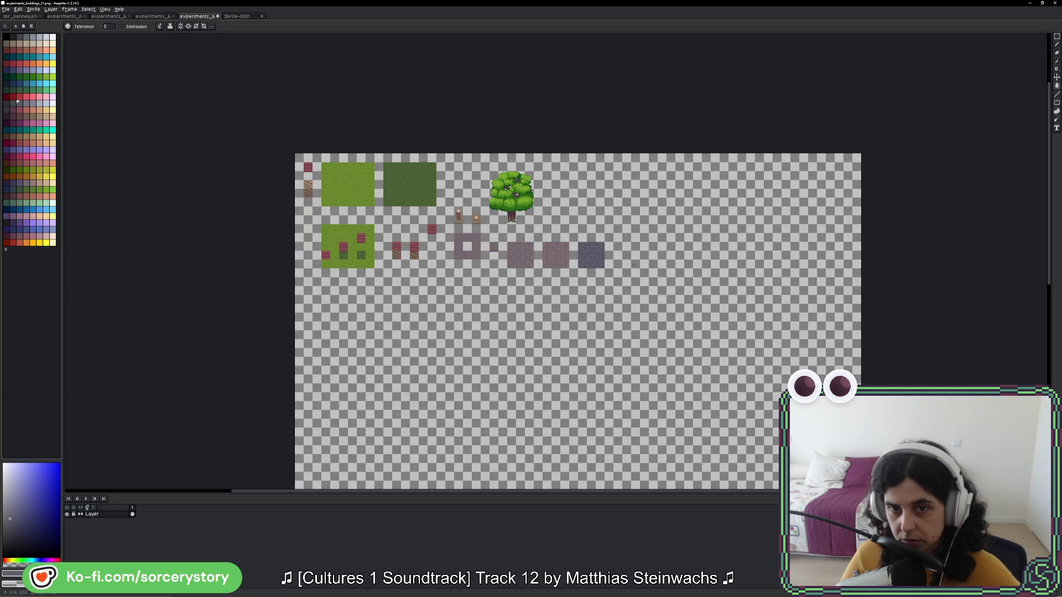
pyautogui.scroll(5, 603, 257)
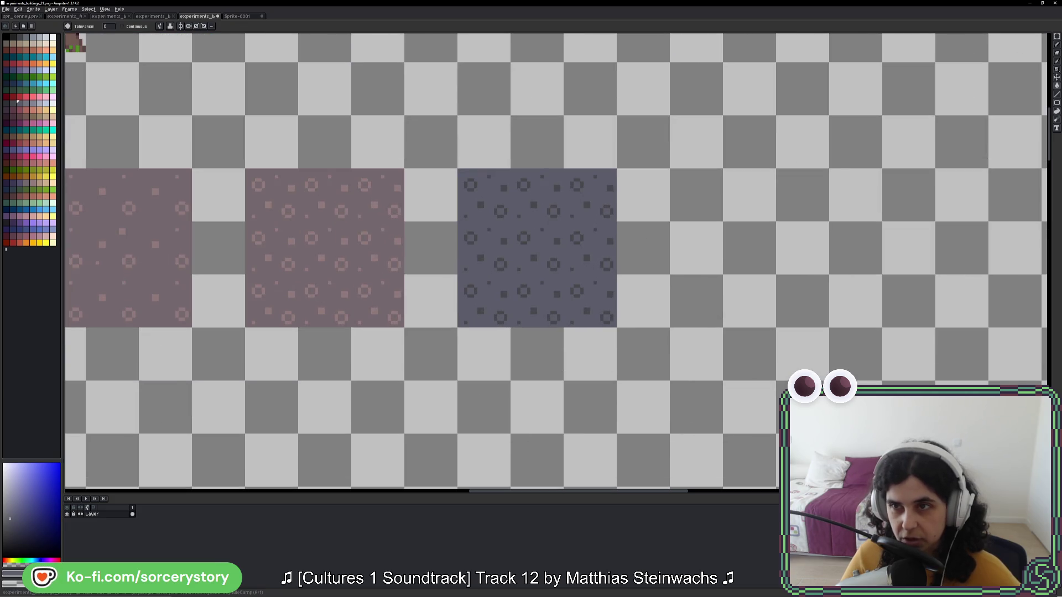
pyautogui.click(1056, 36)
pyautogui.moveTo(568, 193); pyautogui.dragTo(485, 298)
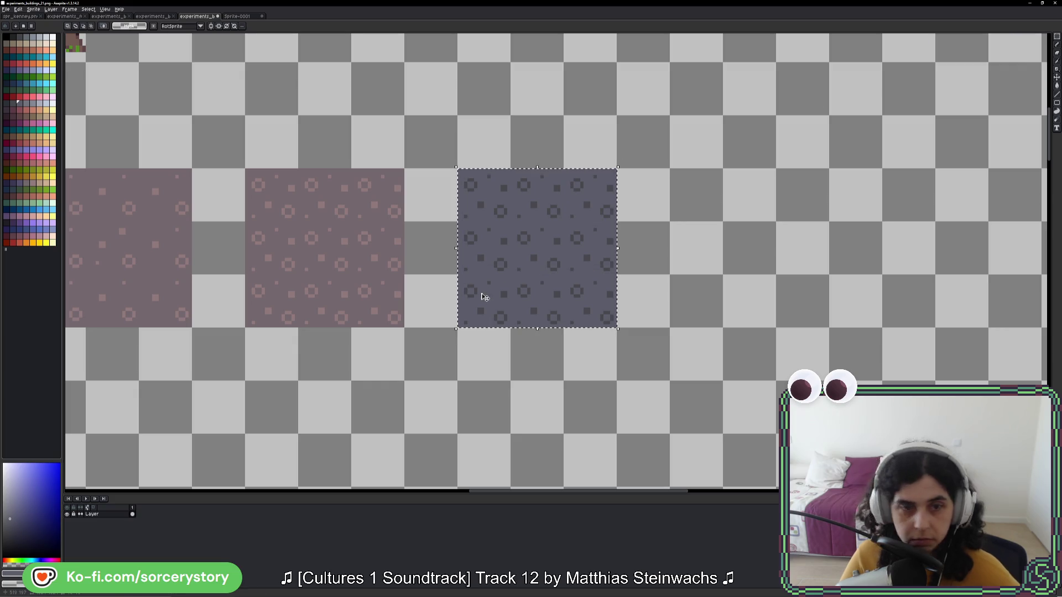
pyautogui.press('g')
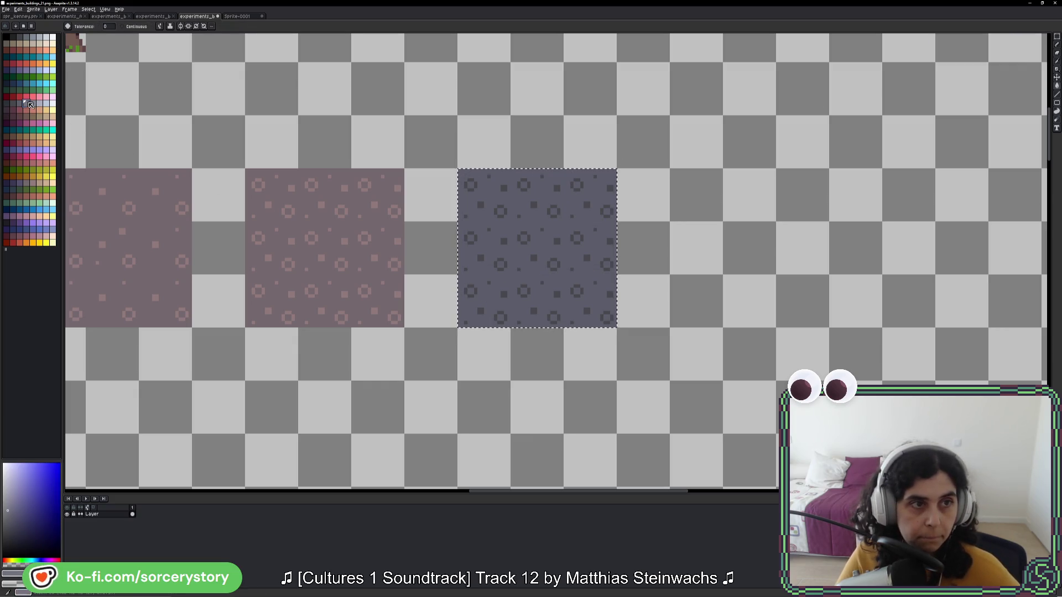
pyautogui.press('+')
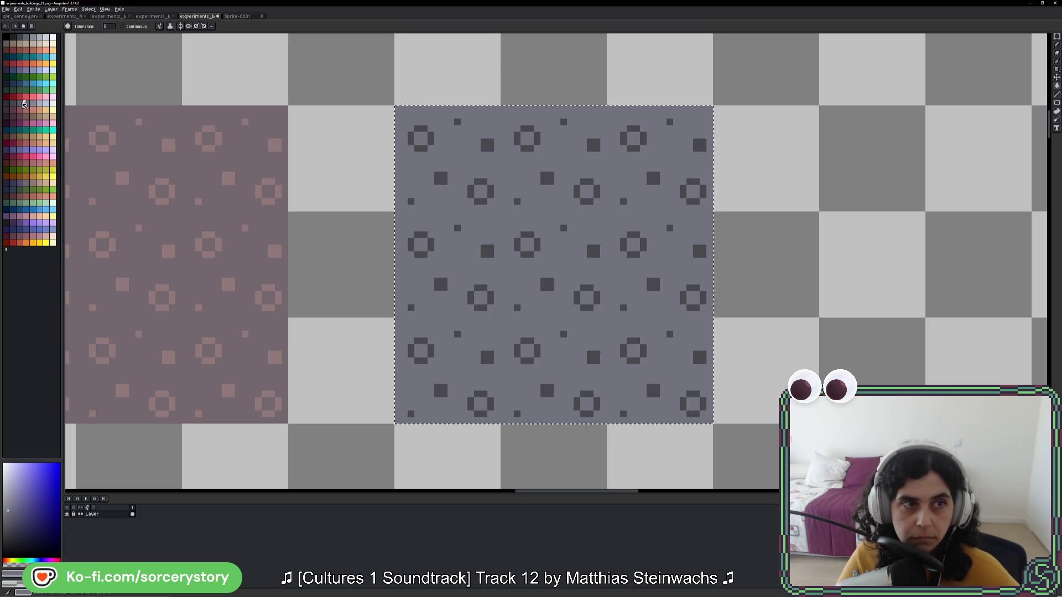
pyautogui.scroll(-4, 646, 231)
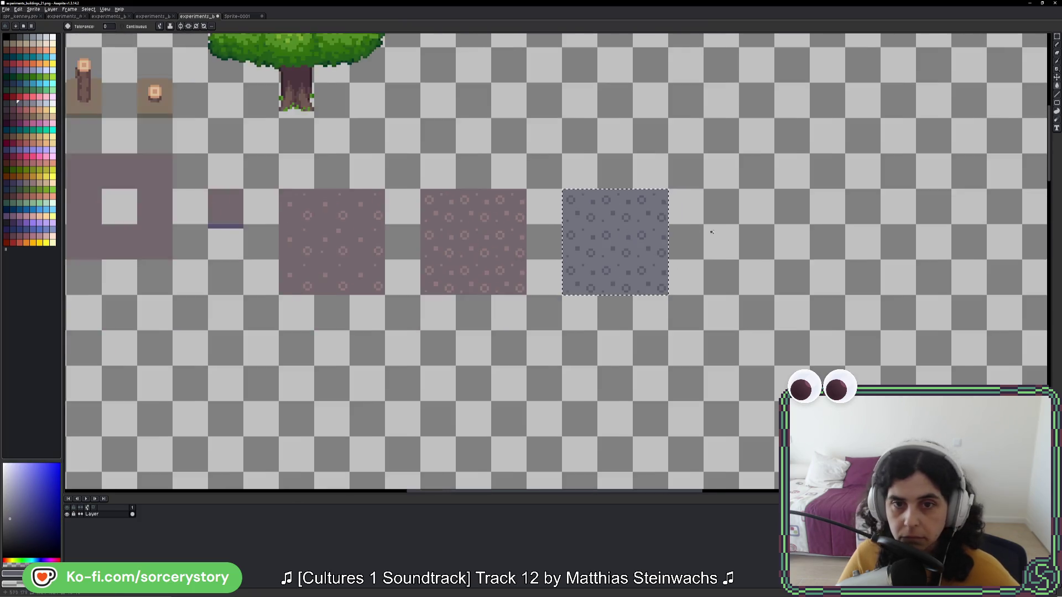
pyautogui.scroll(-3, 712, 232)
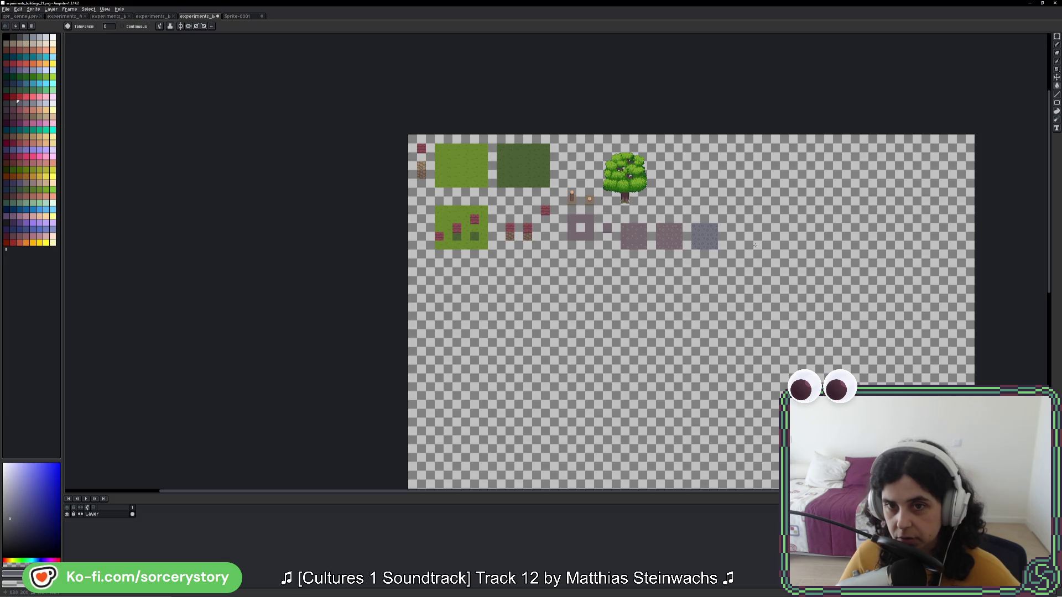
pyautogui.scroll(4, 755, 245)
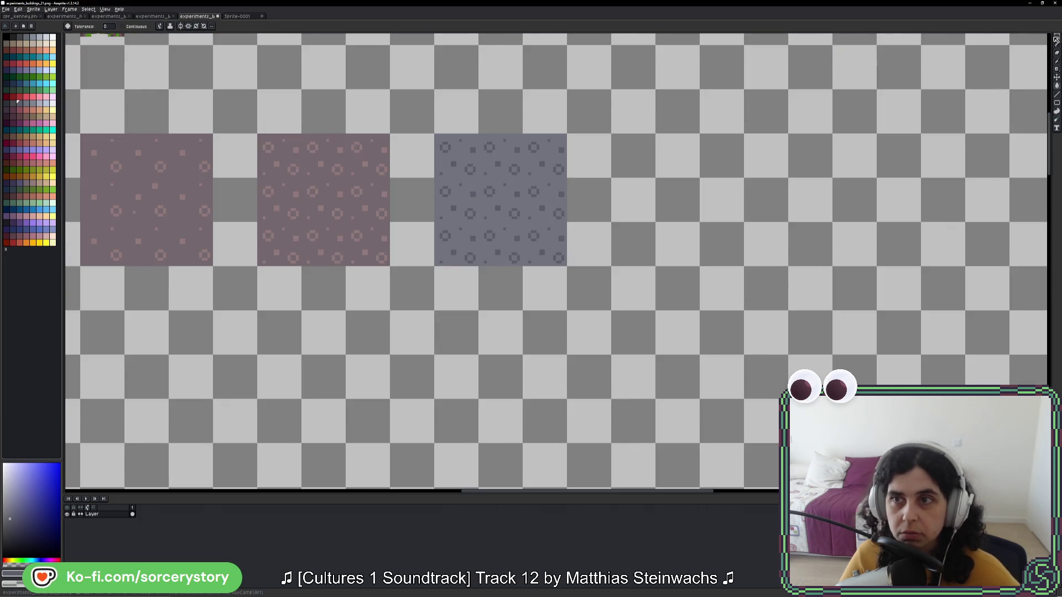
# Step: Select the row beneath the tile and pencil a dark grey strip along its bottom edge
pyautogui.click(1056, 37)
pyautogui.scroll(2, 561, 279)
pyautogui.moveTo(358, 273); pyautogui.dragTo(517, 295)
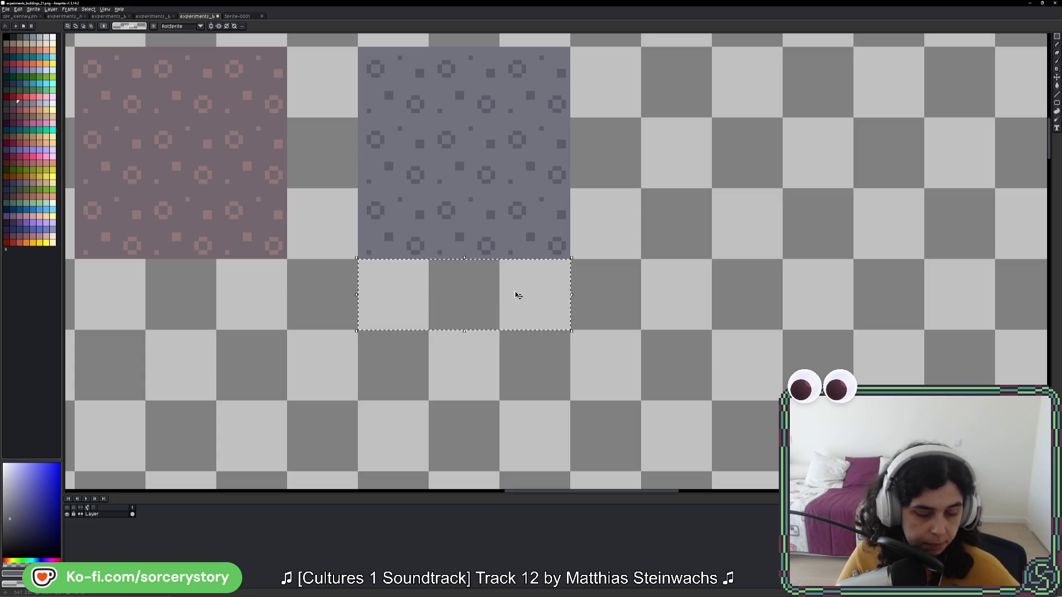
pyautogui.press('i')
pyautogui.scroll(2, 480, 267)
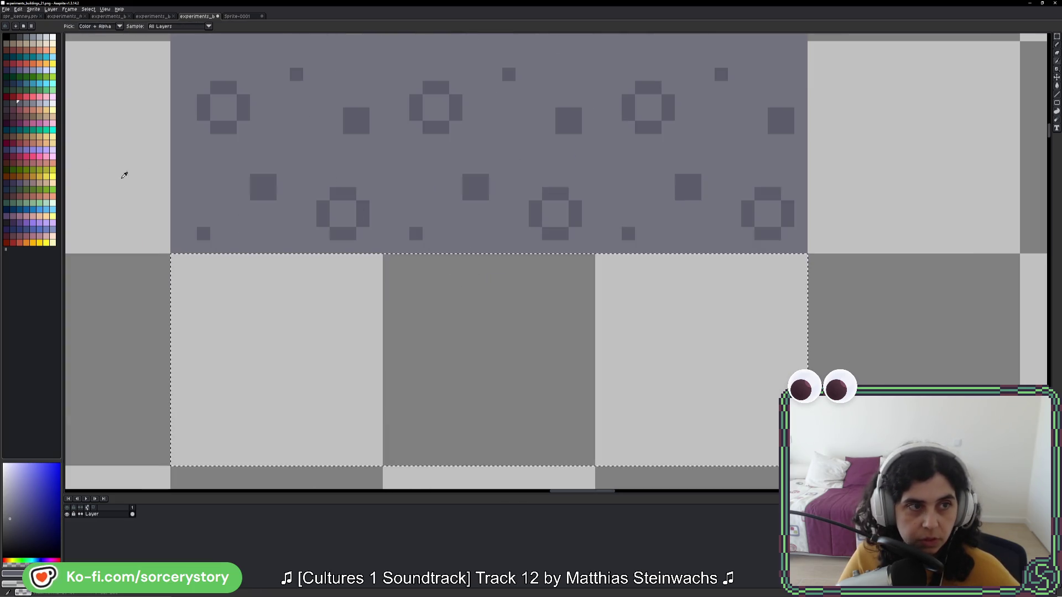
pyautogui.click(11, 102)
pyautogui.press('b')
pyautogui.click(177, 260)
pyautogui.moveTo(177, 272)
pyautogui.mouseDown()
pyautogui.moveTo(800, 273)
pyautogui.moveTo(691, 259)
pyautogui.moveTo(184, 260)
pyautogui.mouseUp()
pyautogui.press('v')
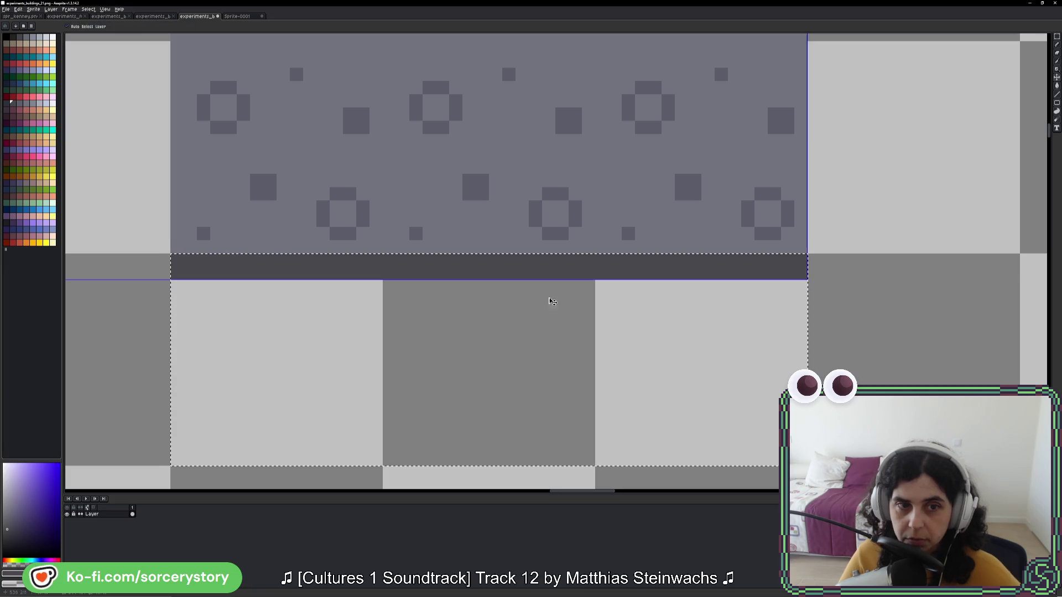
pyautogui.scroll(-4, 735, 308)
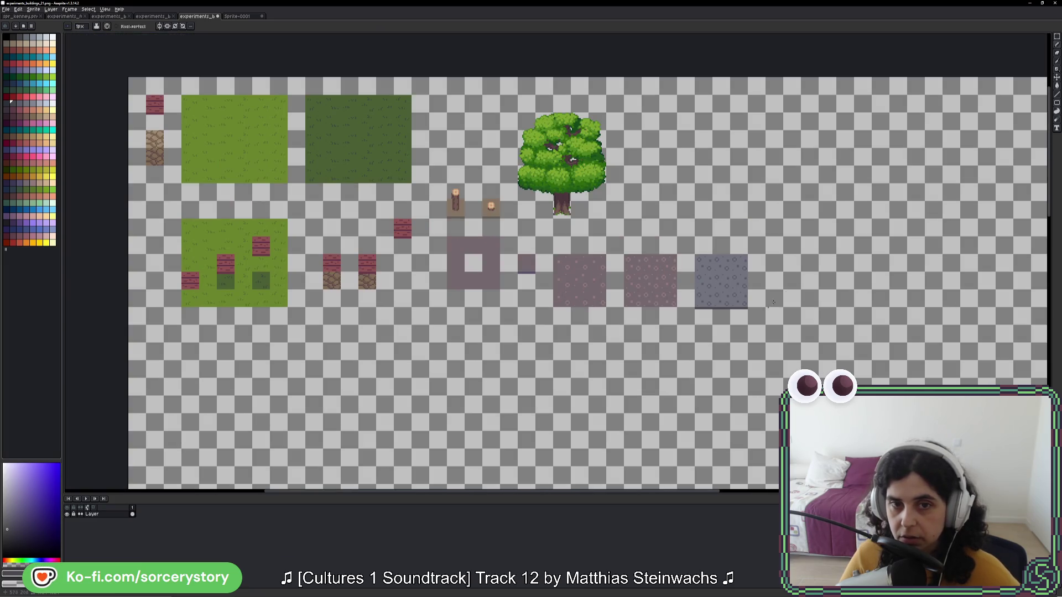
pyautogui.click(1056, 36)
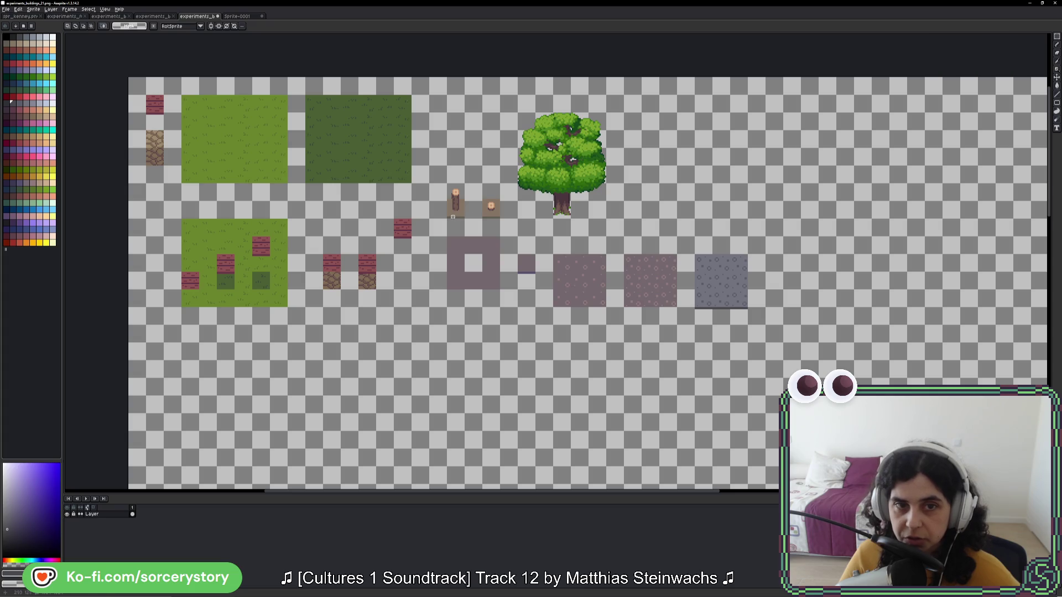
pyautogui.moveTo(447, 187)
pyautogui.mouseDown()
pyautogui.moveTo(464, 220)
pyautogui.moveTo(630, 237)
pyautogui.moveTo(726, 267)
pyautogui.mouseUp()
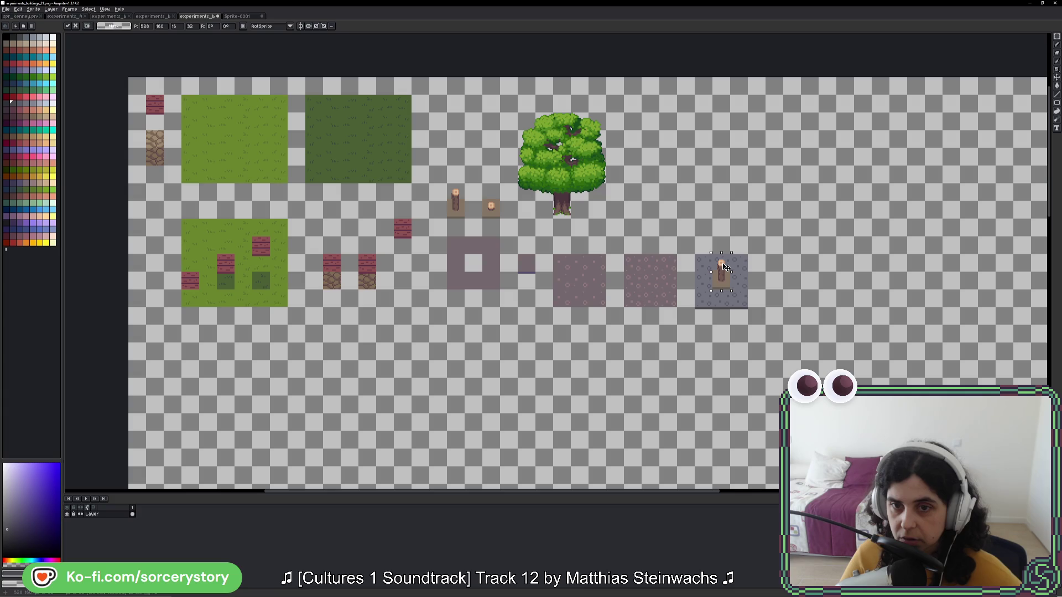
pyautogui.moveTo(726, 267)
pyautogui.mouseDown()
pyautogui.moveTo(525, 237)
pyautogui.moveTo(455, 206)
pyautogui.mouseUp()
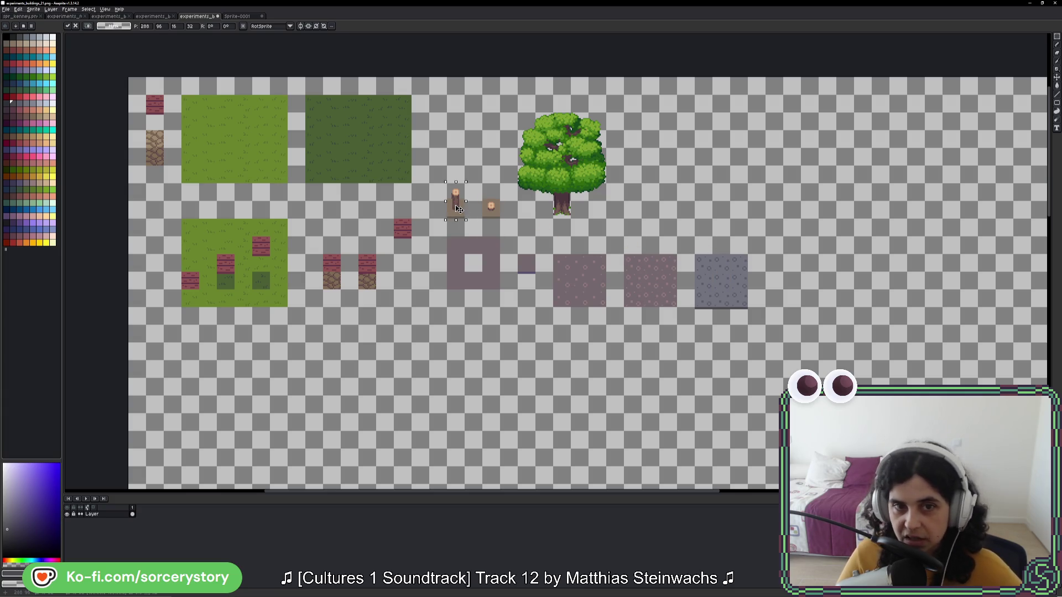
pyautogui.hotkey('ctrl', 'd')
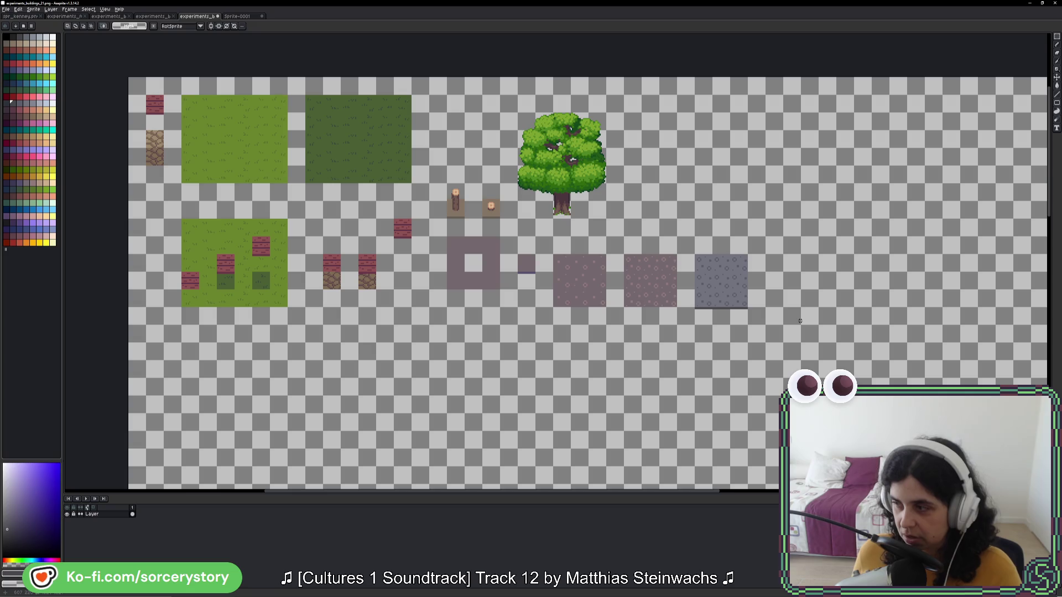
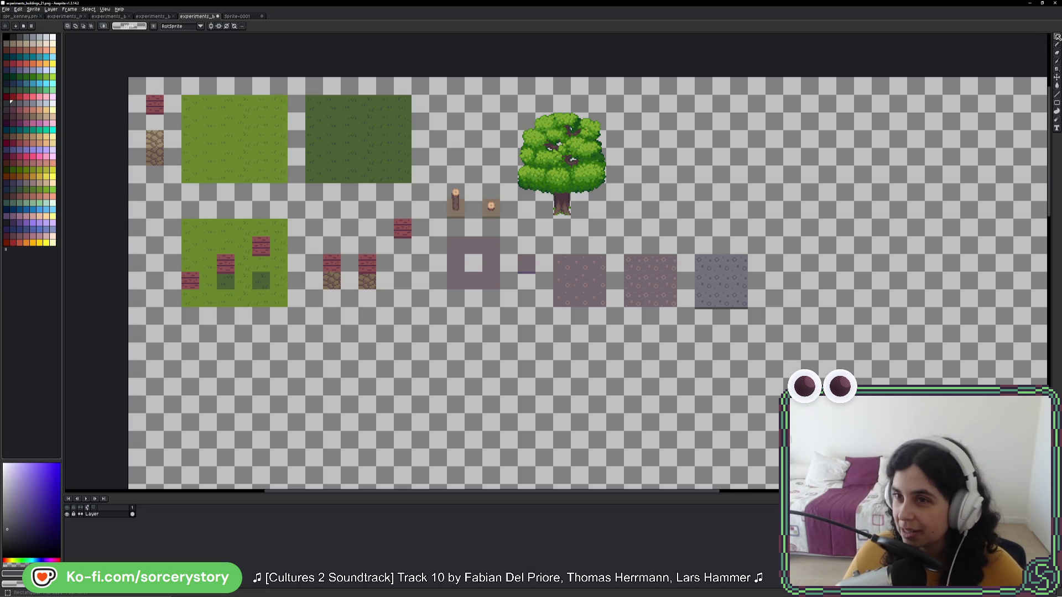
# Step: Copy a patch of the grey stone tile and paste it onto the empty canvas to the right
pyautogui.scroll(3, 690, 302)
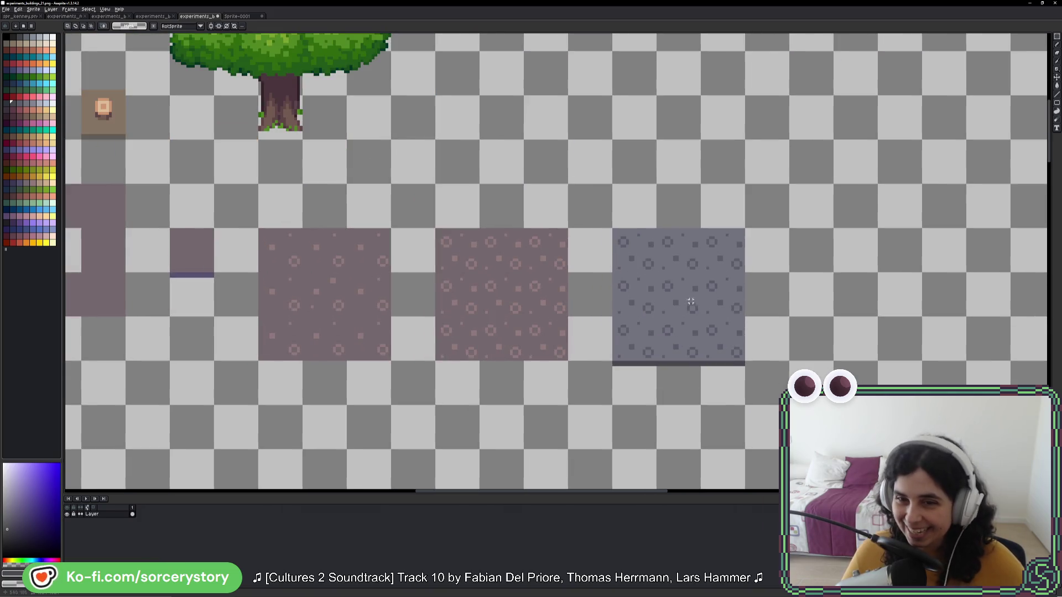
pyautogui.moveTo(655, 272); pyautogui.dragTo(701, 318)
pyautogui.hscroll(1, 766, 315)
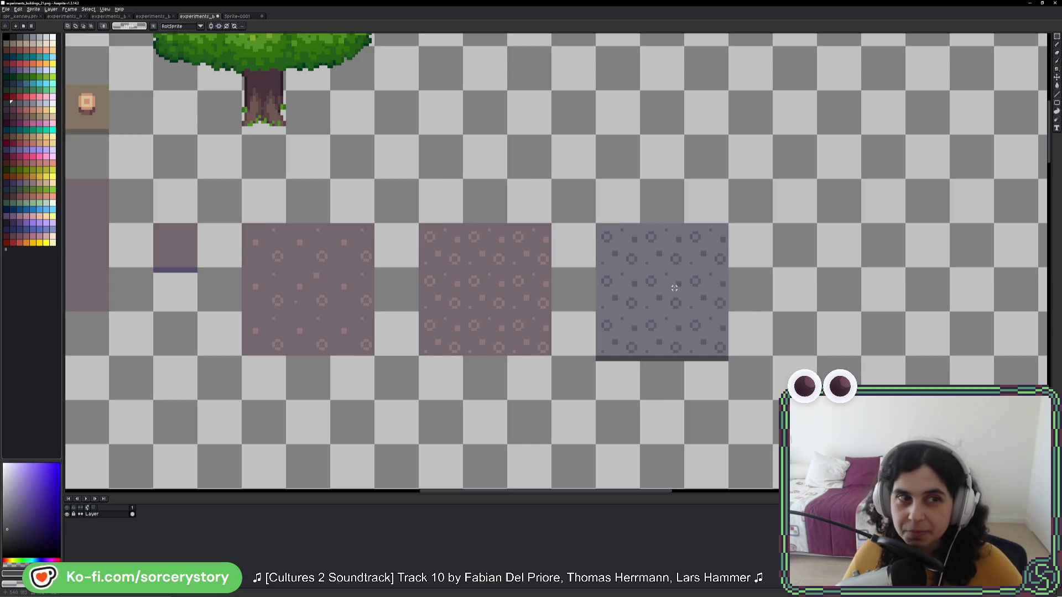
pyautogui.hotkey('ctrl', 'v')
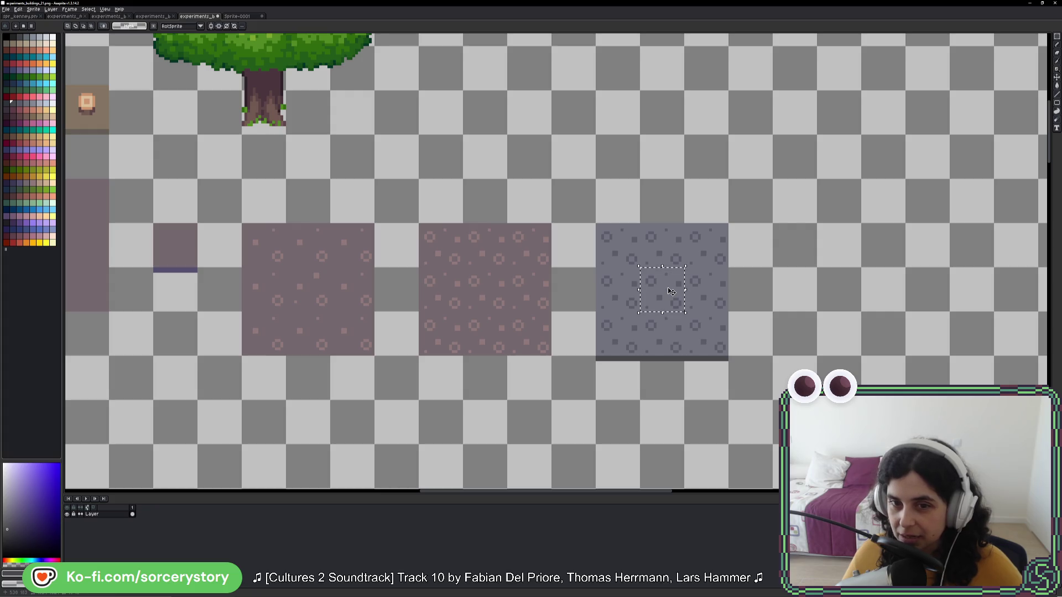
pyautogui.moveTo(662, 307); pyautogui.dragTo(874, 262)
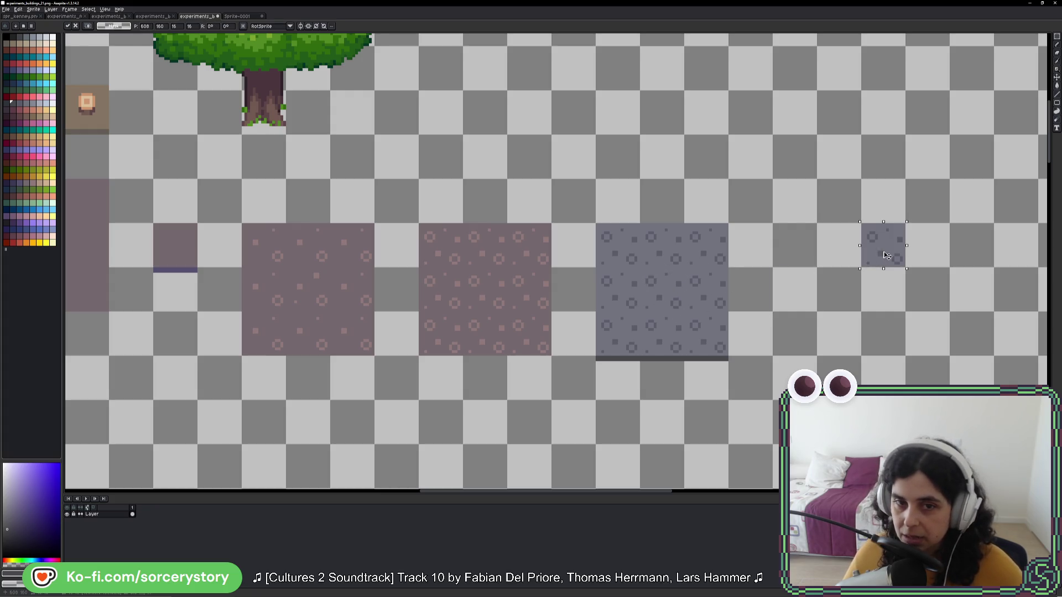
pyautogui.press('Return')
# Step: Select a pink tile patch, then select the log stump sprite
pyautogui.moveTo(477, 293); pyautogui.dragTo(498, 313)
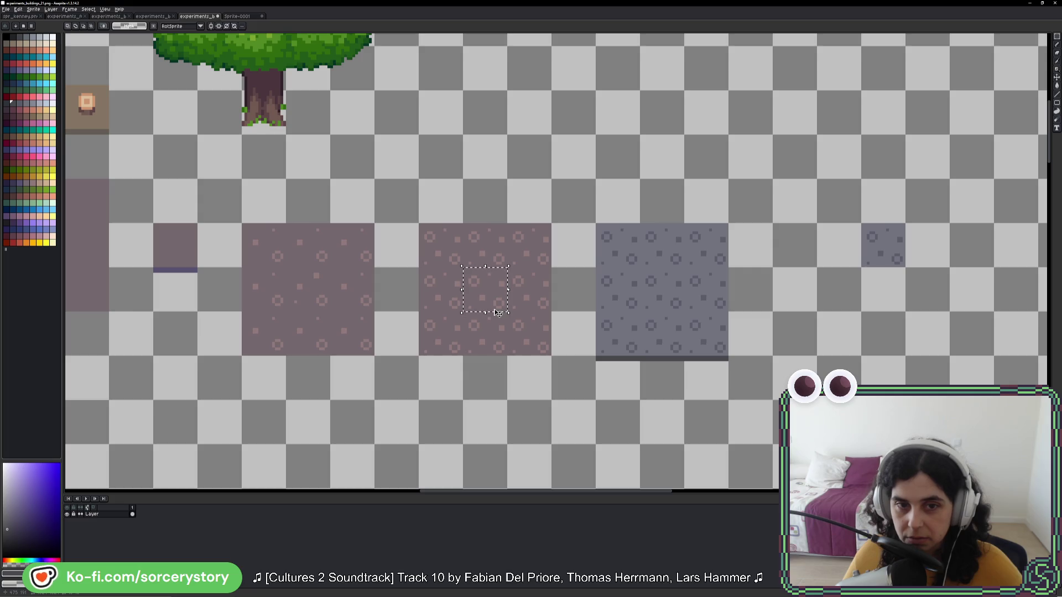
pyautogui.hscroll(-5, 331, 221)
pyautogui.scroll(1, 332, 221)
pyautogui.moveTo(166, 69)
pyautogui.mouseDown()
pyautogui.moveTo(161, 129)
pyautogui.moveTo(652, 294)
pyautogui.moveTo(253, 161)
pyautogui.moveTo(498, 166)
pyautogui.moveTo(608, 210)
pyautogui.moveTo(1047, 264)
pyautogui.moveTo(491, 264)
pyautogui.moveTo(624, 264)
pyautogui.moveTo(443, 247)
pyautogui.moveTo(361, 224)
pyautogui.mouseUp()
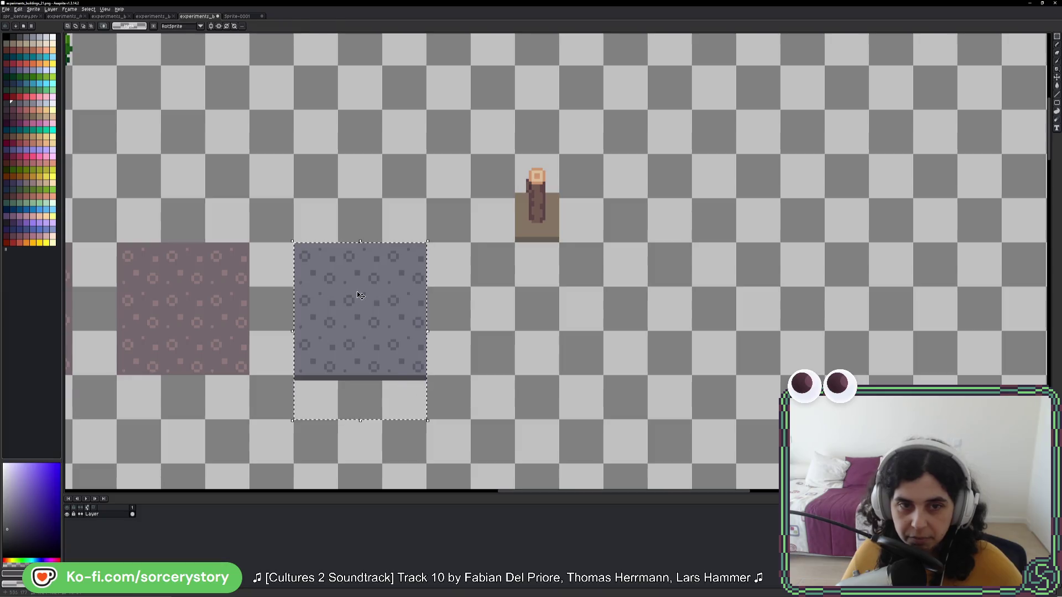
# Step: Duplicate the stone tile one cell right and recolour the copy with a brown palette swatch
pyautogui.moveTo(337, 294); pyautogui.dragTo(514, 294)
pyautogui.press('w')
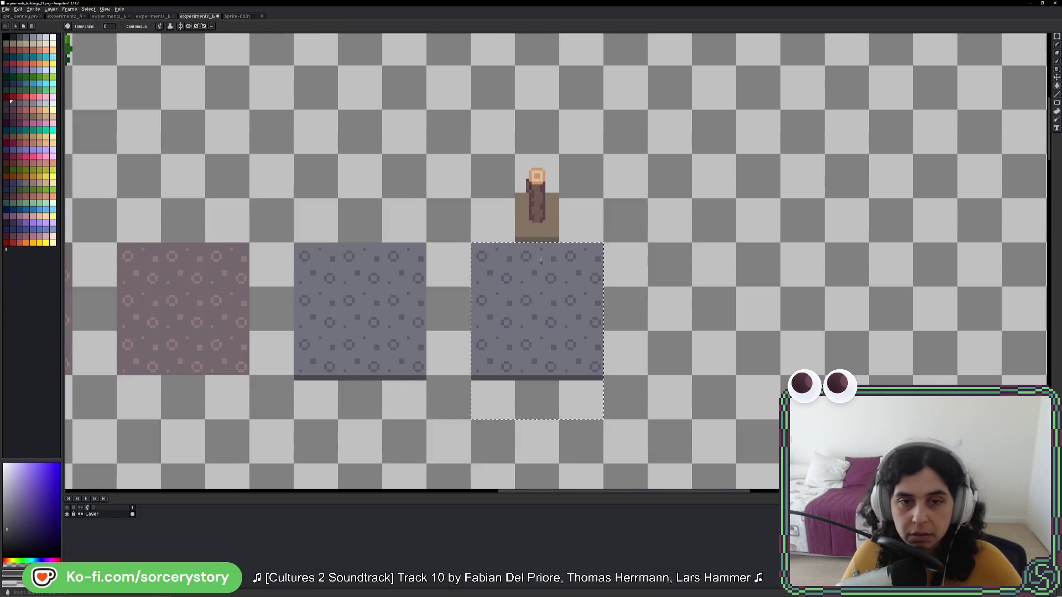
pyautogui.scroll(1, 544, 278)
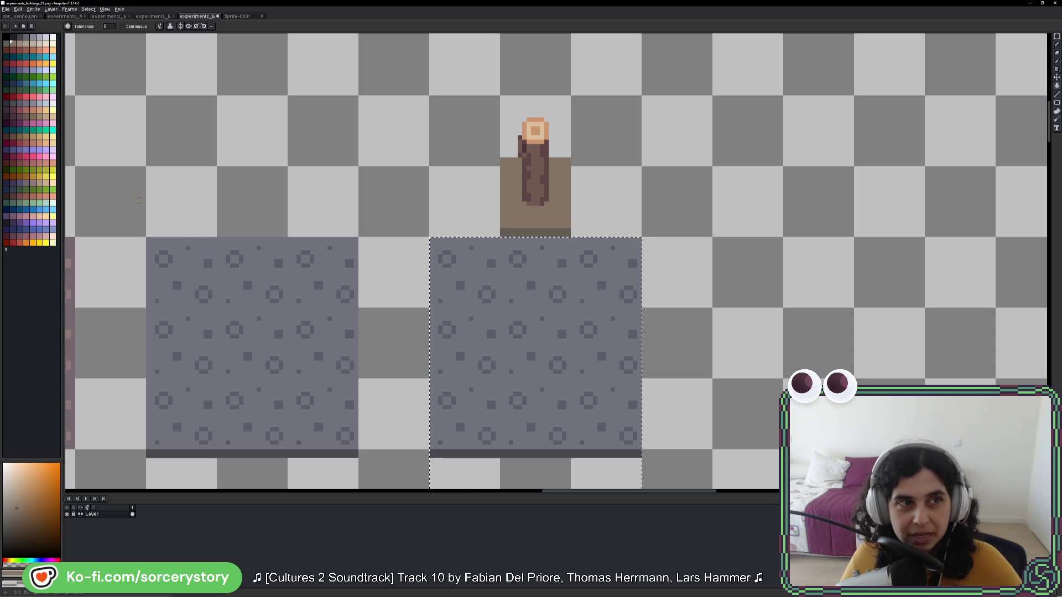
pyautogui.keyDown('alt'); pyautogui.click(519, 278); pyautogui.keyUp('alt')
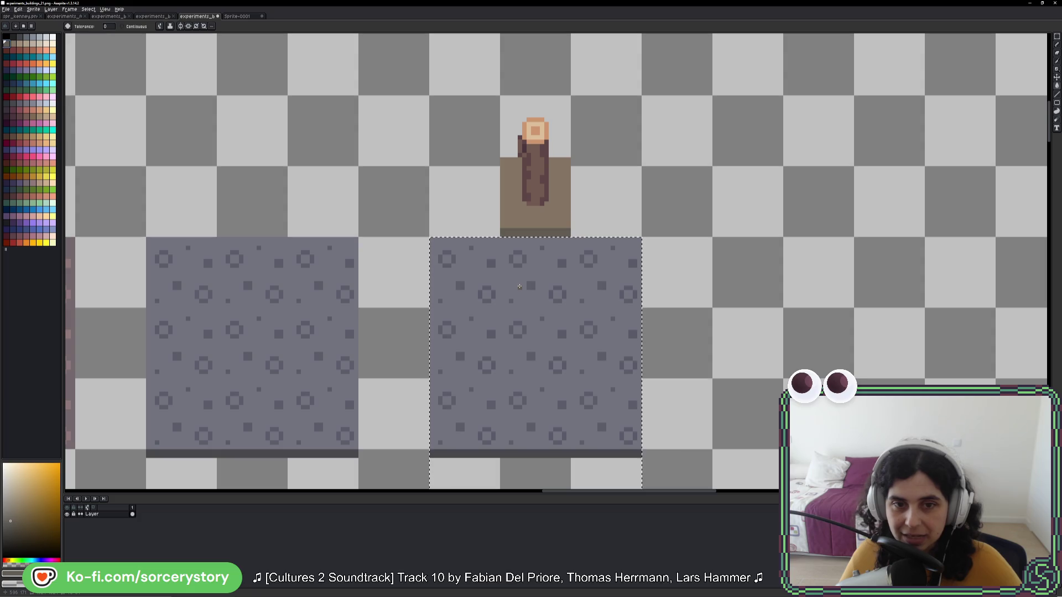
pyautogui.press('f')
pyautogui.hotkey('ctrl', 'z')
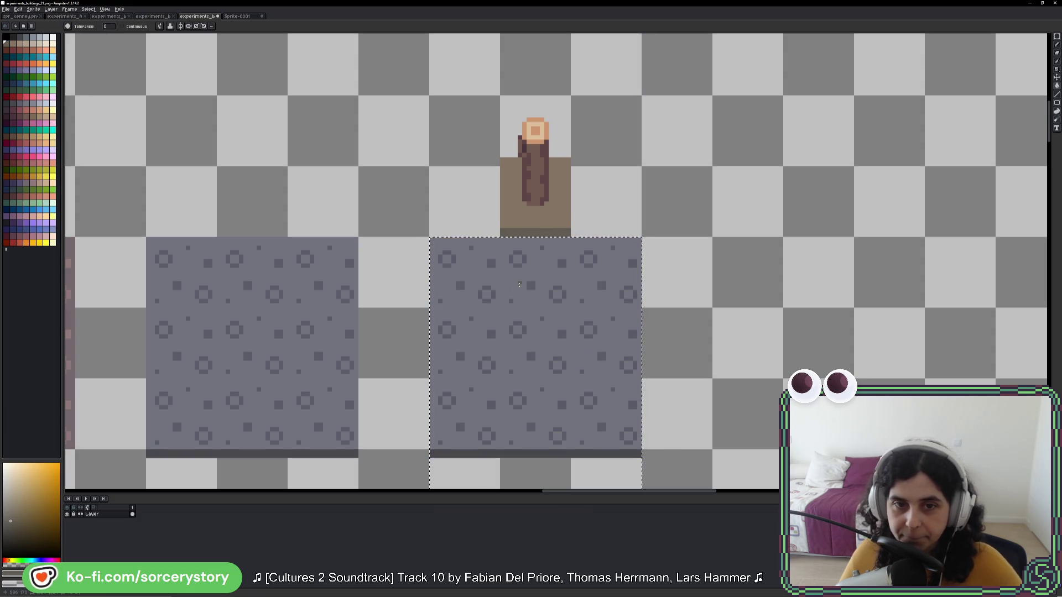
pyautogui.keyDown('alt'); pyautogui.click(510, 258); pyautogui.keyUp('alt')
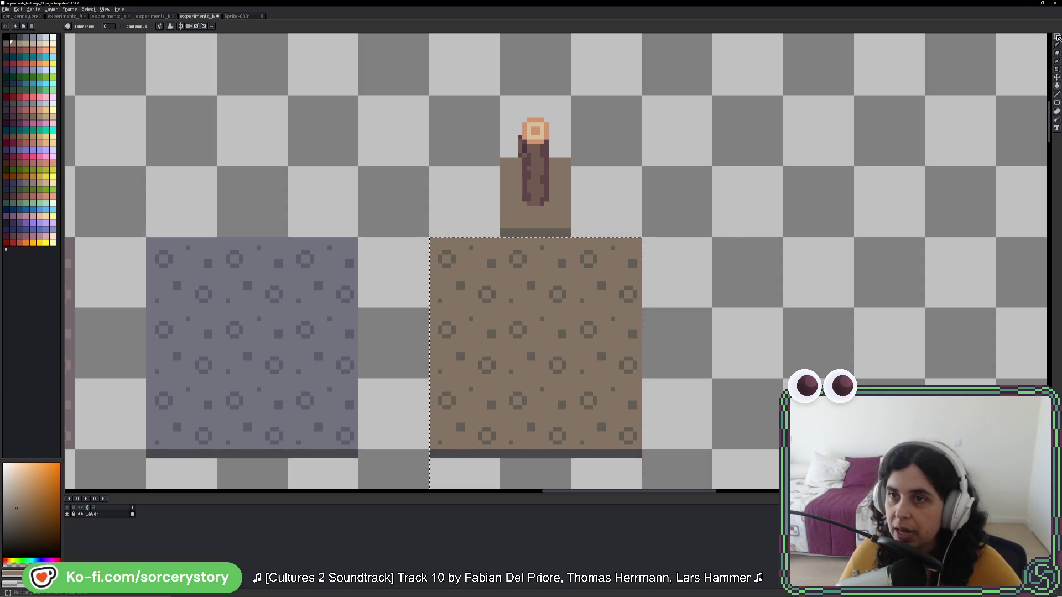
# Step: Try placing a copy of the log stump on the brown tile, then undo and deselect
pyautogui.press('m')
pyautogui.moveTo(500, 97); pyautogui.dragTo(571, 236)
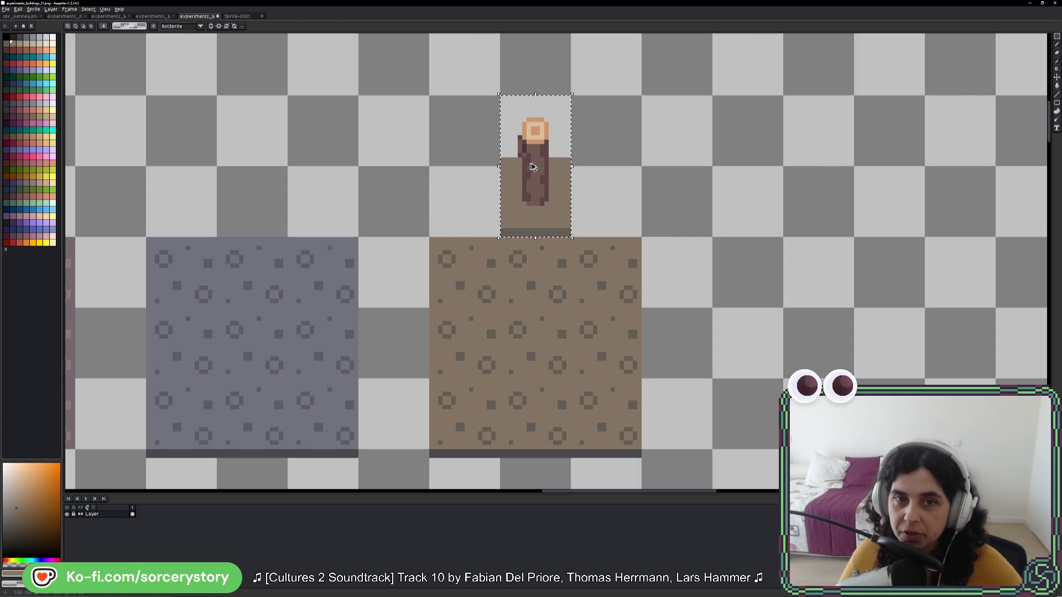
pyautogui.moveTo(536, 155); pyautogui.dragTo(532, 286)
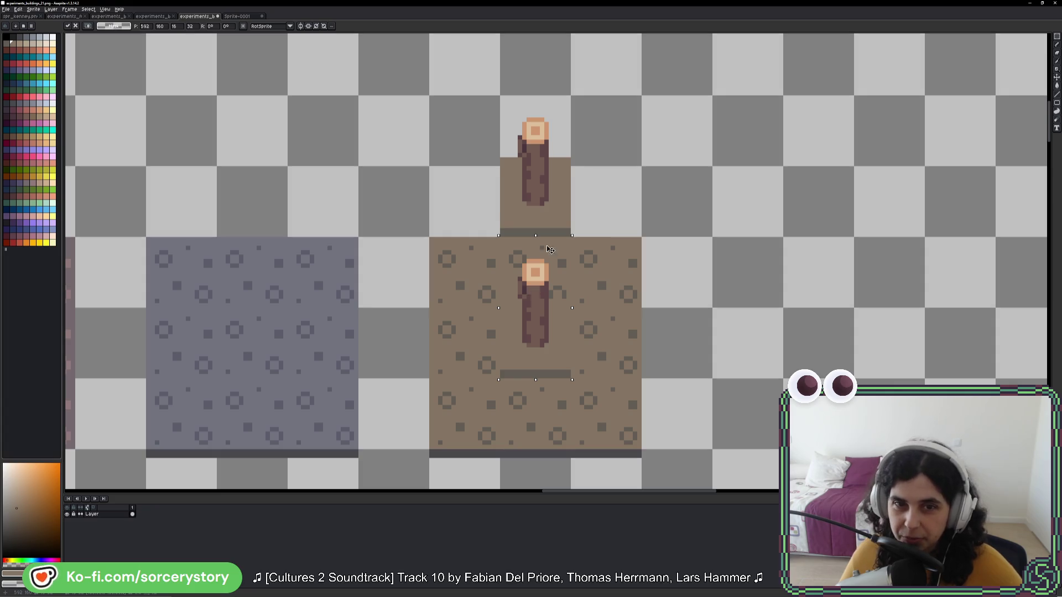
pyautogui.hotkey('ctrl', 'z')
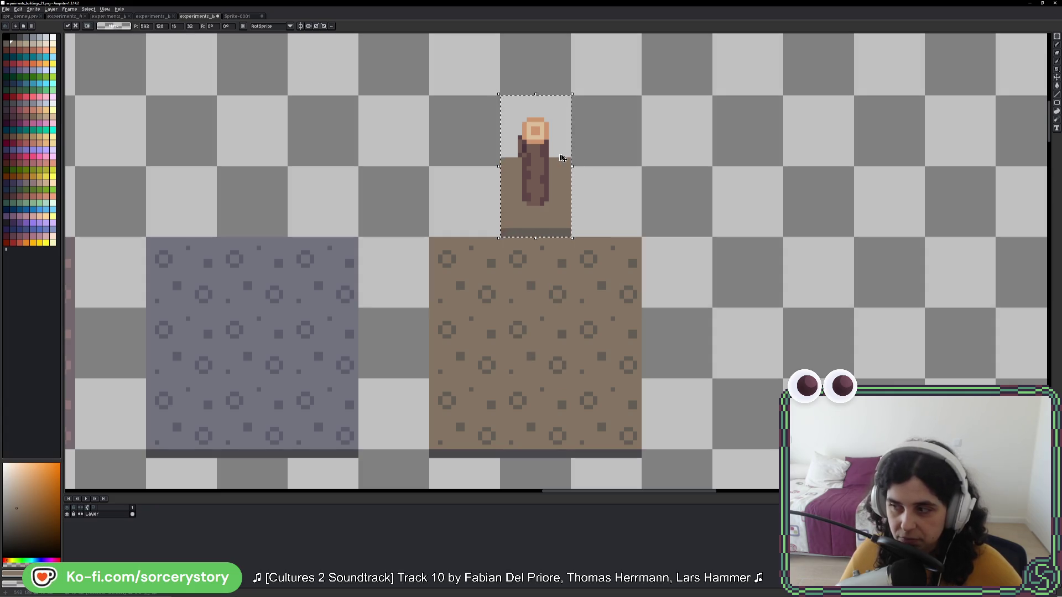
pyautogui.hotkey('ctrl', 'd')
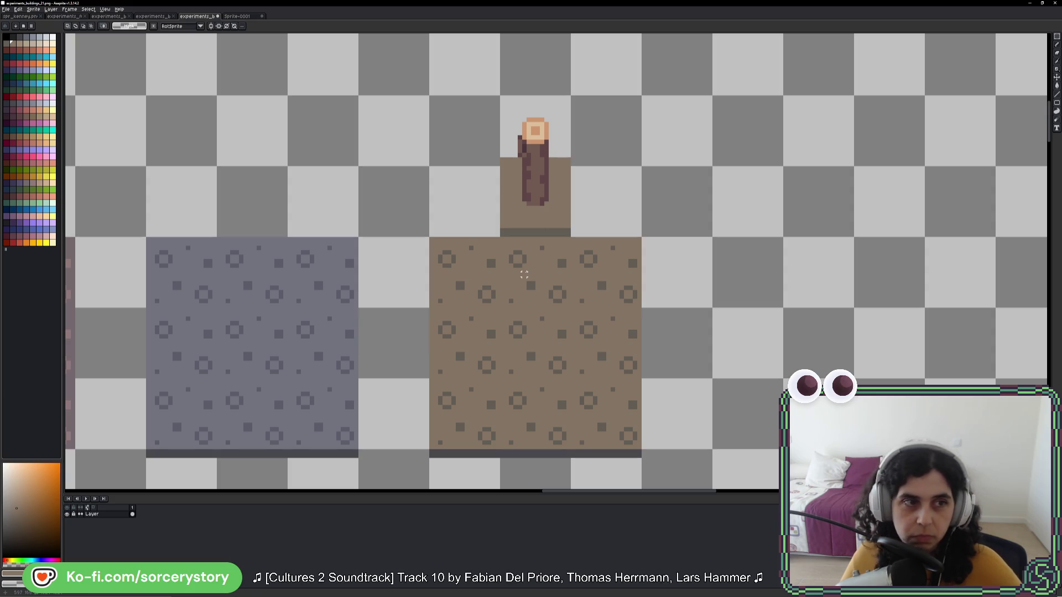
# Step: Select the whole brown tile and try red-pink, magenta and red-orange palette colours
pyautogui.moveTo(475, 256)
pyautogui.mouseDown()
pyautogui.moveTo(493, 287)
pyautogui.moveTo(617, 403)
pyautogui.mouseUp()
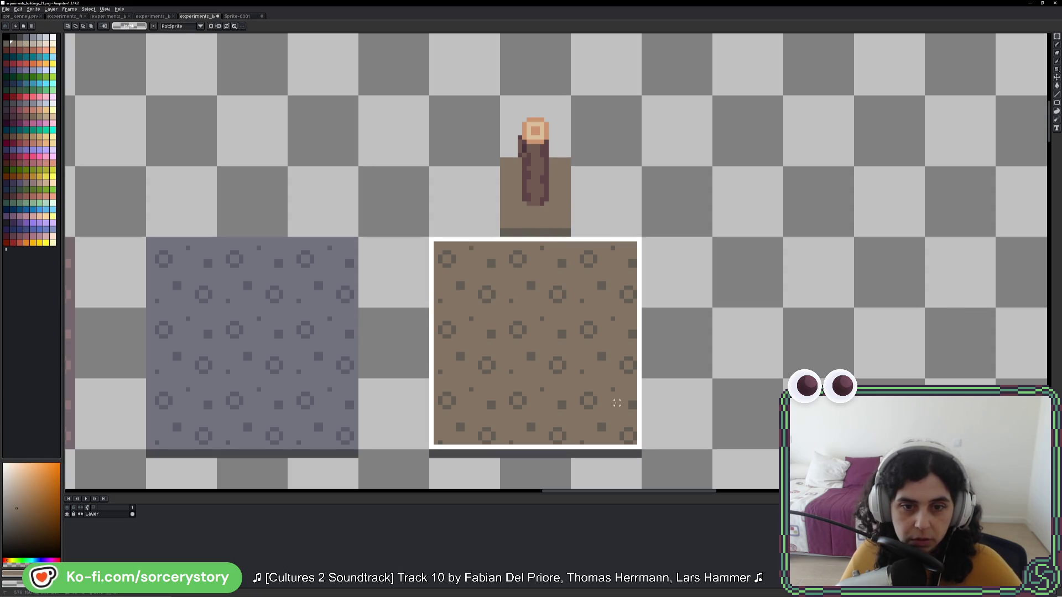
pyautogui.moveTo(617, 447); pyautogui.dragTo(614, 465)
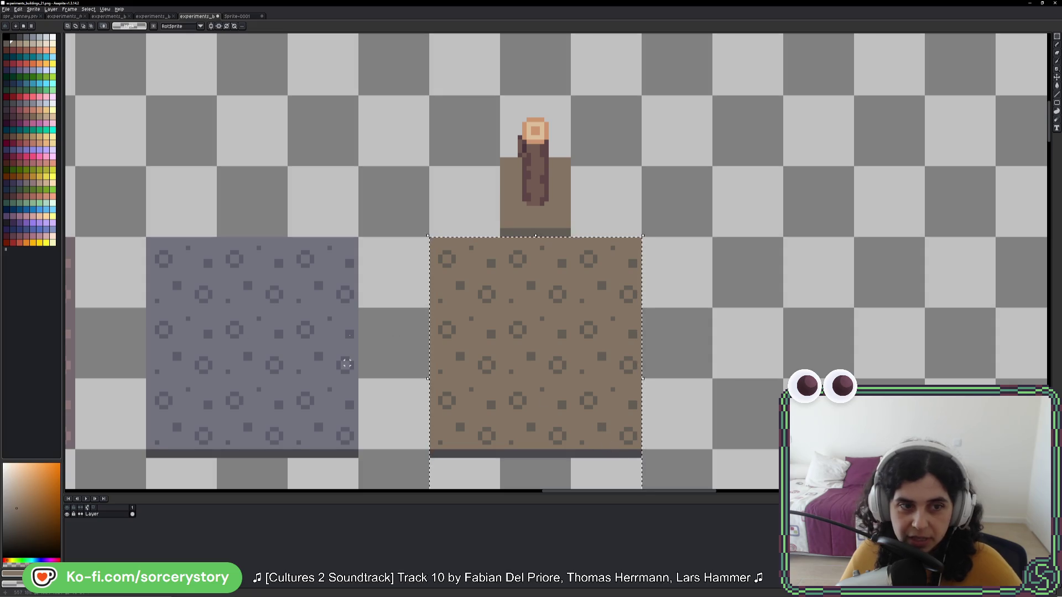
pyautogui.press('g')
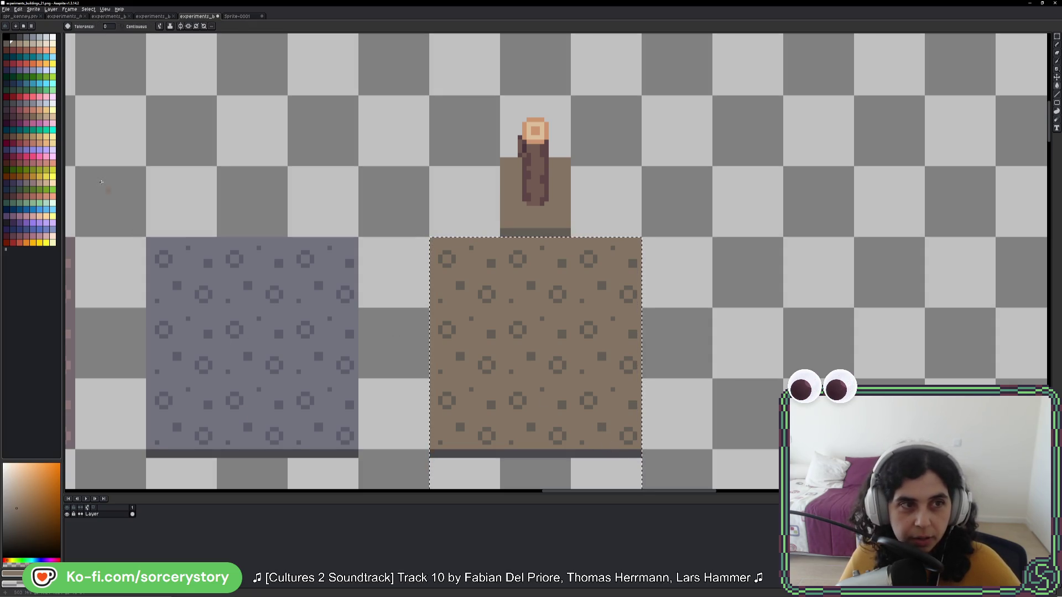
pyautogui.click(21, 165)
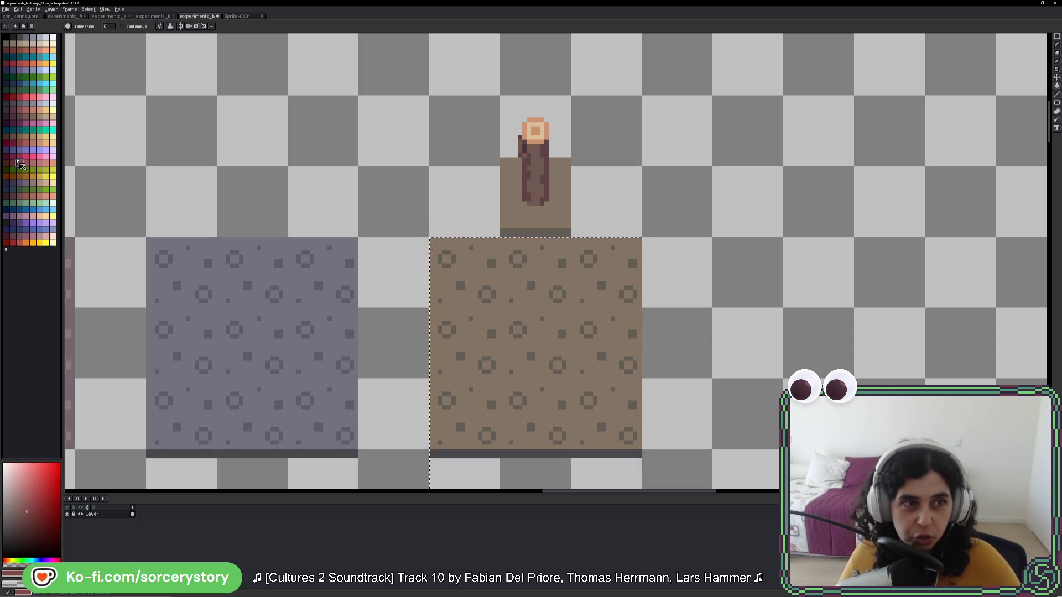
pyautogui.click(9, 117)
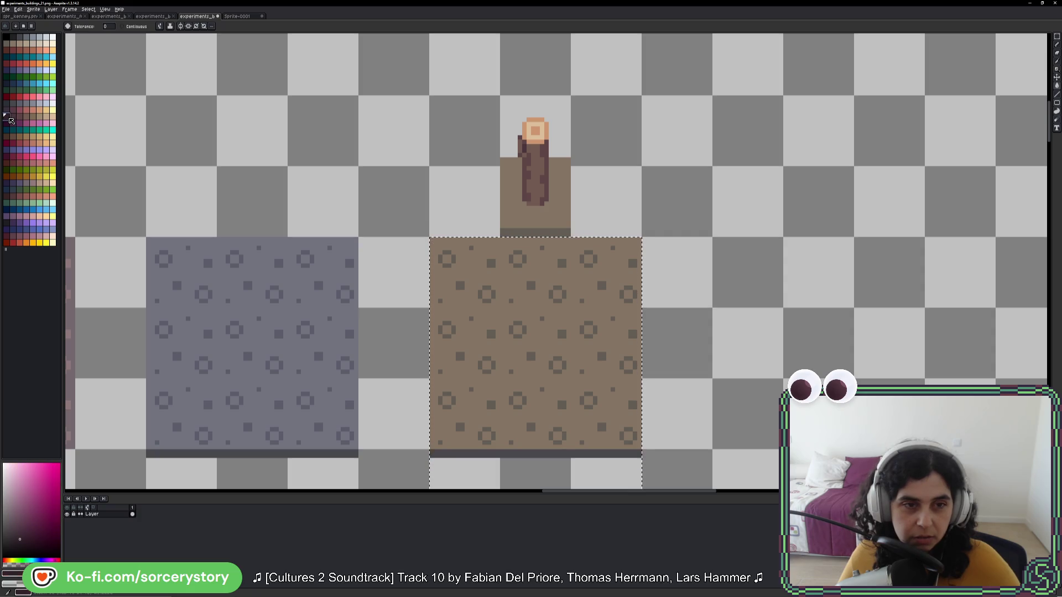
pyautogui.click(32, 117)
pyautogui.click(25, 117)
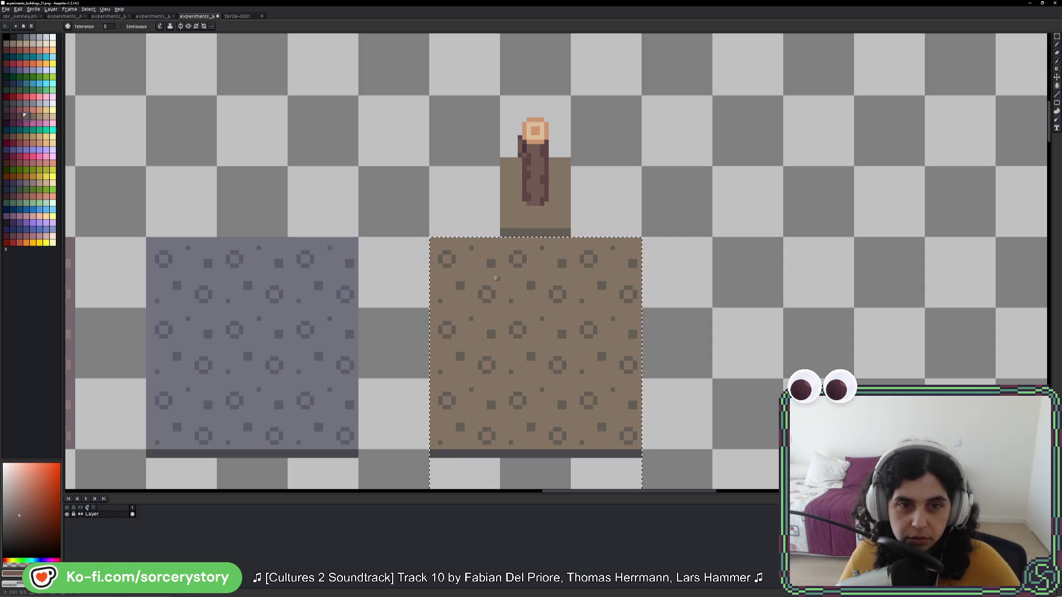
pyautogui.scroll(4, 496, 278)
pyautogui.scroll(-2, 497, 278)
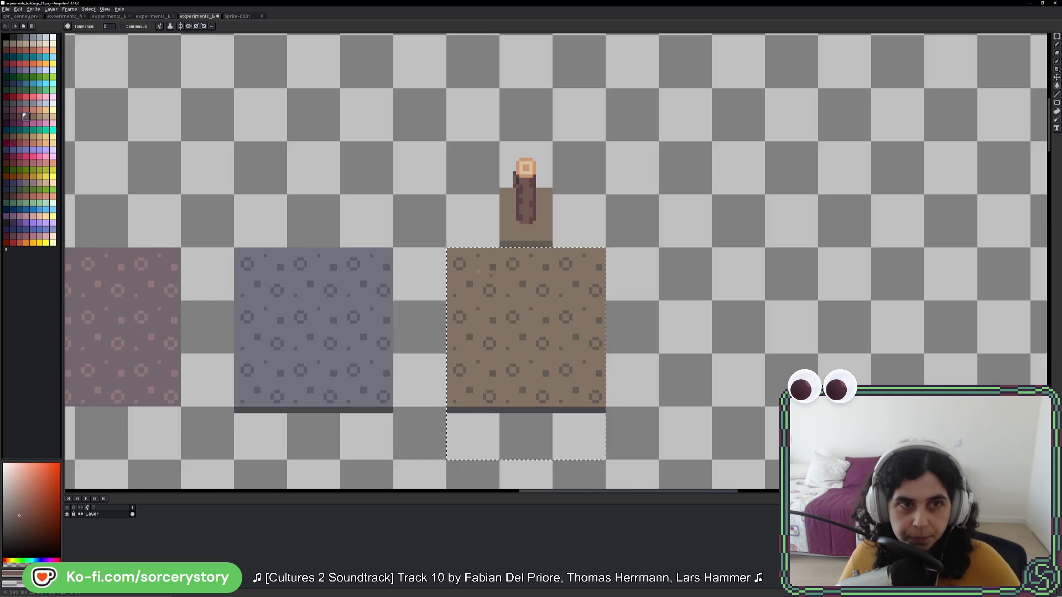
pyautogui.scroll(2, 308, 299)
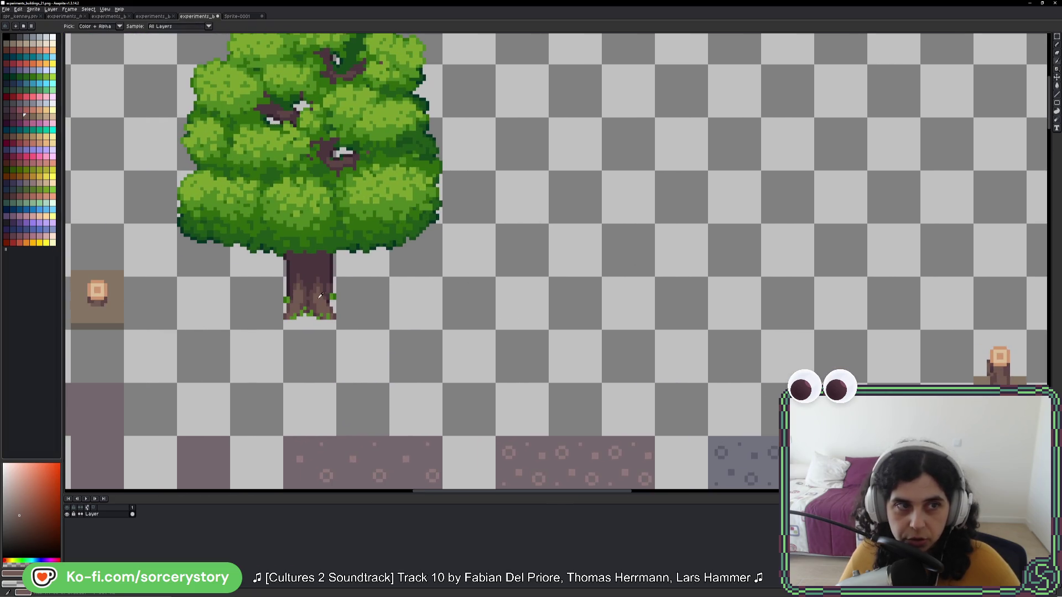
# Step: Fill the brown tile's pattern dark red, then refill it in tan
pyautogui.press('w')
pyautogui.moveTo(579, 292); pyautogui.dragTo(73, 113)
pyautogui.click(18, 116)
pyautogui.scroll(3, 464, 310)
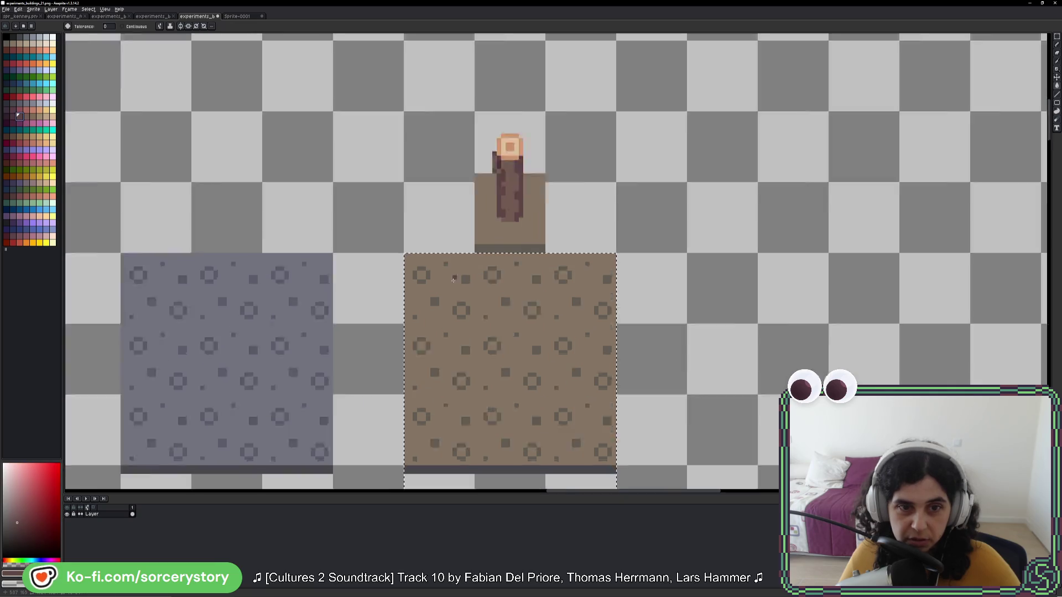
pyautogui.click(463, 311)
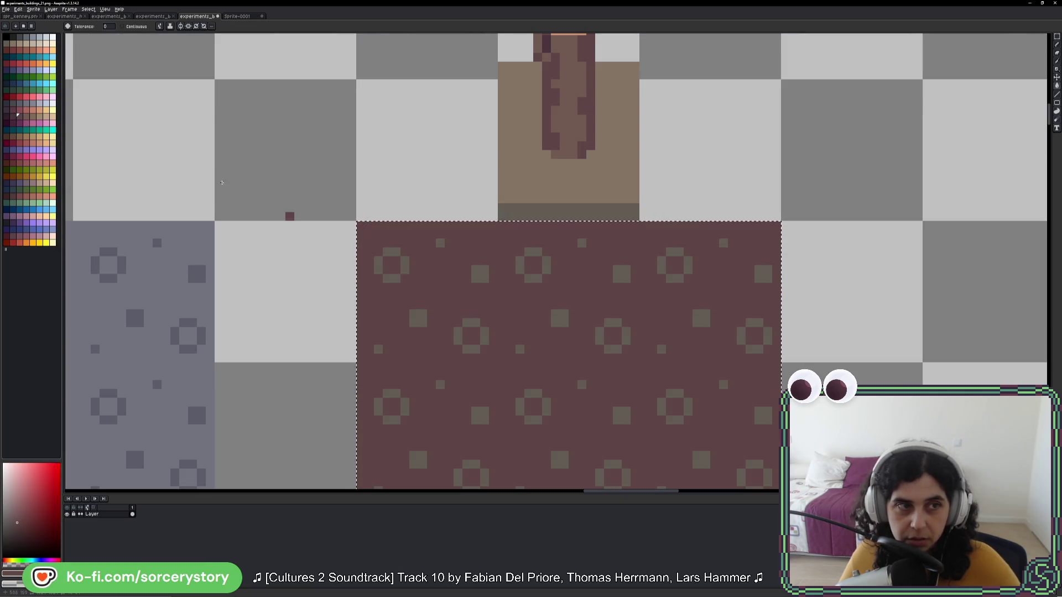
pyautogui.click(46, 117)
pyautogui.click(466, 287)
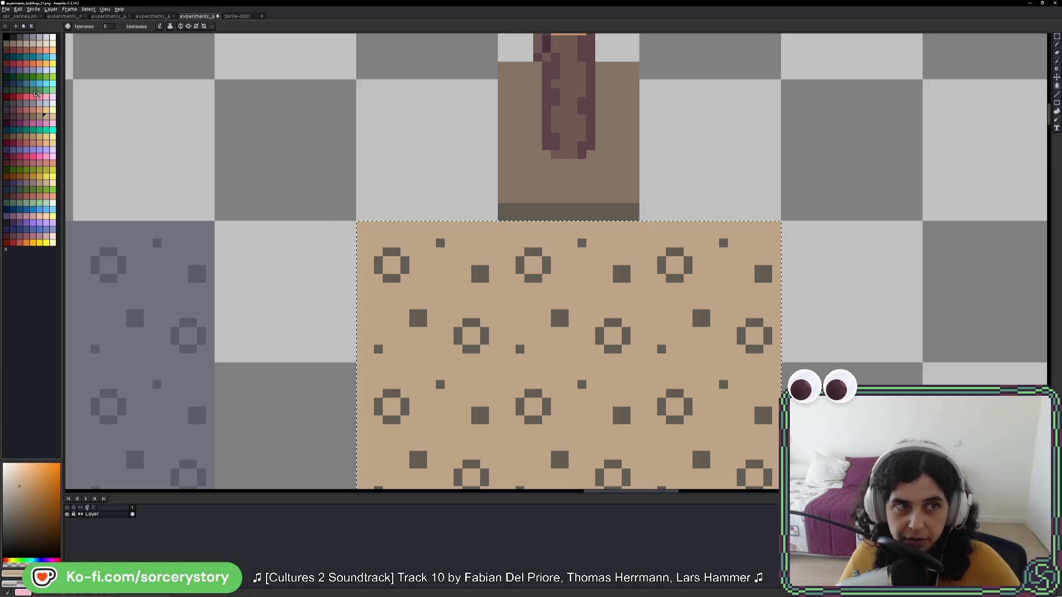
# Step: Try darker brown and reddish-brown fills before settling on tan for the ground tile
pyautogui.click(37, 115)
pyautogui.click(466, 283)
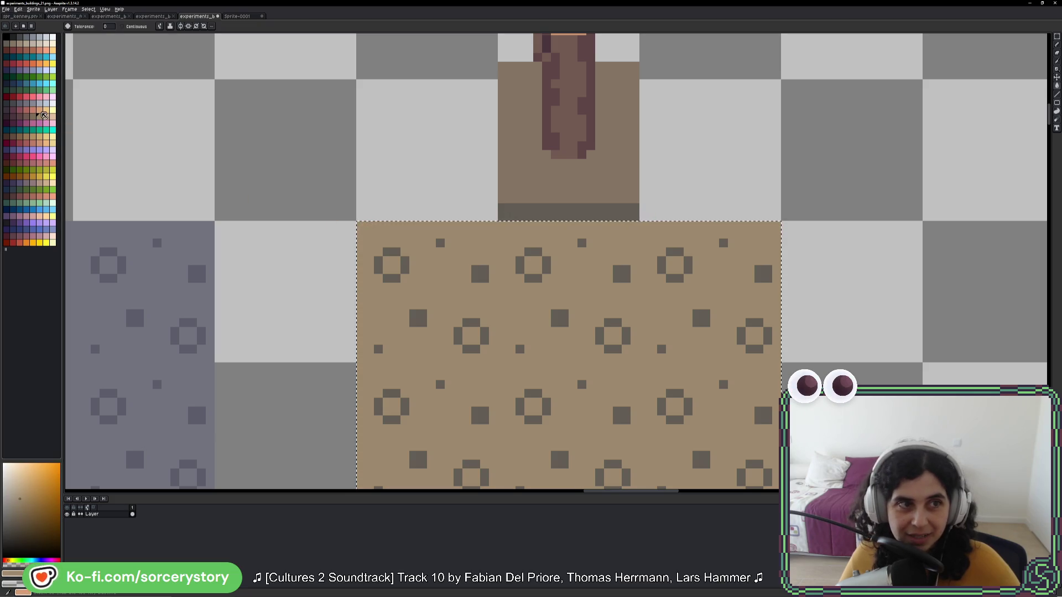
pyautogui.click(33, 118)
pyautogui.click(462, 305)
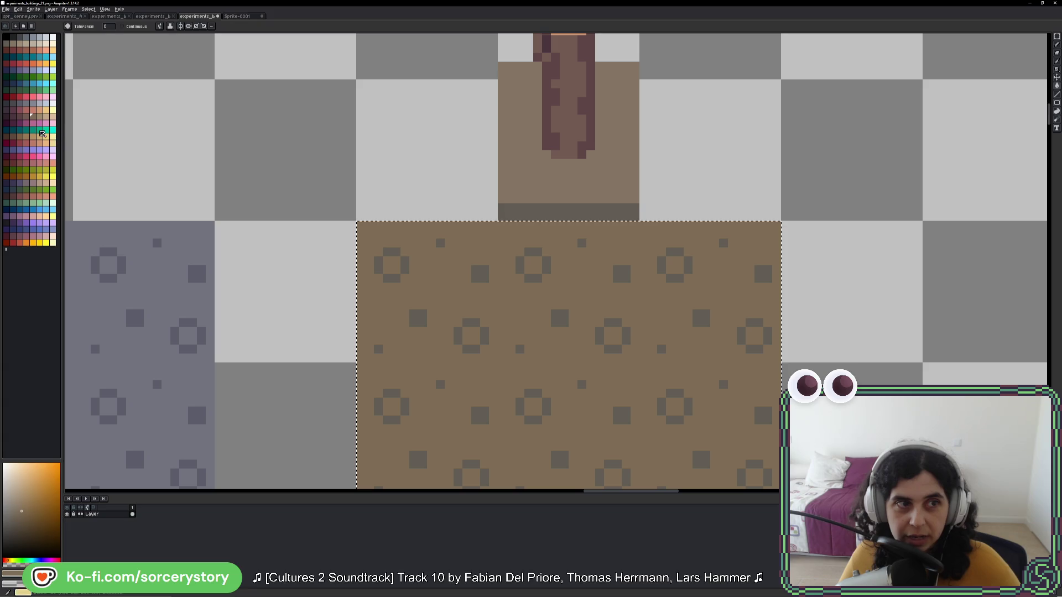
pyautogui.click(25, 115)
pyautogui.click(438, 278)
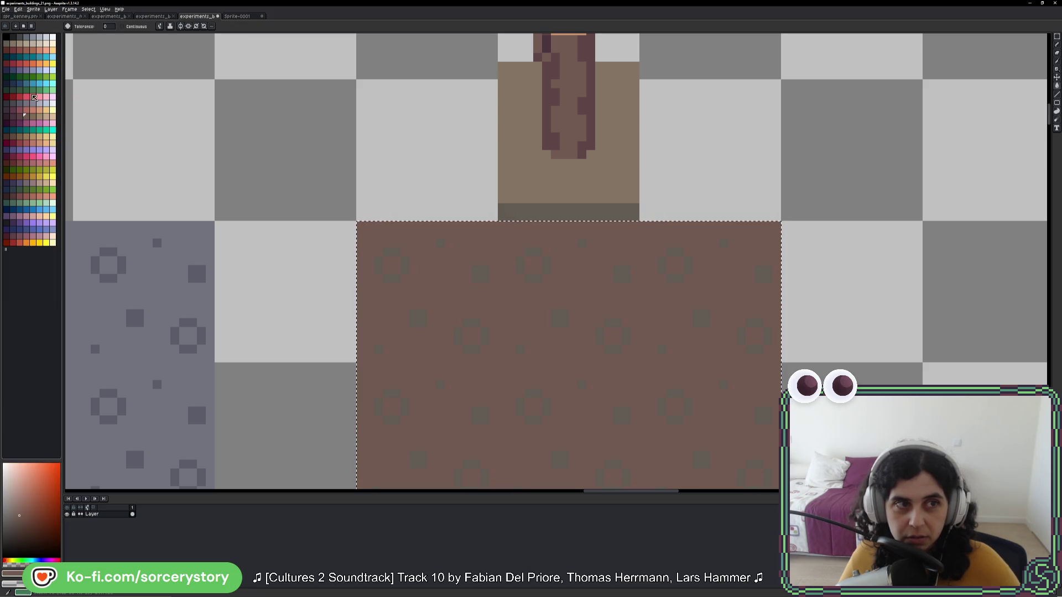
pyautogui.click(33, 117)
pyautogui.click(415, 277)
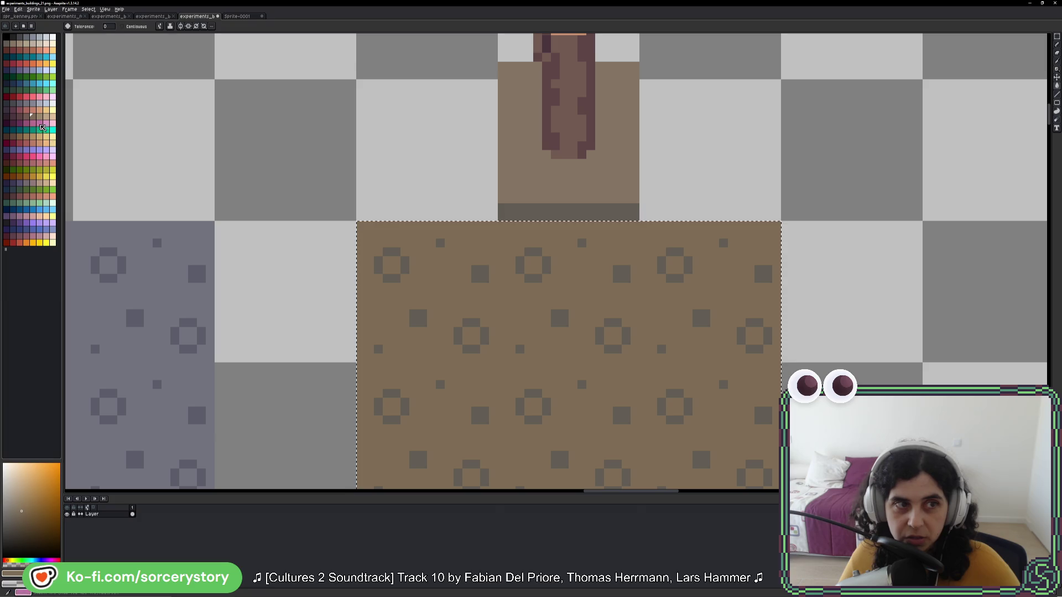
# Step: Fill the tile's bottom edge row with a darker reddish colour
pyautogui.press('[')
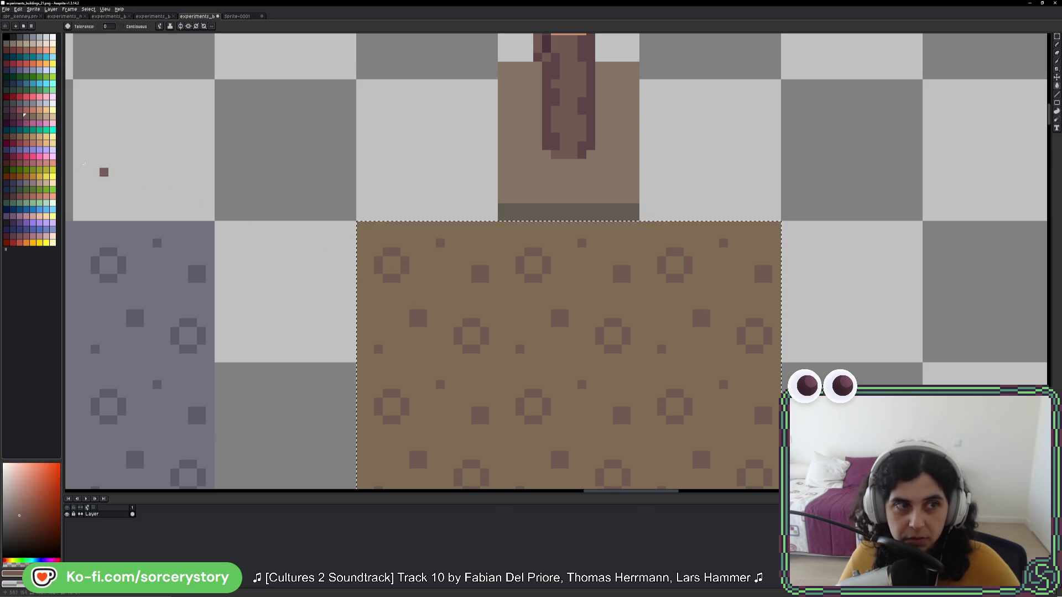
pyautogui.scroll(-3, 553, 387)
pyautogui.click(523, 430)
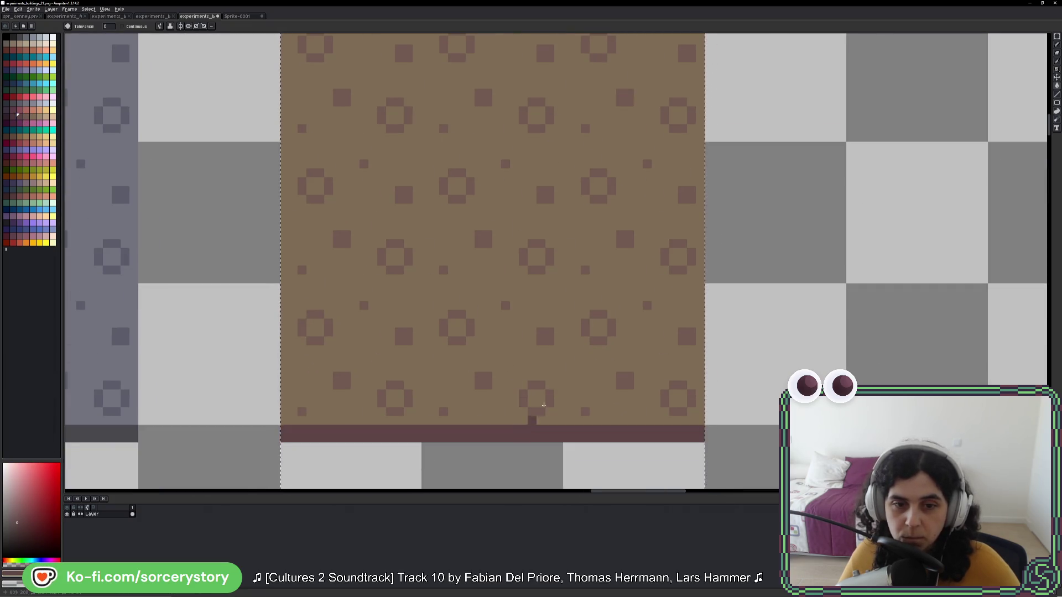
pyautogui.scroll(-3, 664, 332)
pyautogui.scroll(-2, 665, 332)
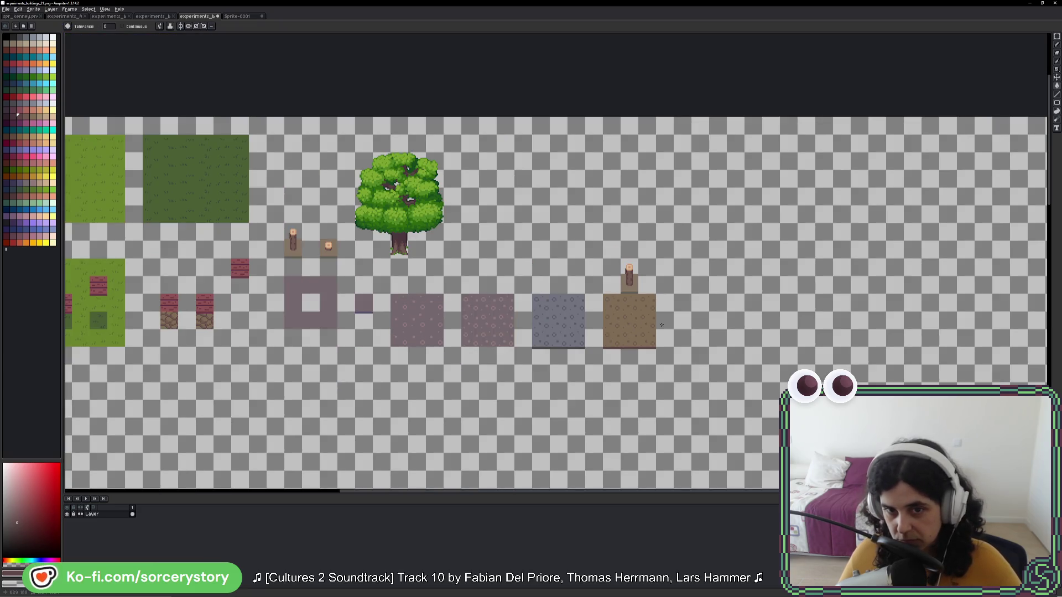
pyautogui.scroll(1, 661, 324)
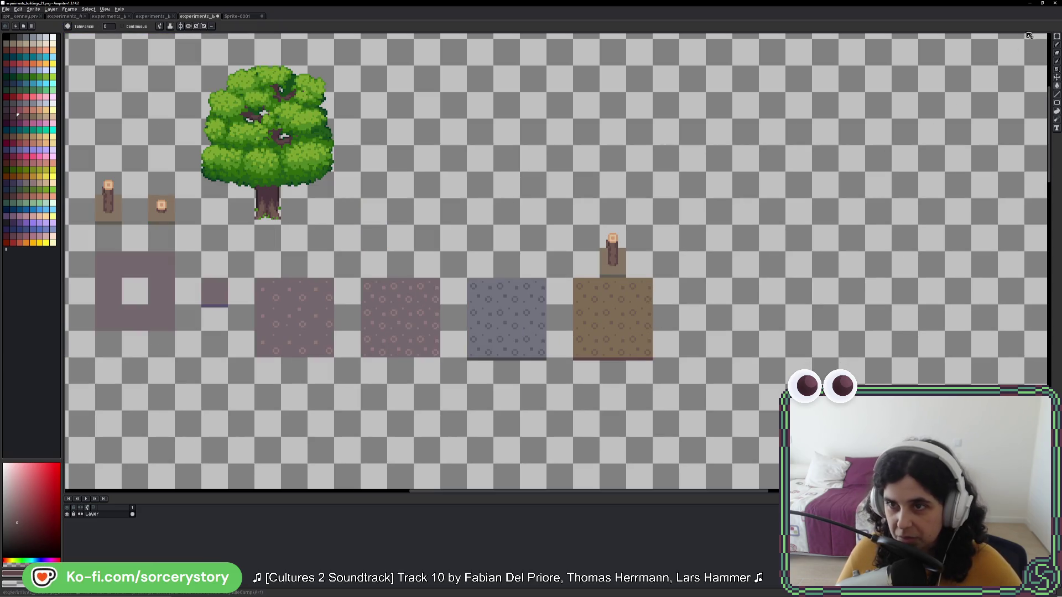
pyautogui.click(1057, 37)
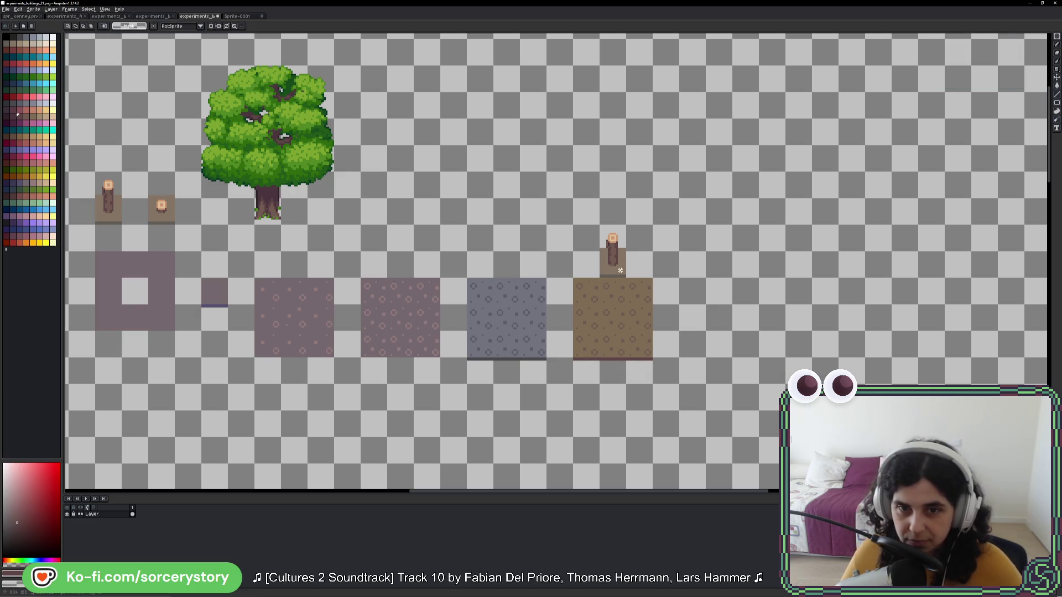
pyautogui.moveTo(616, 253); pyautogui.dragTo(616, 306)
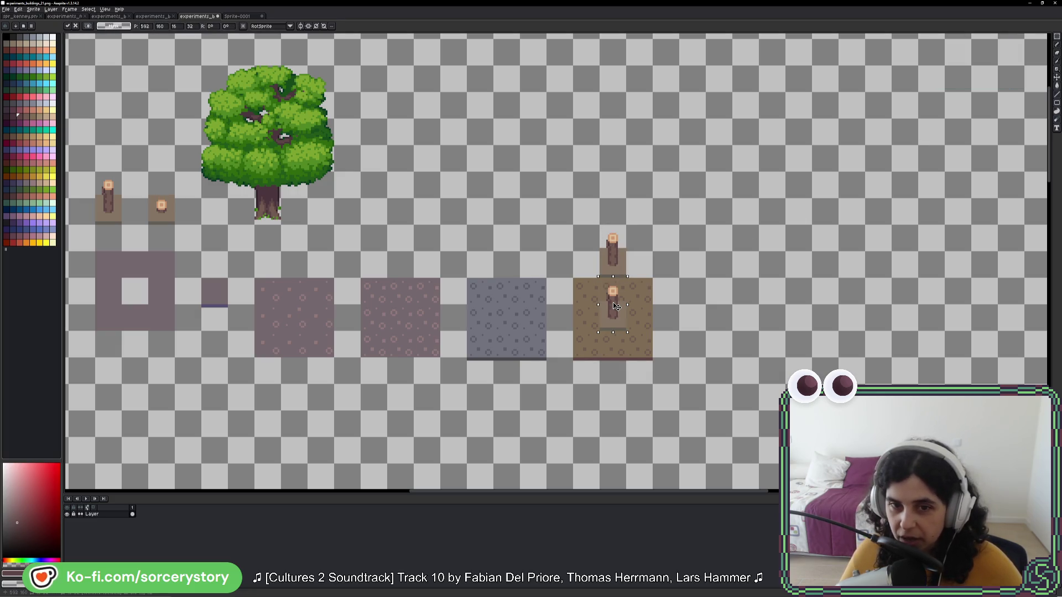
pyautogui.moveTo(505, 304); pyautogui.dragTo(639, 316)
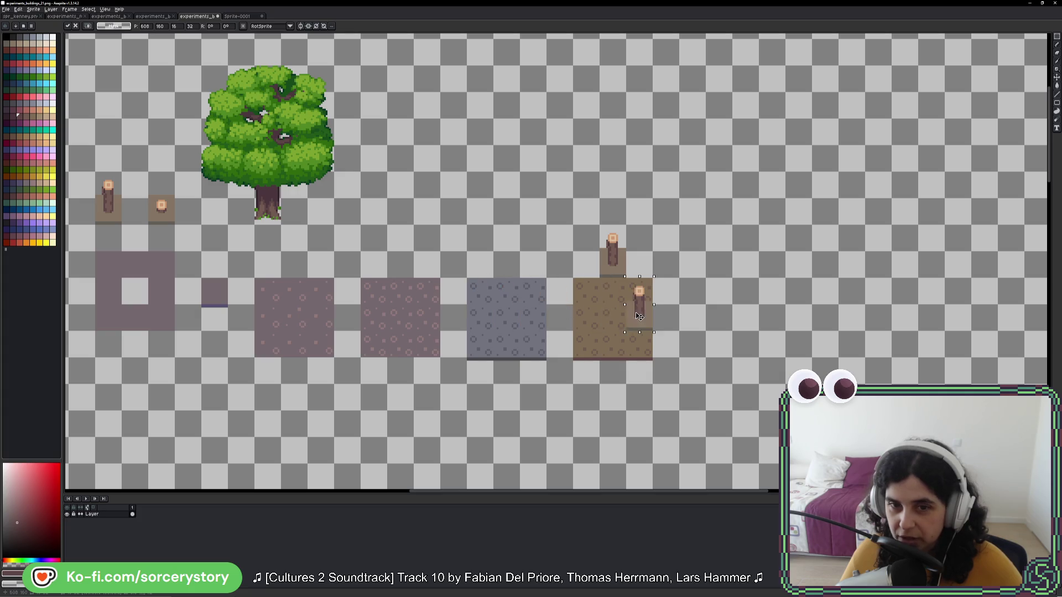
pyautogui.click(613, 300)
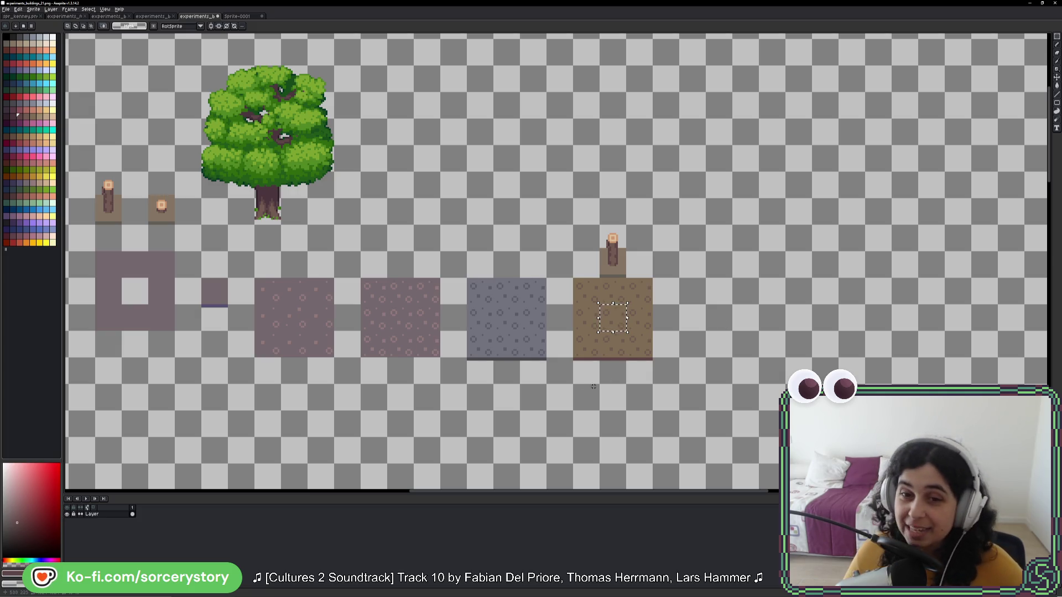
pyautogui.hotkey('ctrl', 'd')
pyautogui.scroll(-1, 620, 309)
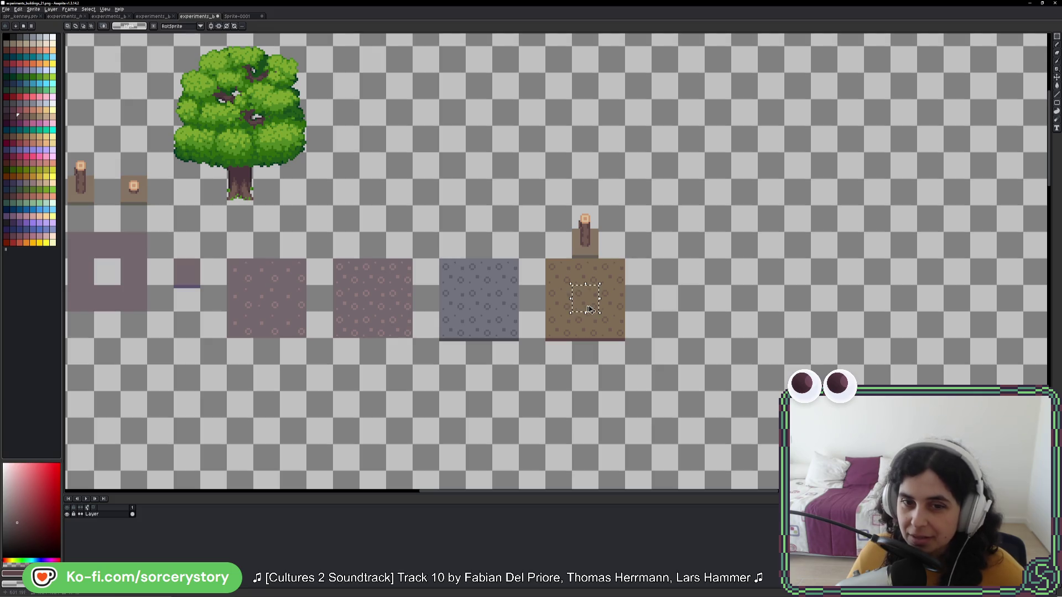
# Step: Copy two pieces of the brown tile, one with the reddish bottom edge, to the right
pyautogui.moveTo(589, 309)
pyautogui.mouseDown()
pyautogui.moveTo(691, 330)
pyautogui.moveTo(695, 283)
pyautogui.mouseUp()
pyautogui.hotkey('ctrl', 'd')
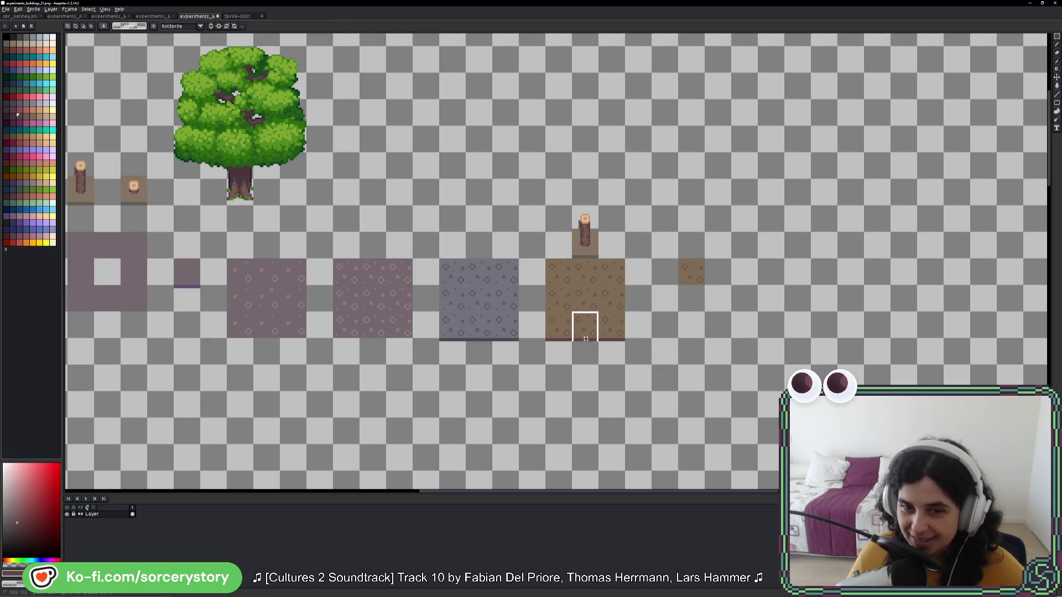
pyautogui.moveTo(585, 339)
pyautogui.mouseDown()
pyautogui.moveTo(598, 368)
pyautogui.moveTo(748, 288)
pyautogui.mouseUp()
pyautogui.hotkey('ctrl', 'd')
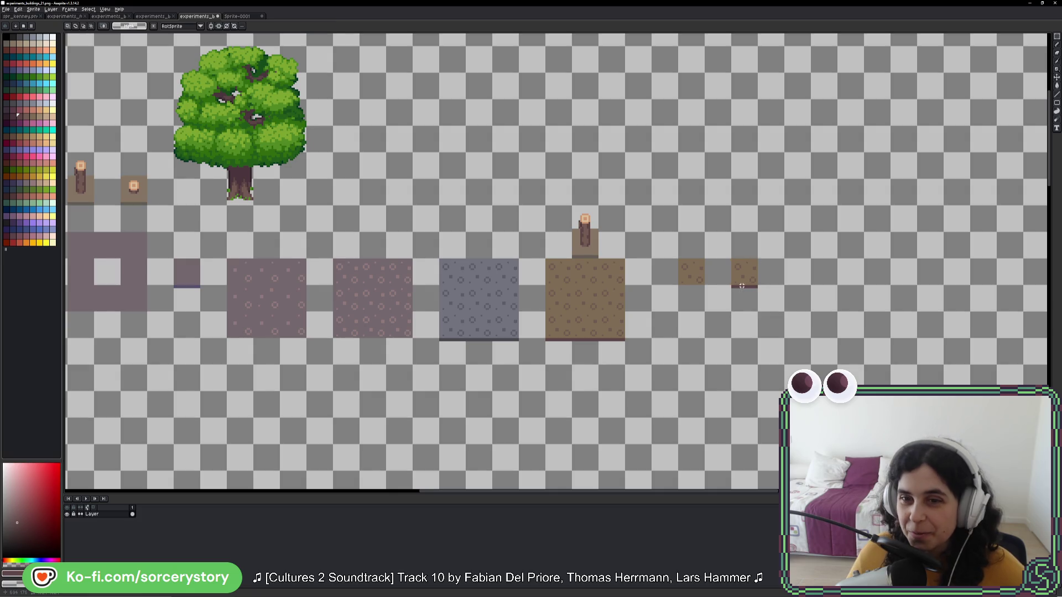
# Step: Select both small brown pieces and switch to the spr_kenney.png sheet
pyautogui.scroll(2, 749, 280)
pyautogui.moveTo(696, 311); pyautogui.dragTo(757, 329)
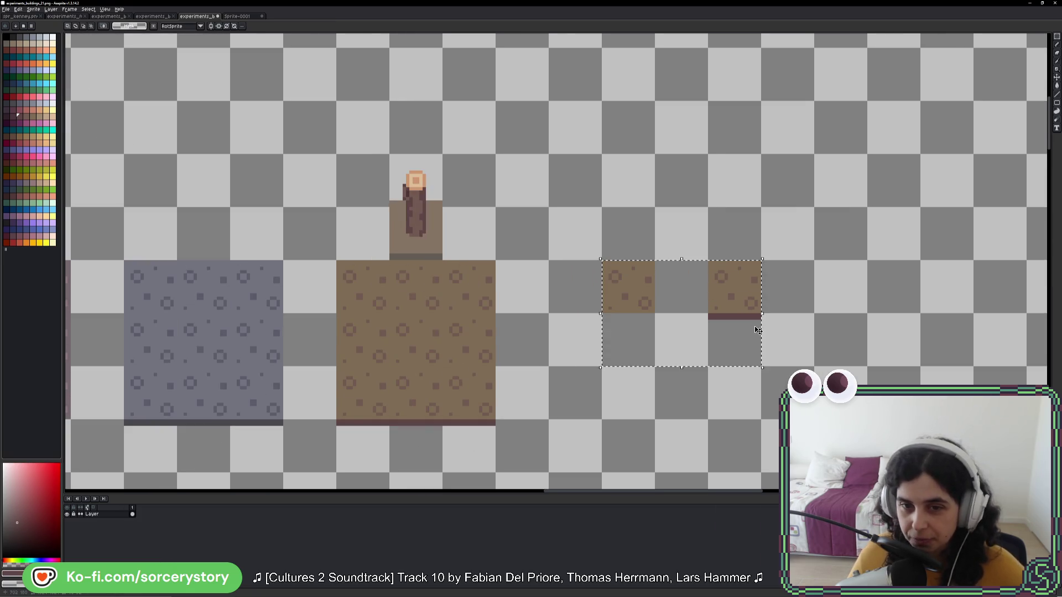
pyautogui.click(20, 16)
pyautogui.scroll(-3, 545, 284)
# Step: Paste the two brown tile pieces into an empty spot near the straw bundles
pyautogui.scroll(-2, 545, 283)
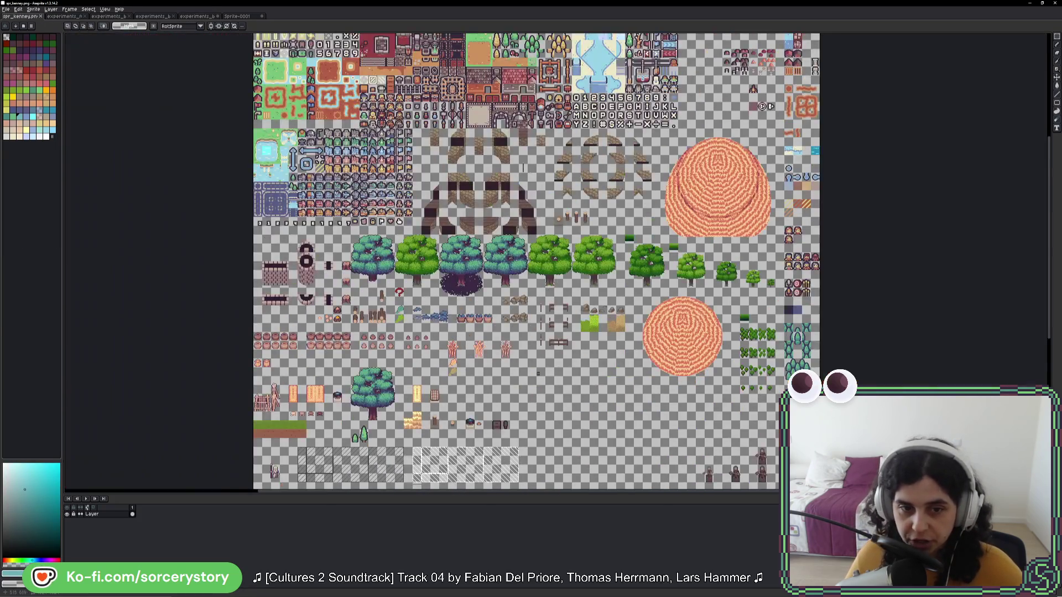
pyautogui.scroll(4, 568, 301)
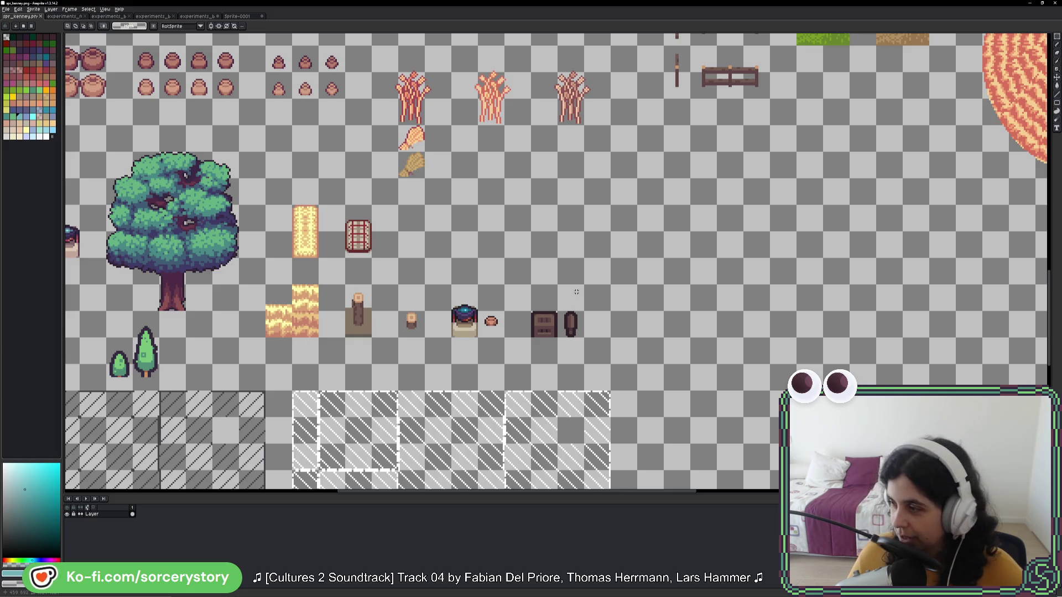
pyautogui.hotkey('ctrl', 'v')
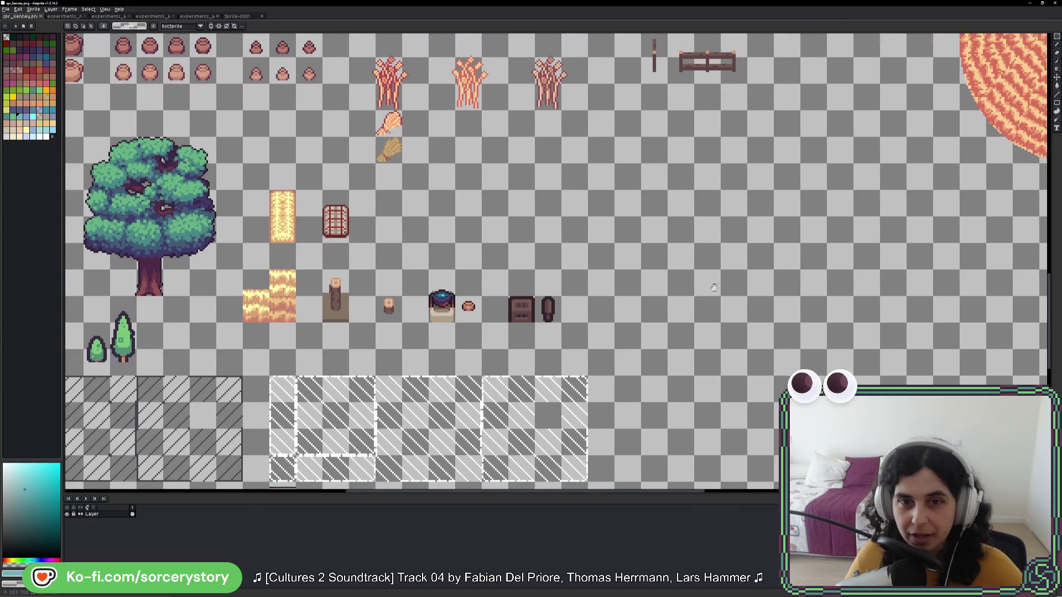
pyautogui.moveTo(896, 253)
pyautogui.mouseDown()
pyautogui.moveTo(632, 202)
pyautogui.moveTo(691, 210)
pyautogui.moveTo(691, 238)
pyautogui.moveTo(657, 210)
pyautogui.moveTo(646, 218)
pyautogui.moveTo(619, 162)
pyautogui.mouseUp()
pyautogui.press('Return')
pyautogui.press('Return')
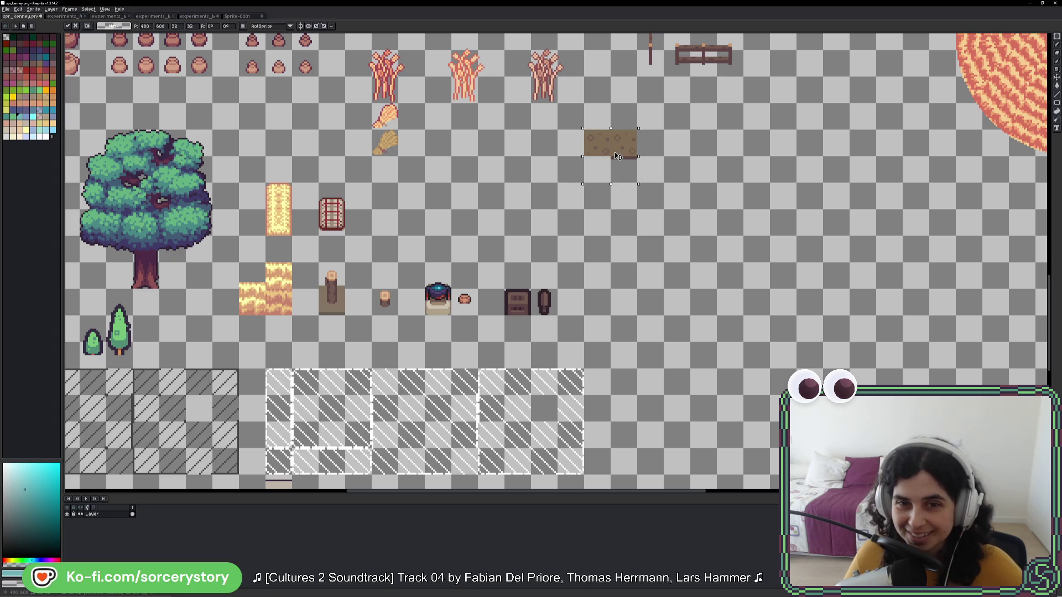
pyautogui.press('Return')
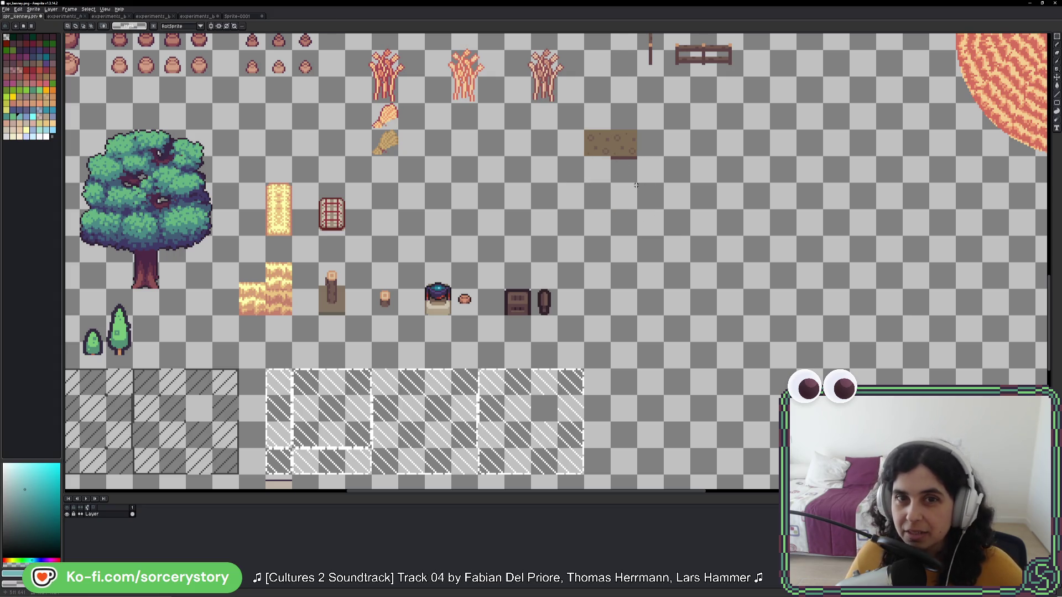
# Step: Save spr_kenney.png and return to the Godot editor
pyautogui.hotkey('ctrl', 's')
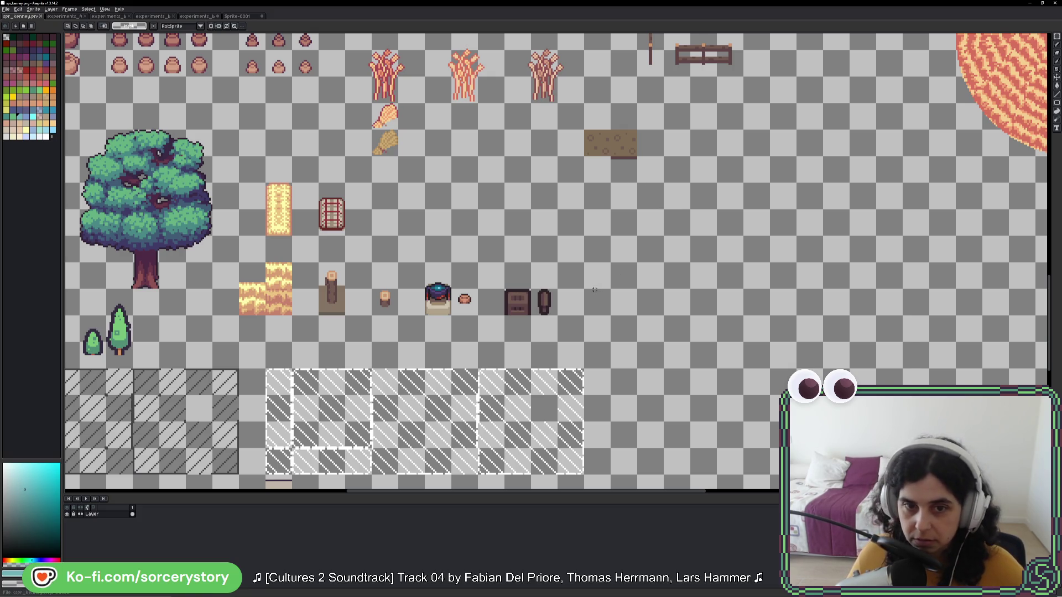
pyautogui.press('i')
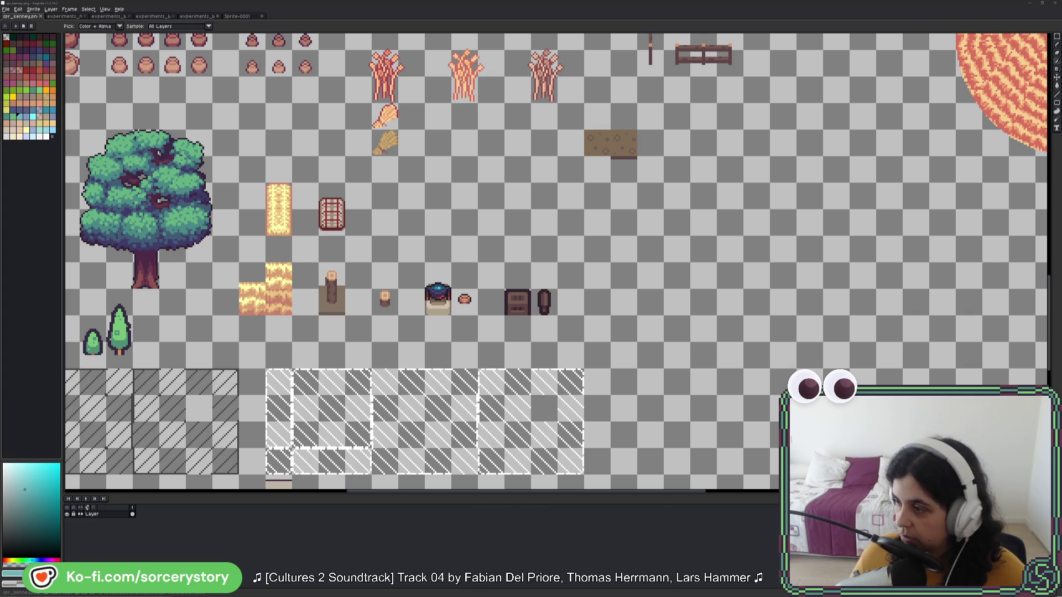
pyautogui.hotkey('alt', 'Tab')
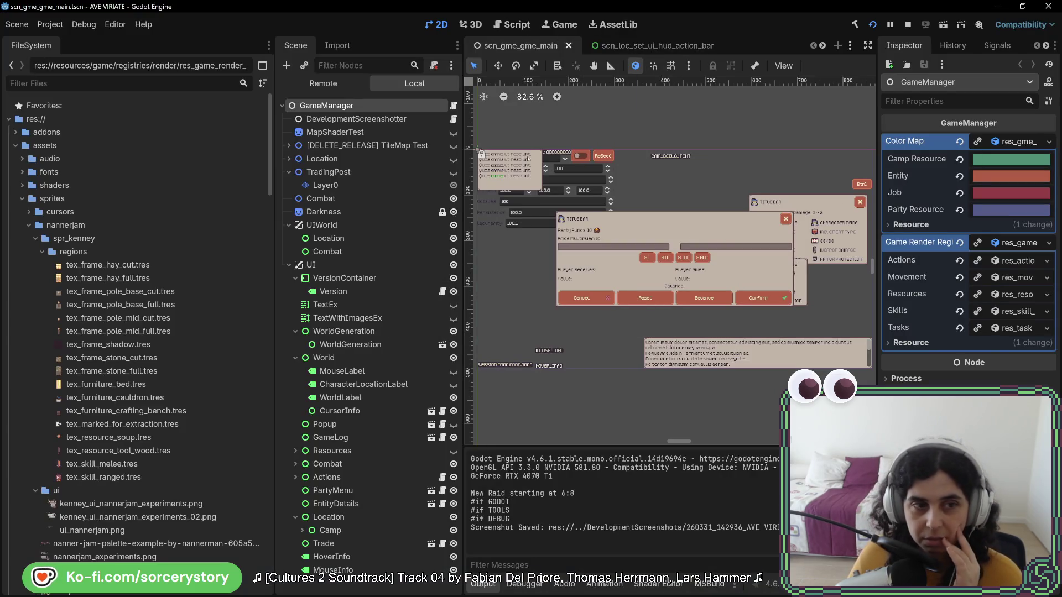
# Step: Duplicate tex_frame_hay_cut.tres in the FileSystem as tex_frame_clay_floor.tres
pyautogui.scroll(-5, 181, 314)
pyautogui.scroll(5, 181, 314)
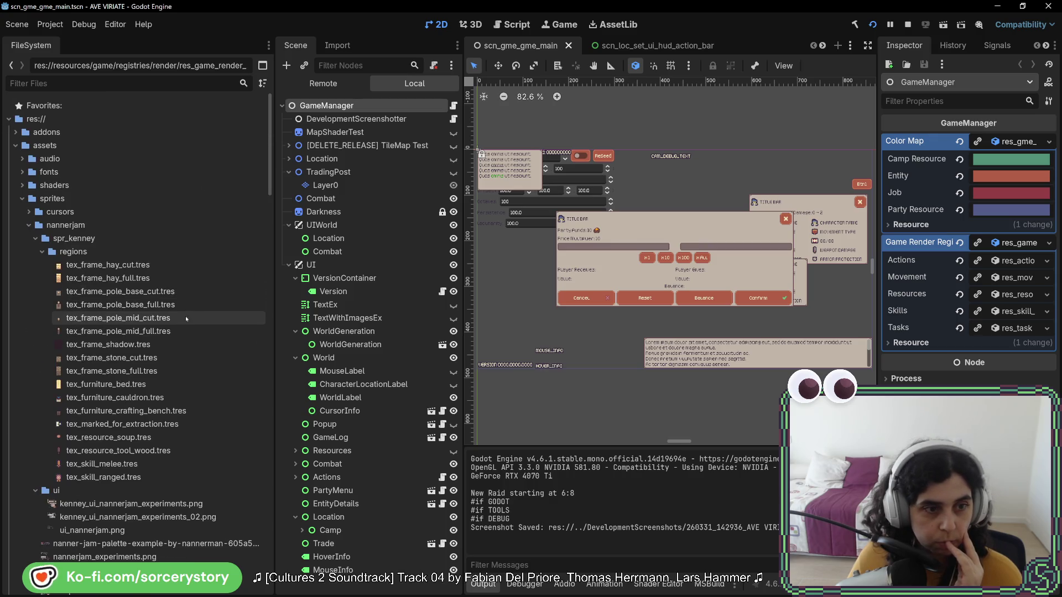
pyautogui.rightClick(118, 266)
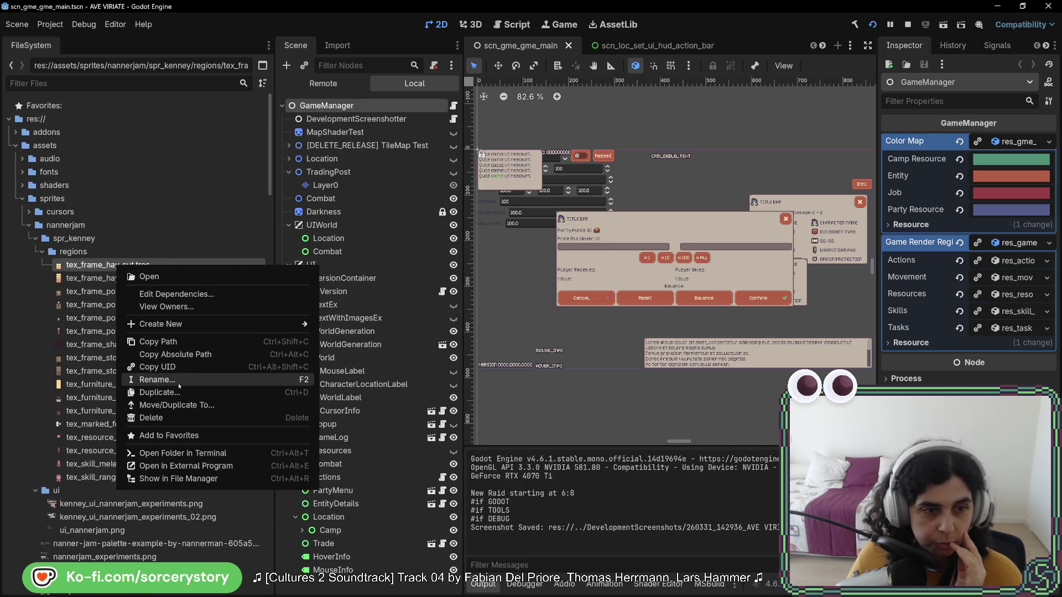
pyautogui.click(141, 393)
pyautogui.click(452, 294)
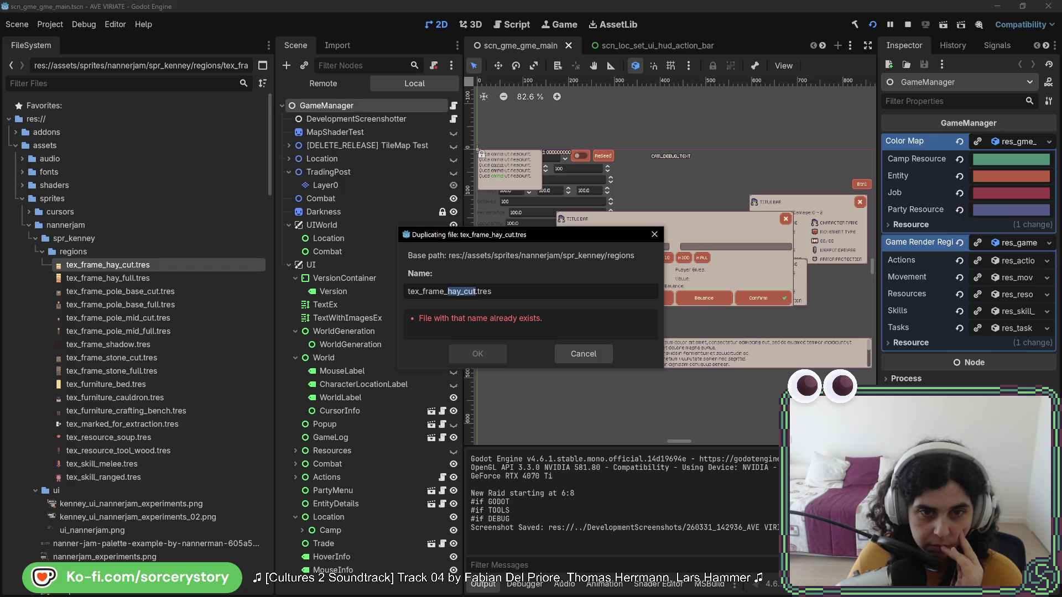
pyautogui.write('clay_fl')
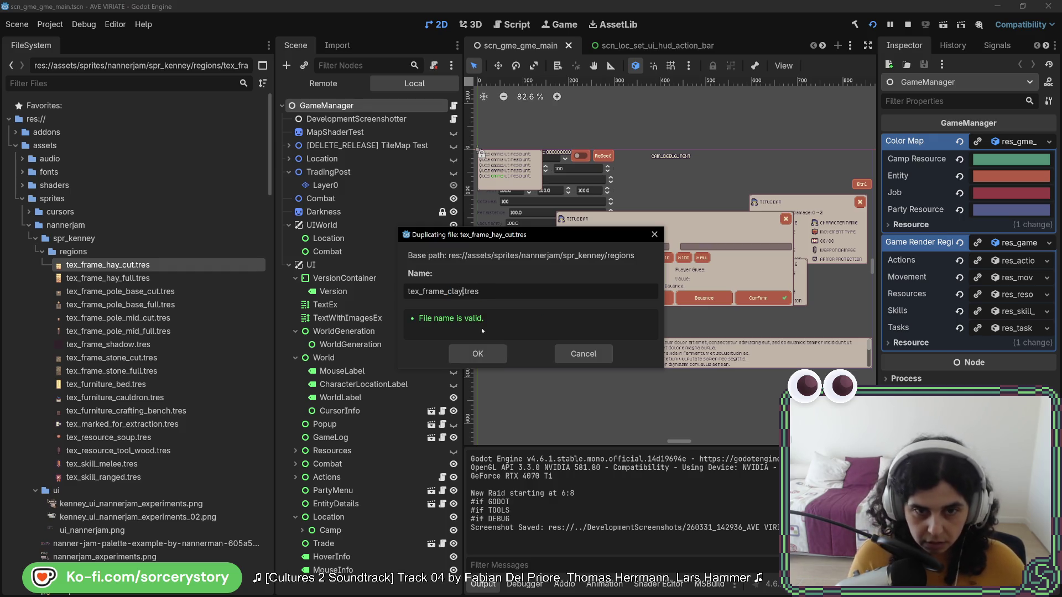
pyautogui.write('oor')
pyautogui.press('Return')
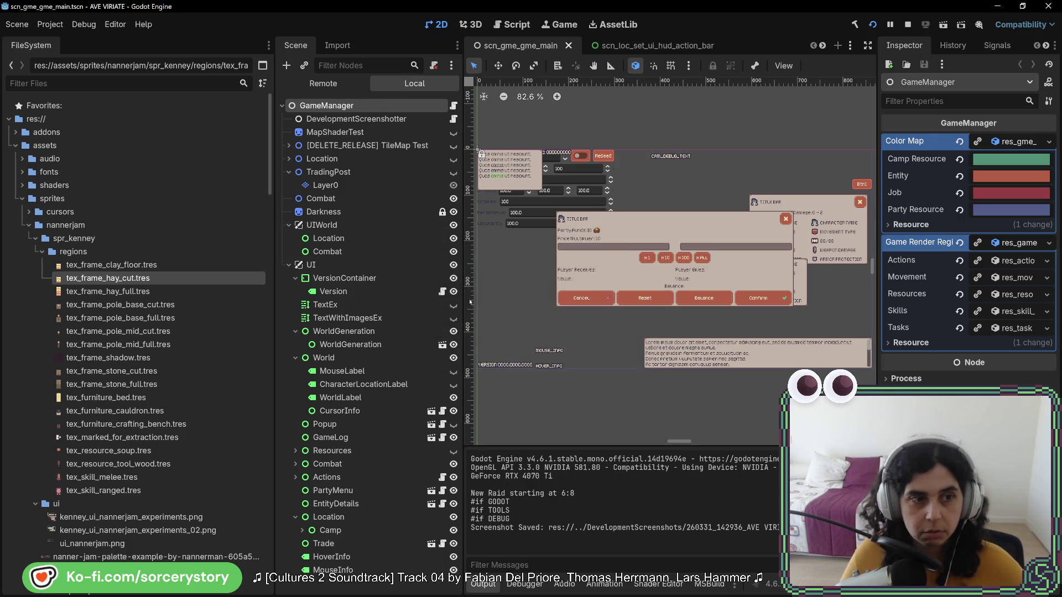
# Step: Open the Region Editor for tex_frame_clay_floor.tres and pan toward the brown tile
pyautogui.click(155, 265)
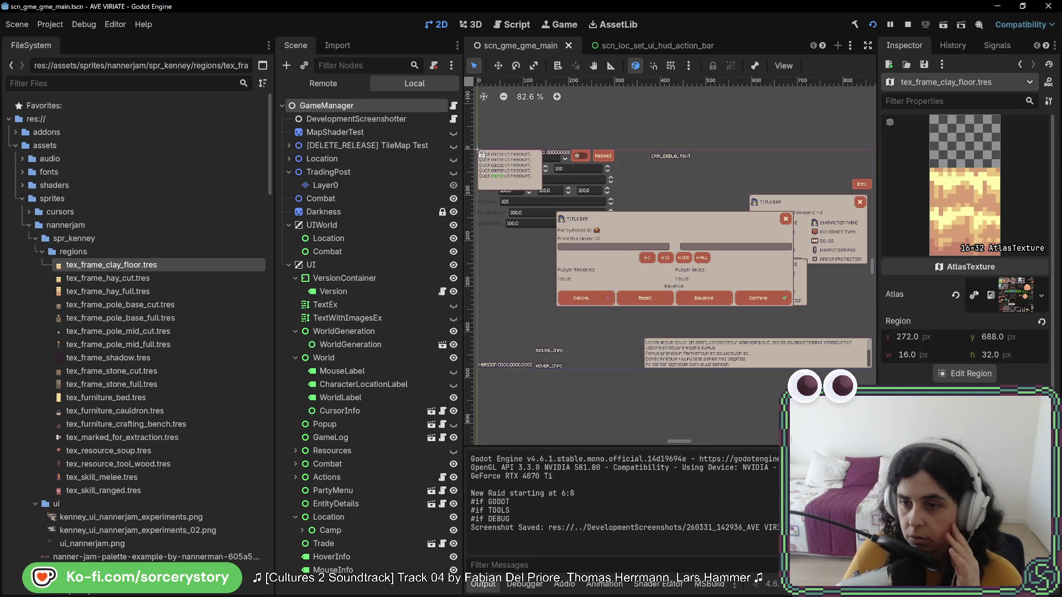
pyautogui.click(981, 379)
pyautogui.scroll(4, 510, 351)
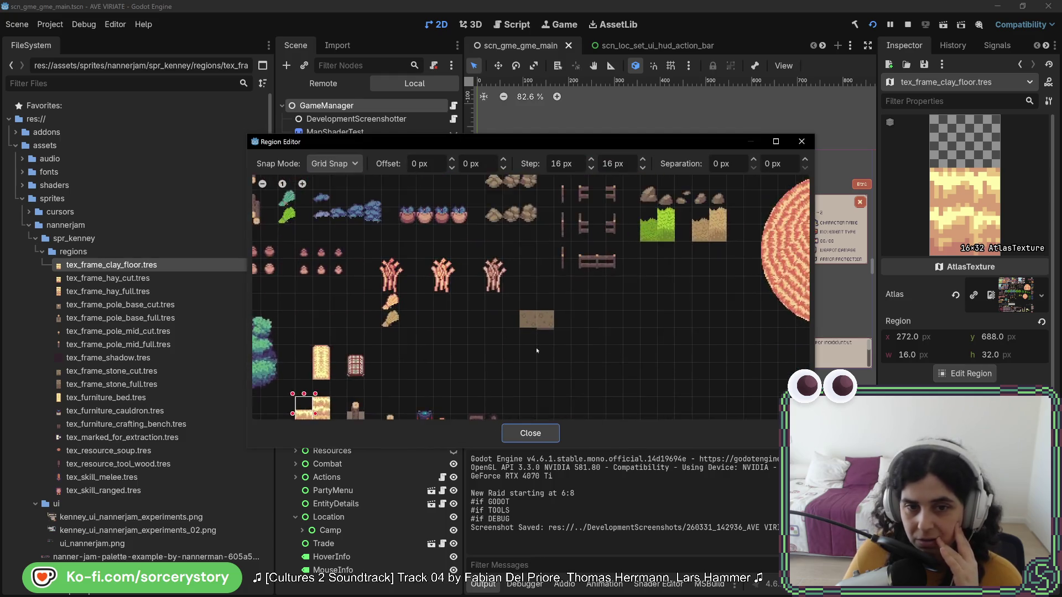
pyautogui.scroll(2, 537, 351)
pyautogui.scroll(-4, 592, 321)
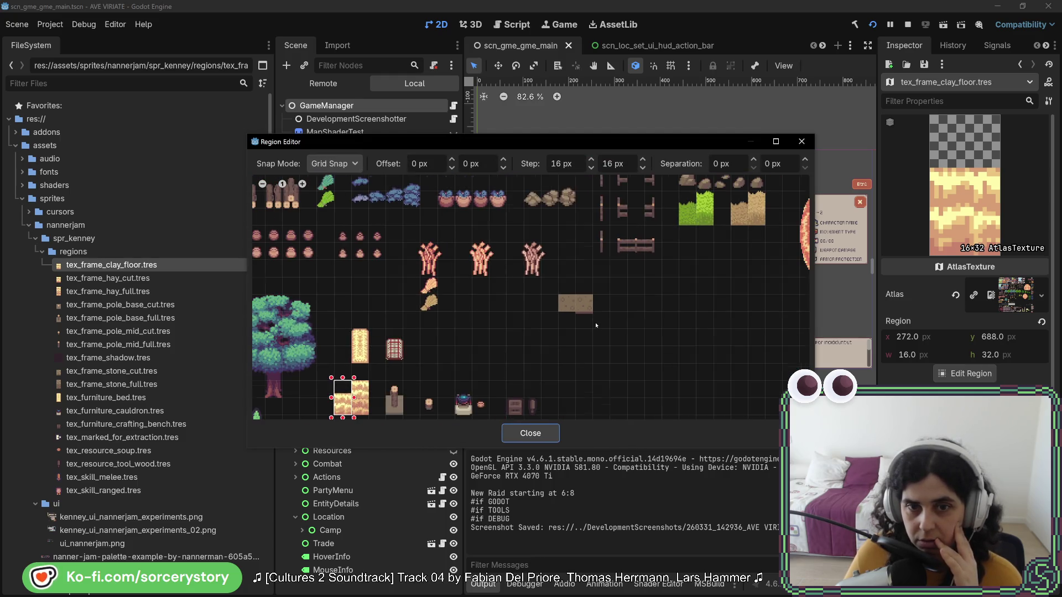
pyautogui.moveTo(615, 338); pyautogui.dragTo(603, 336)
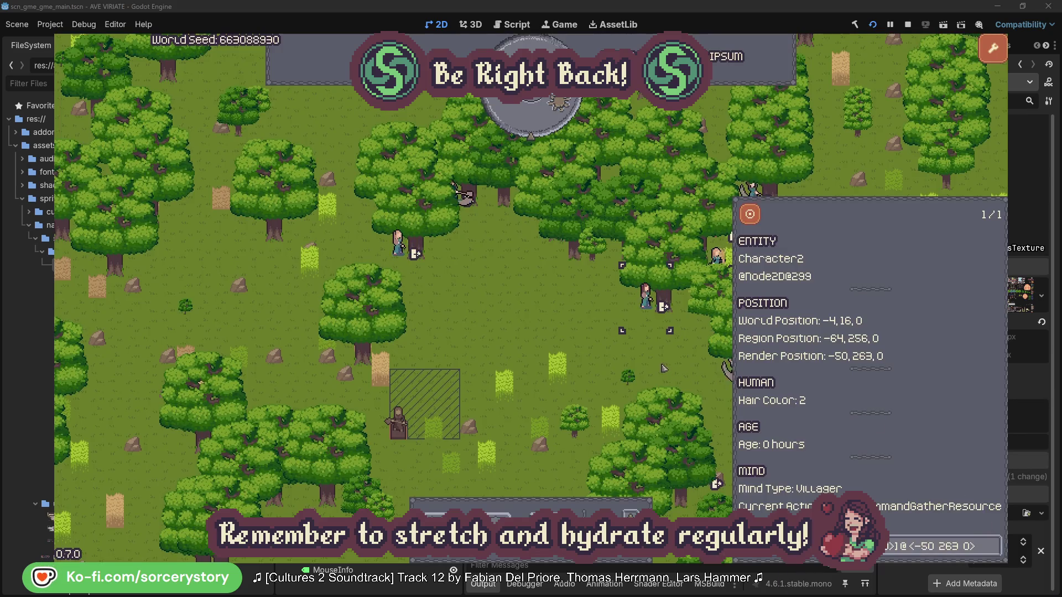
pyautogui.click(520, 320)
pyautogui.click(397, 247)
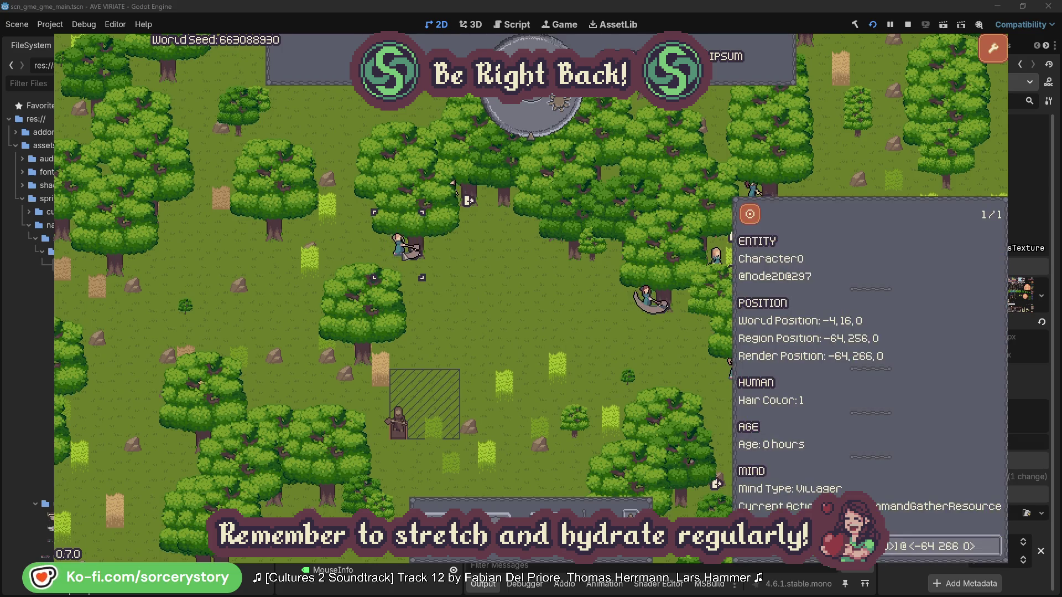
pyautogui.click(992, 546)
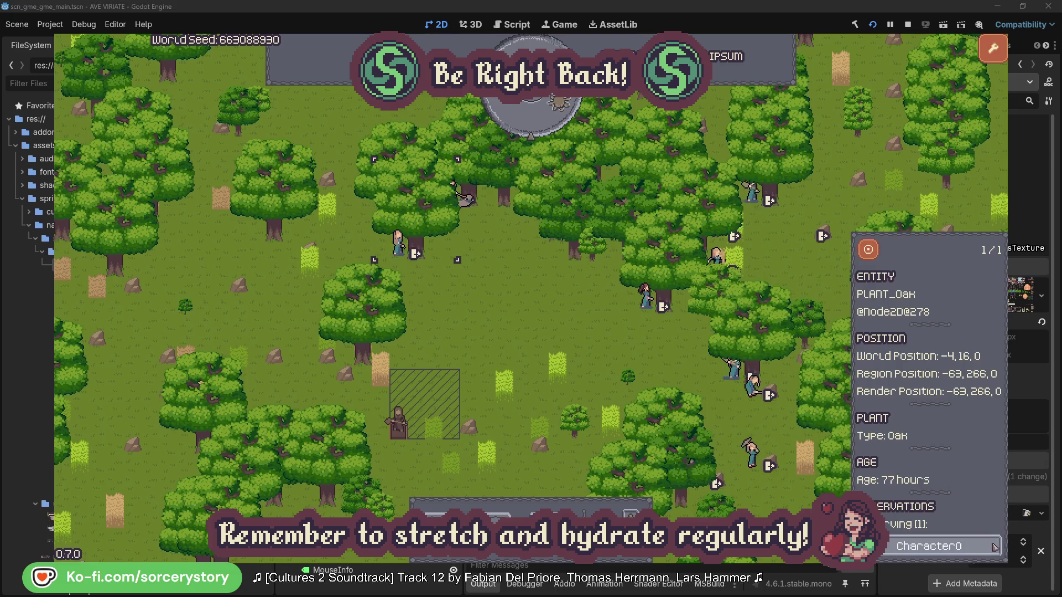
pyautogui.click(994, 545)
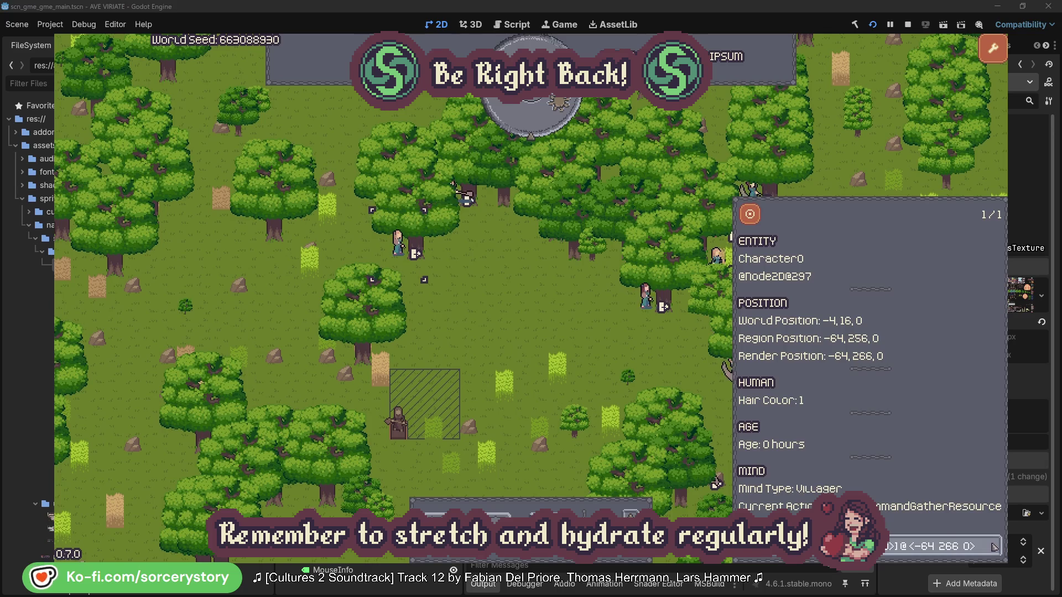
pyautogui.click(555, 334)
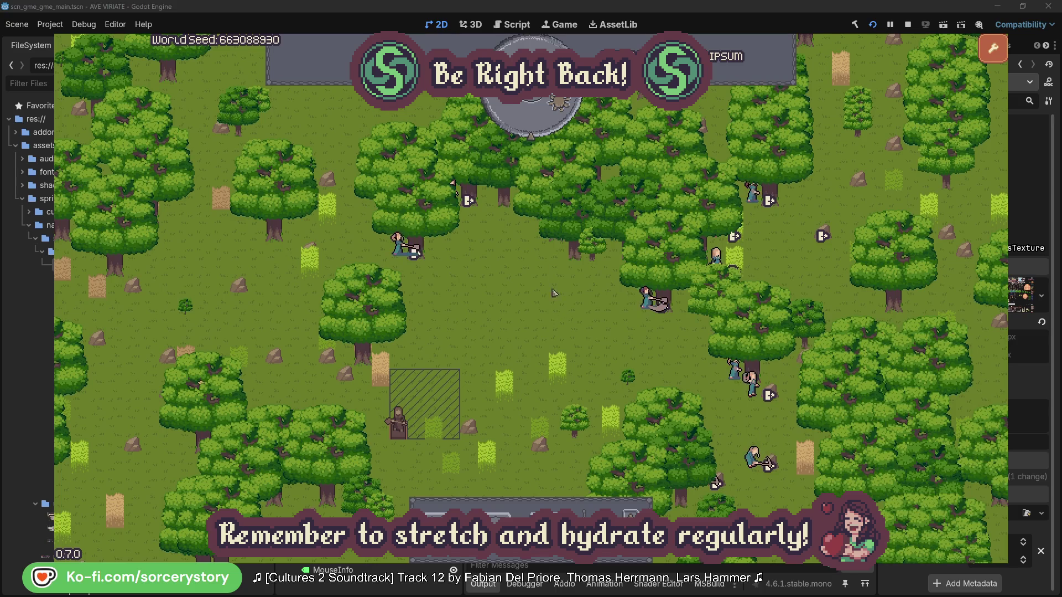
pyautogui.click(539, 125)
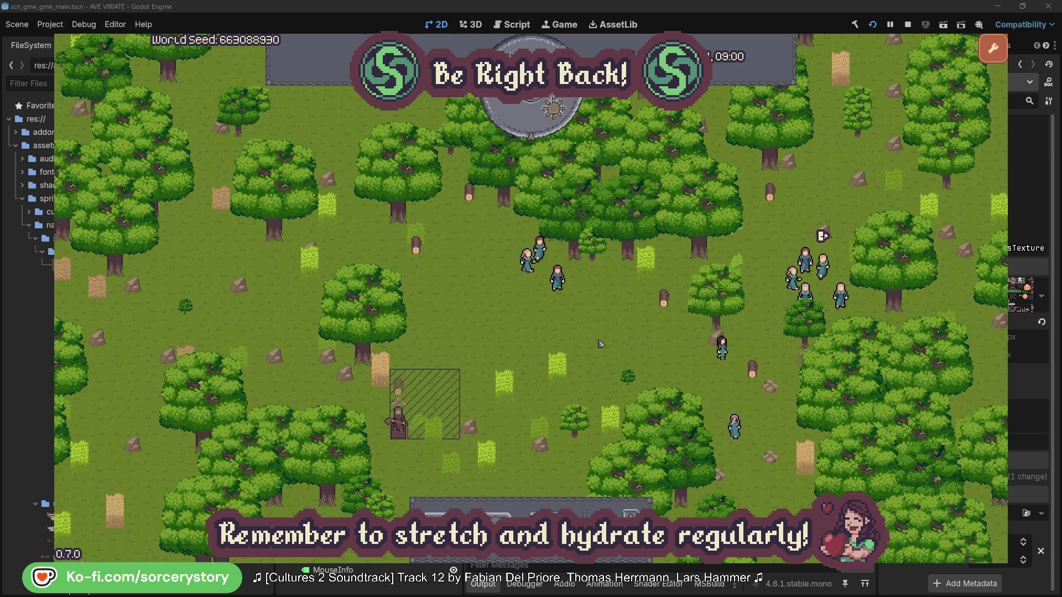
pyautogui.click(416, 380)
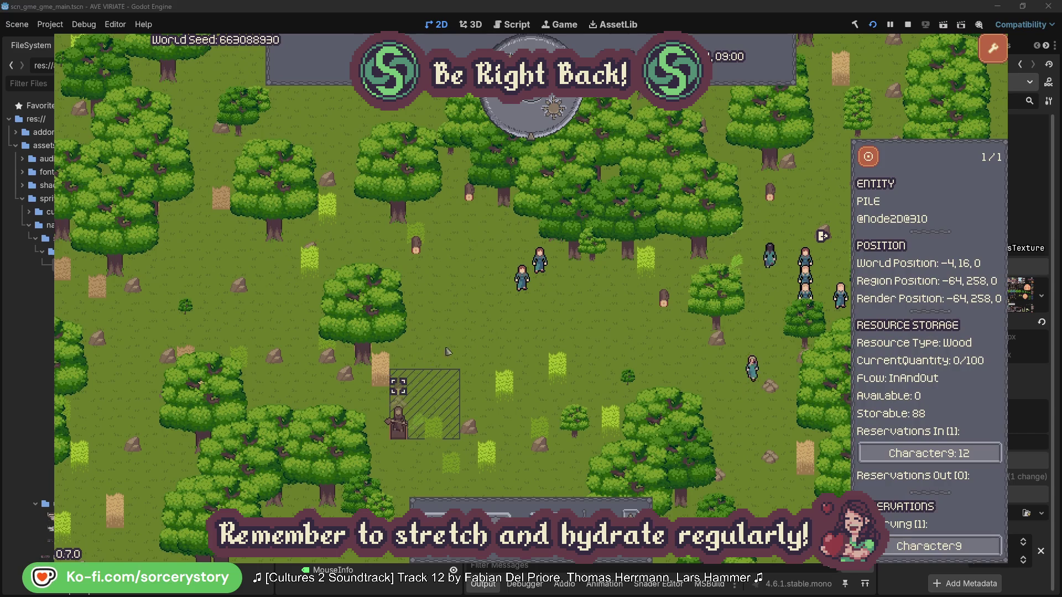
pyautogui.click(964, 454)
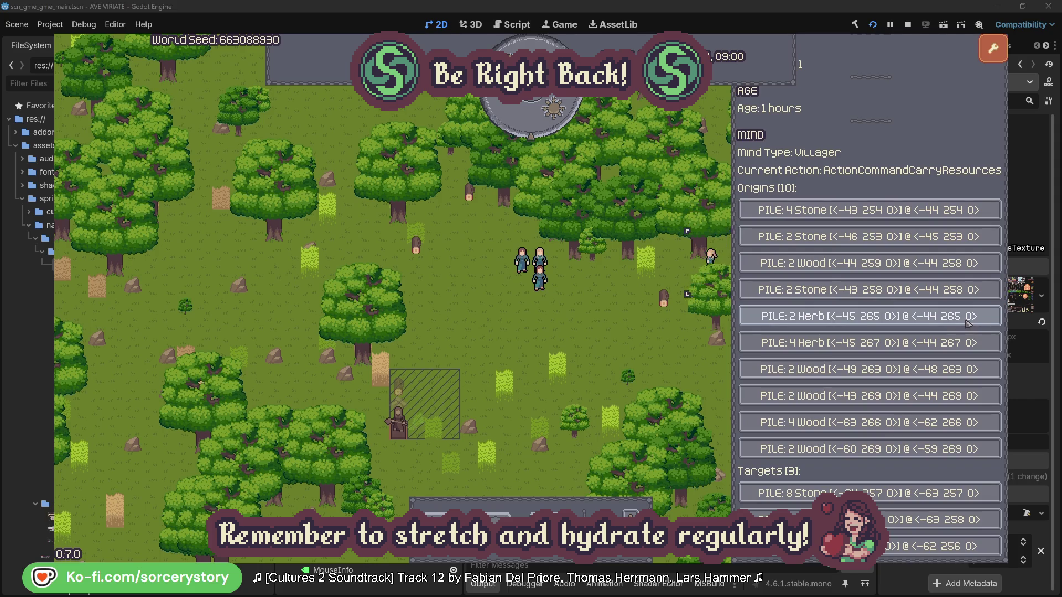
pyautogui.click(967, 320)
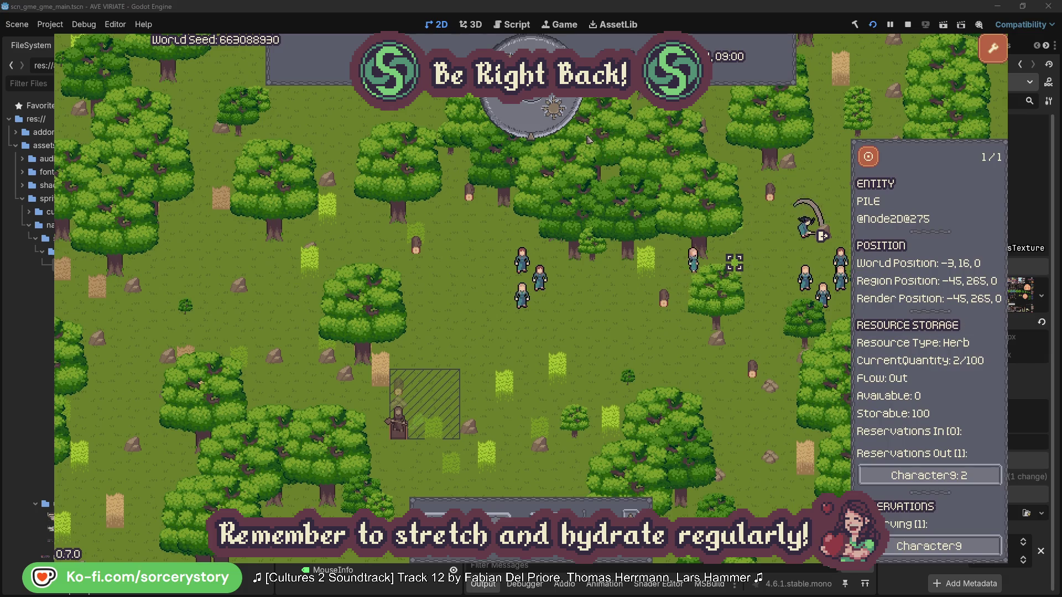
pyautogui.click(875, 162)
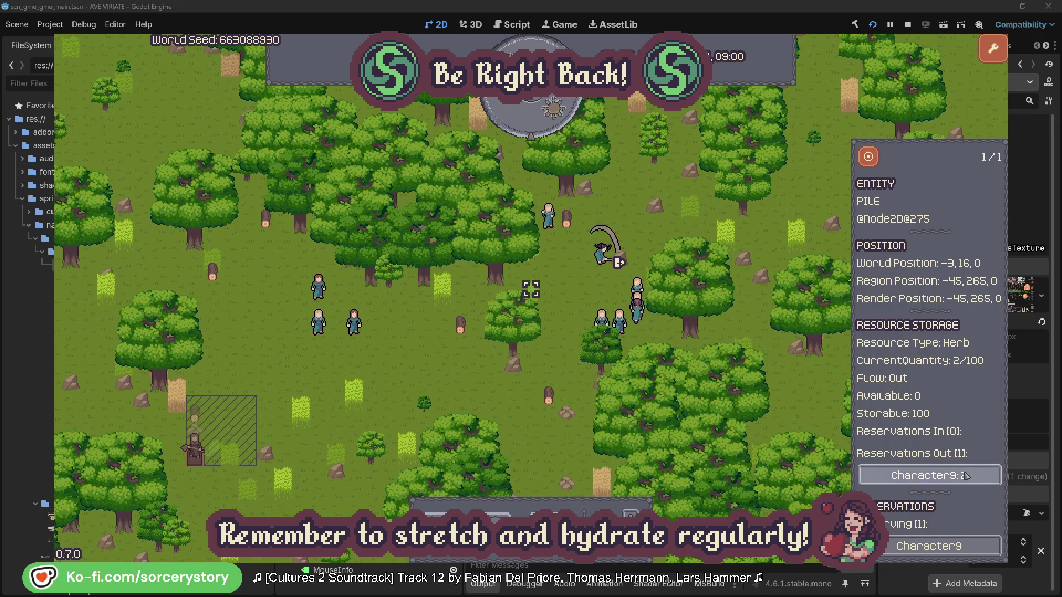
pyautogui.click(964, 475)
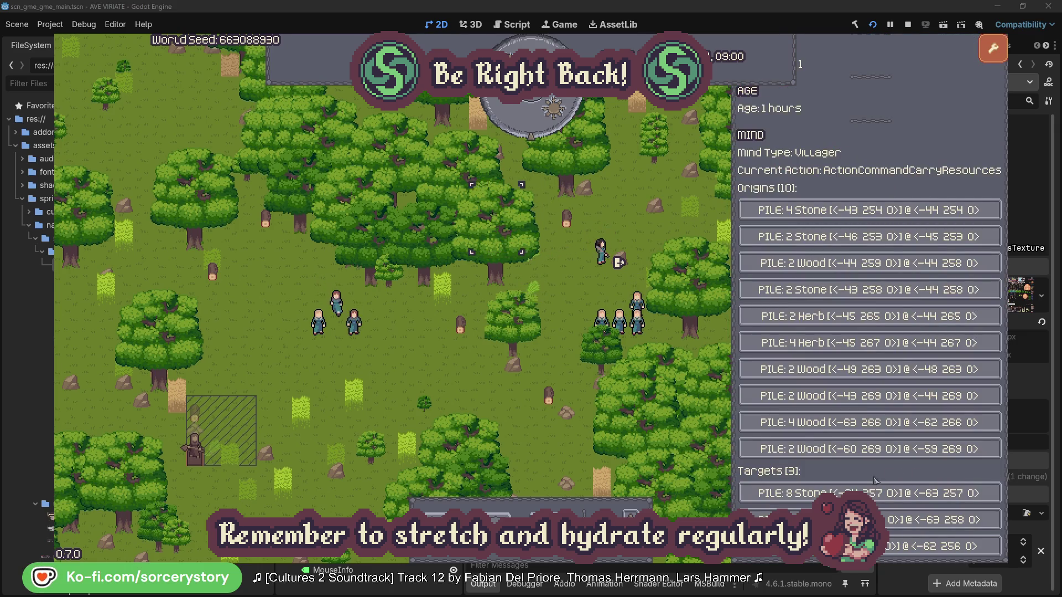
pyautogui.click(907, 519)
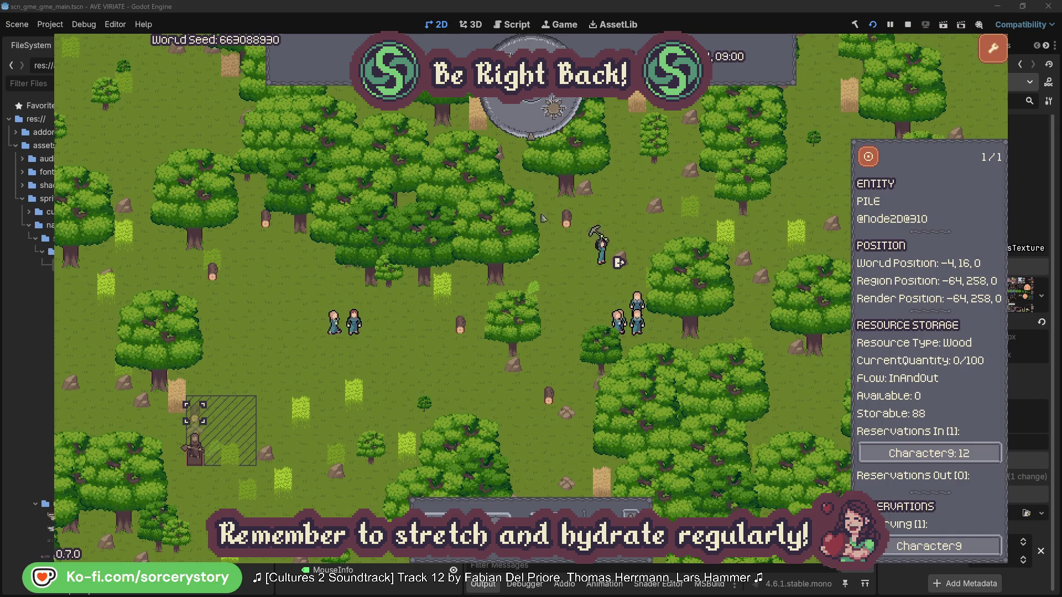
pyautogui.click(869, 159)
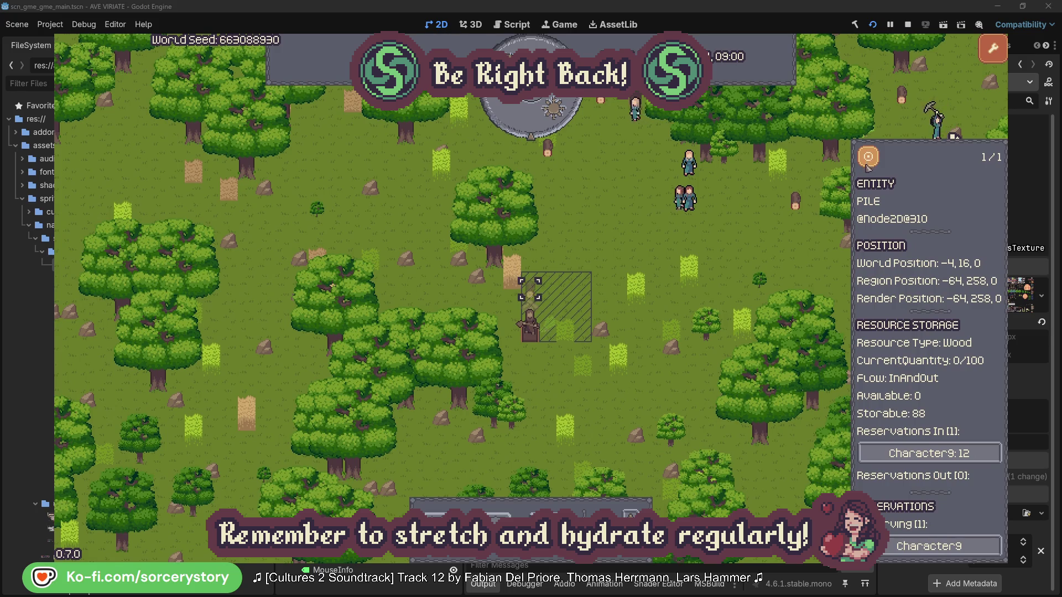
pyautogui.click(769, 246)
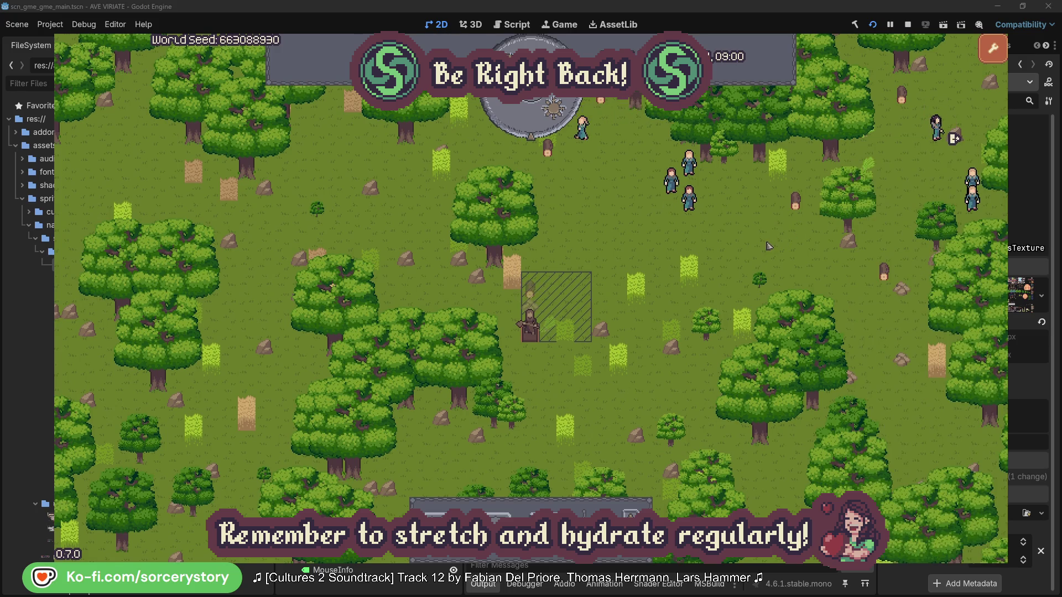
pyautogui.click(774, 244)
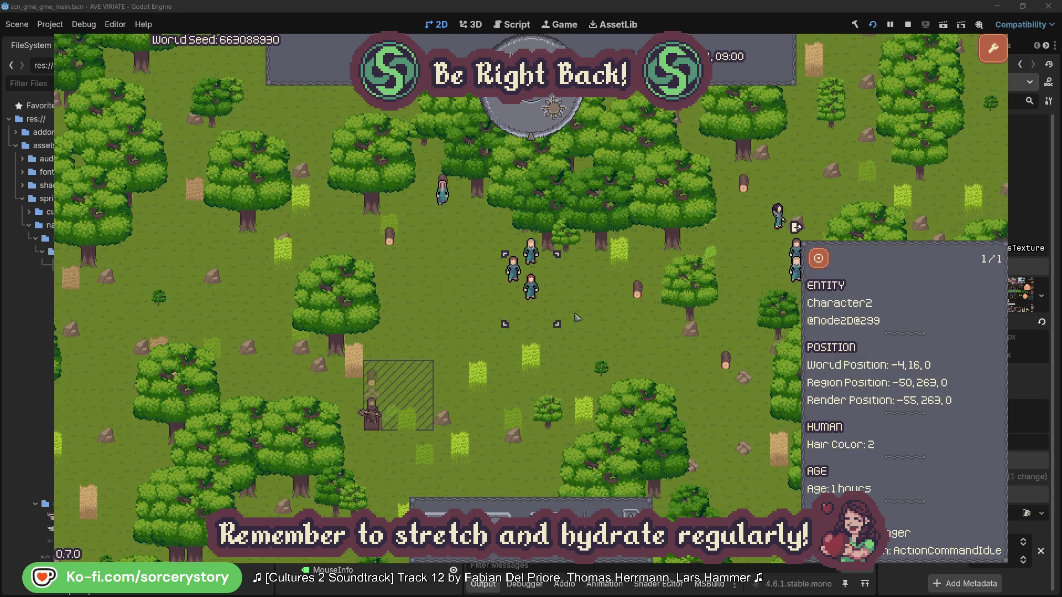
pyautogui.click(578, 317)
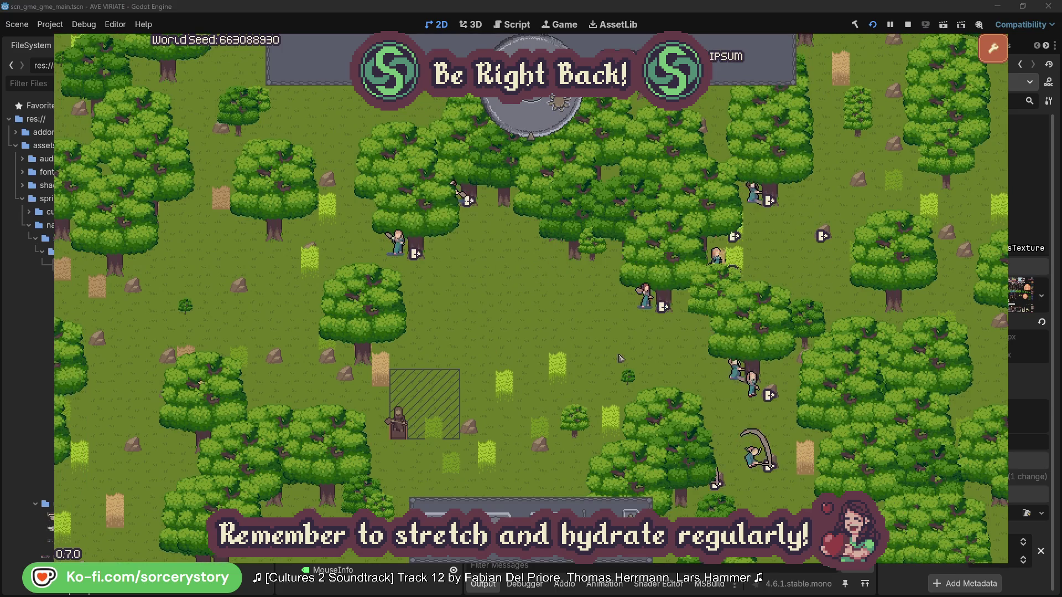
# Step: Inspect villager Character2 and the oak tree it targets, then close its panel
pyautogui.click(645, 297)
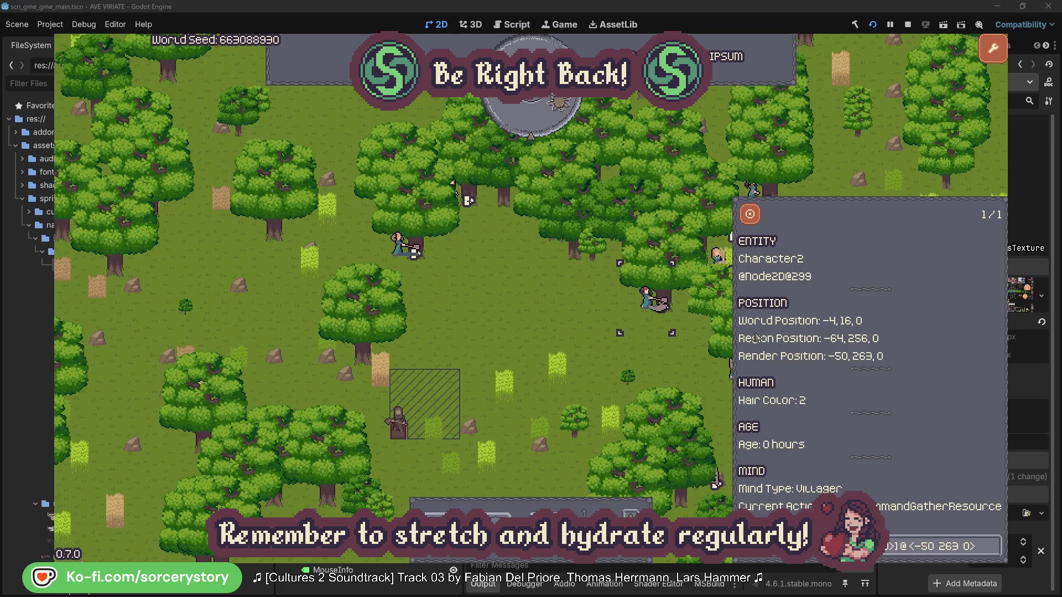
pyautogui.click(994, 553)
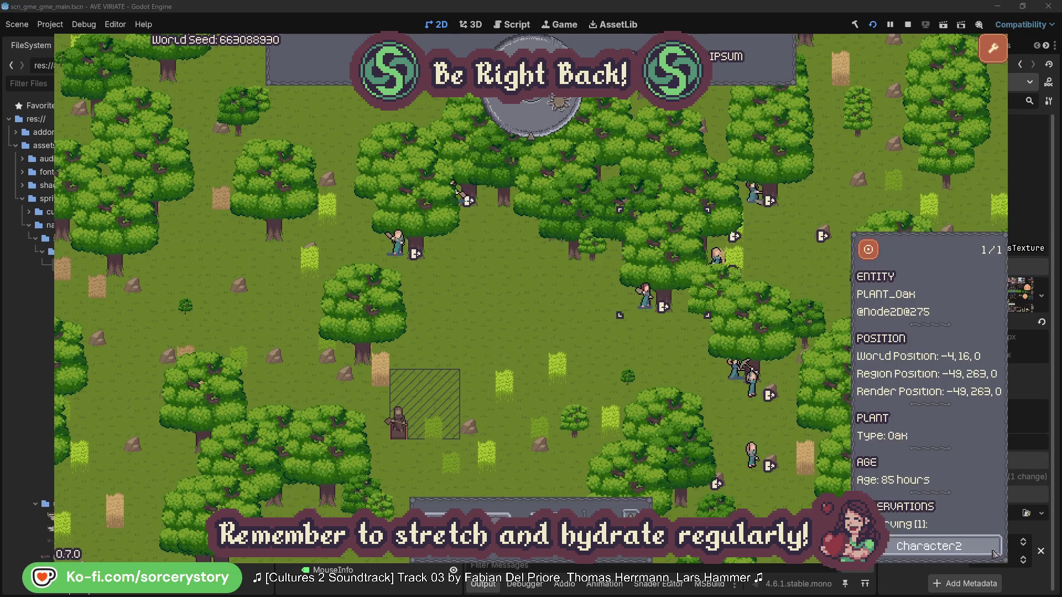
pyautogui.click(992, 552)
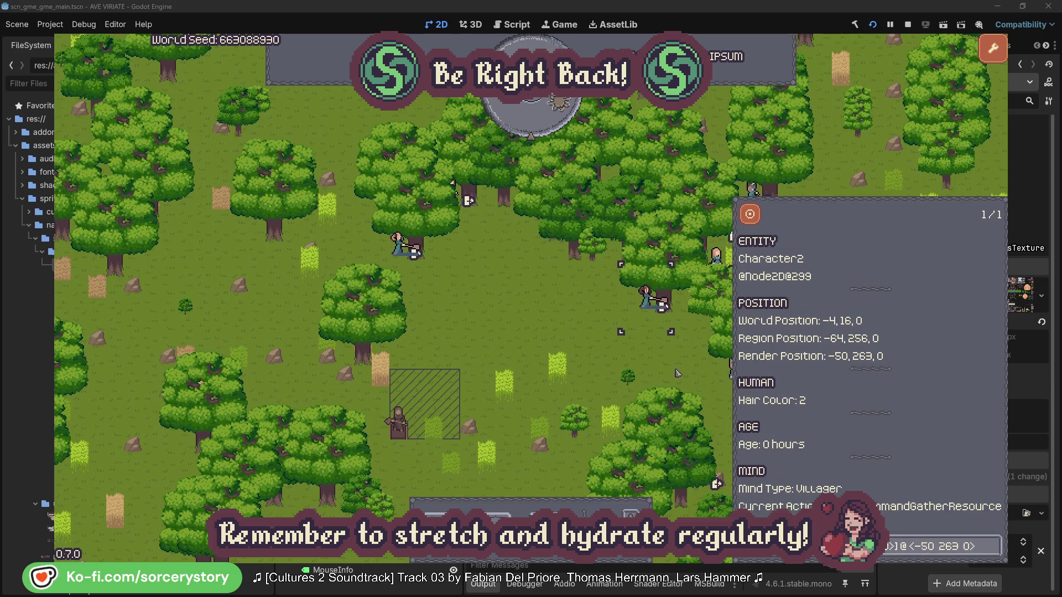
pyautogui.click(441, 284)
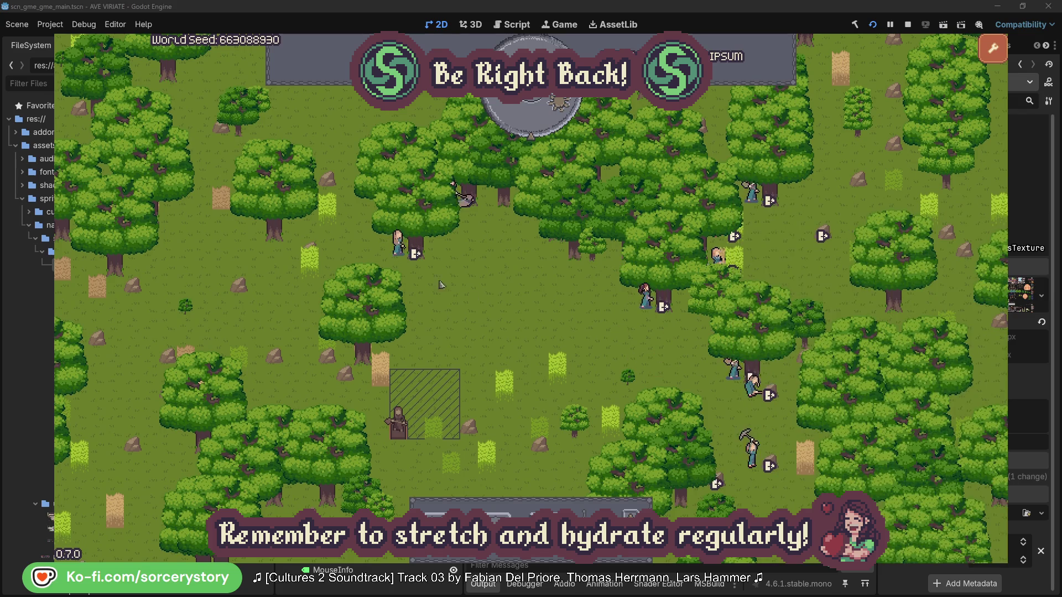
# Step: Inspect villager Character0 and its targeted oak tree, then close the panel
pyautogui.click(441, 284)
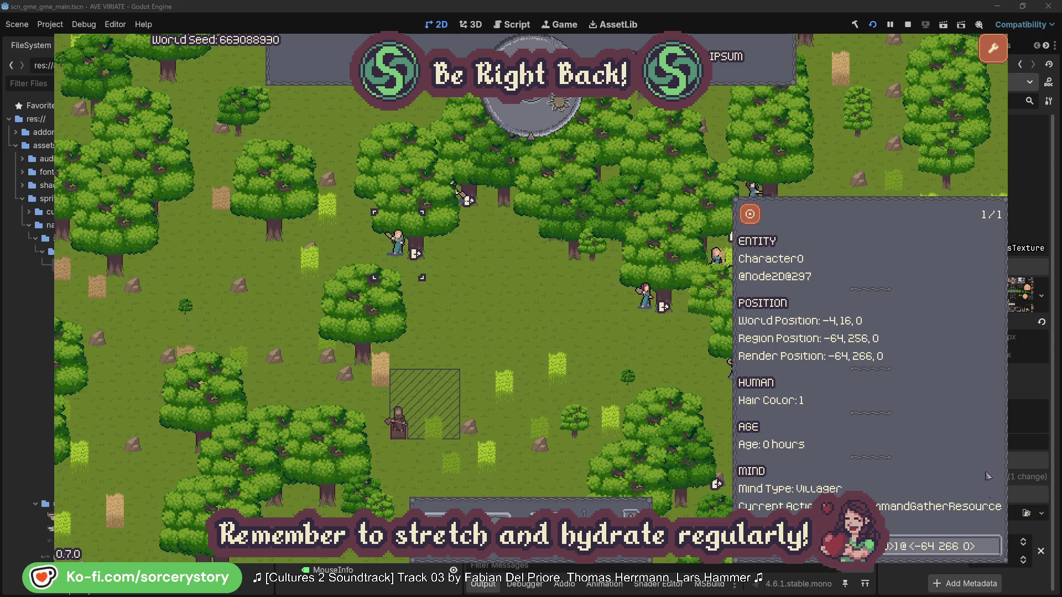
pyautogui.click(994, 546)
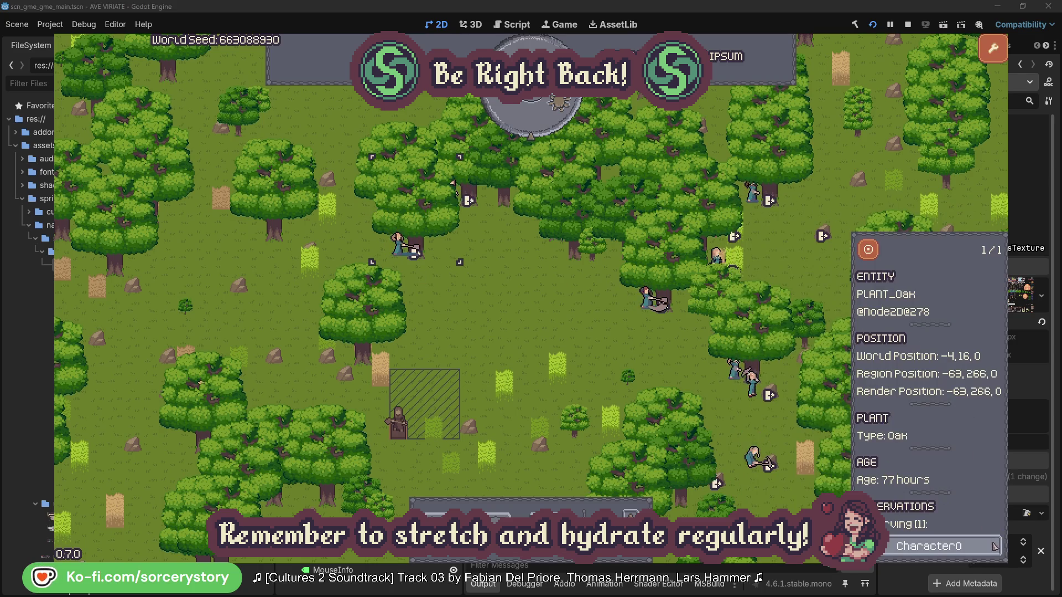
pyautogui.click(994, 547)
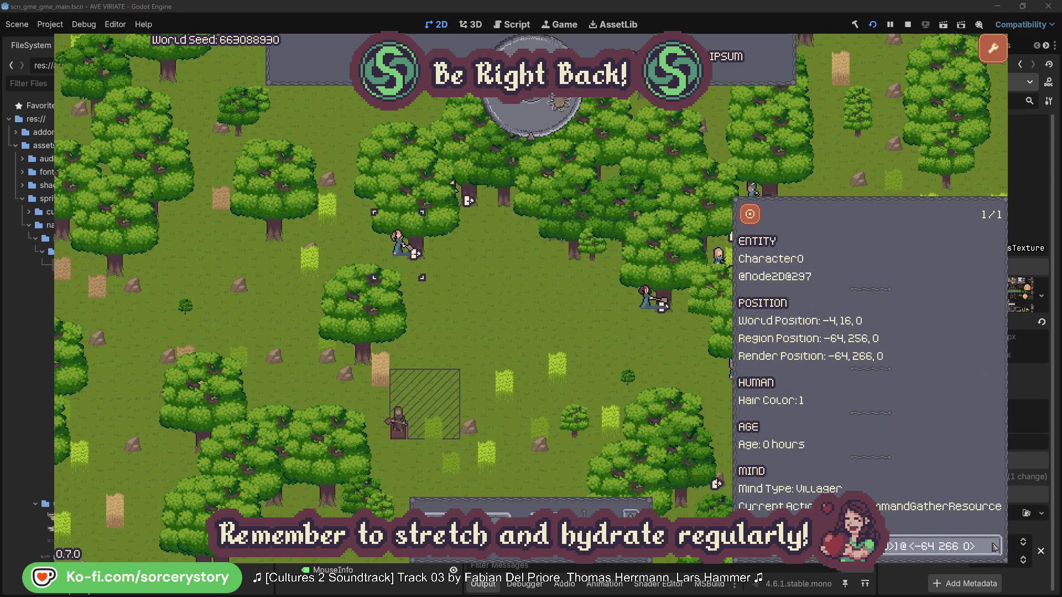
pyautogui.click(555, 334)
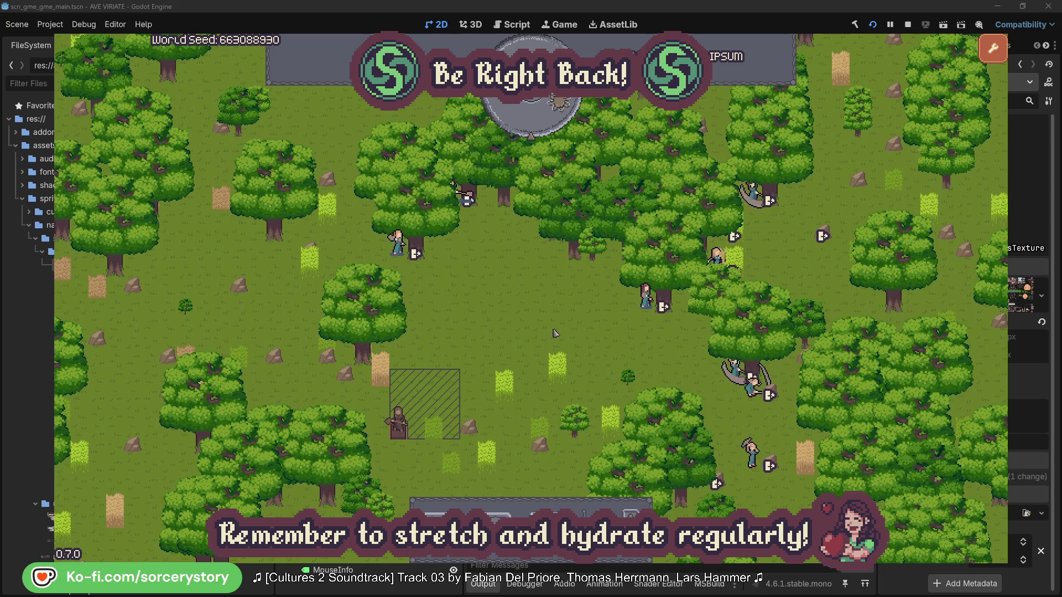
# Step: Pass one hour, then inspect the wood pile, Character9, and the Herb and Wood piles it links
pyautogui.click(539, 124)
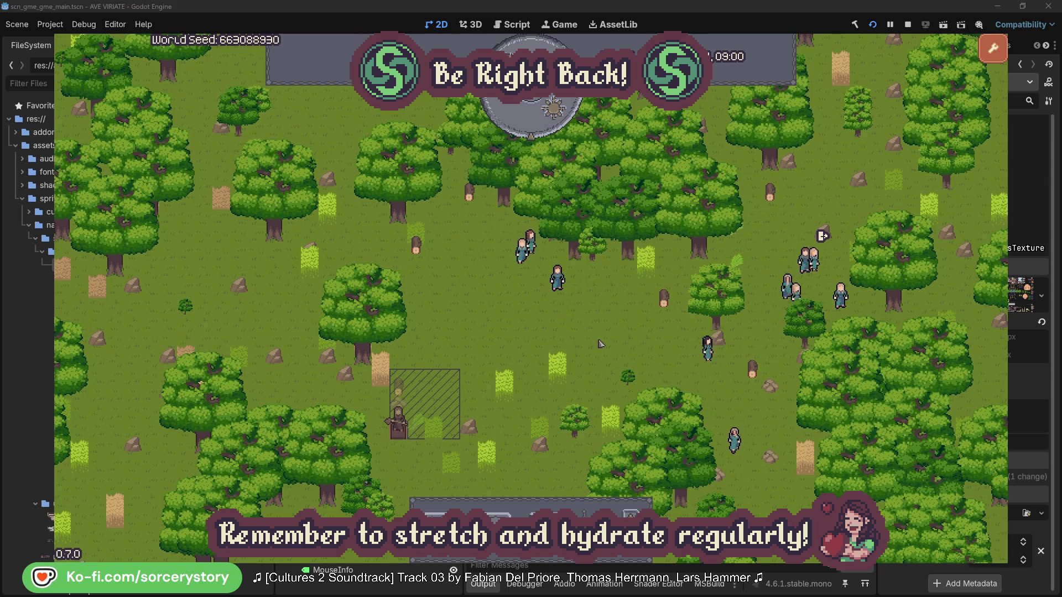
pyautogui.click(408, 383)
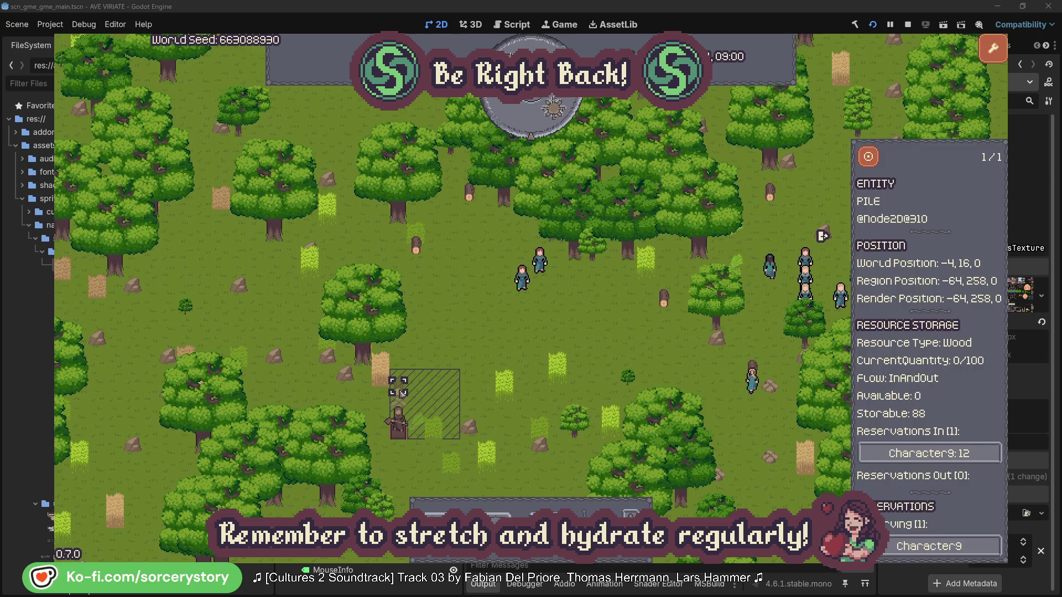
pyautogui.click(977, 454)
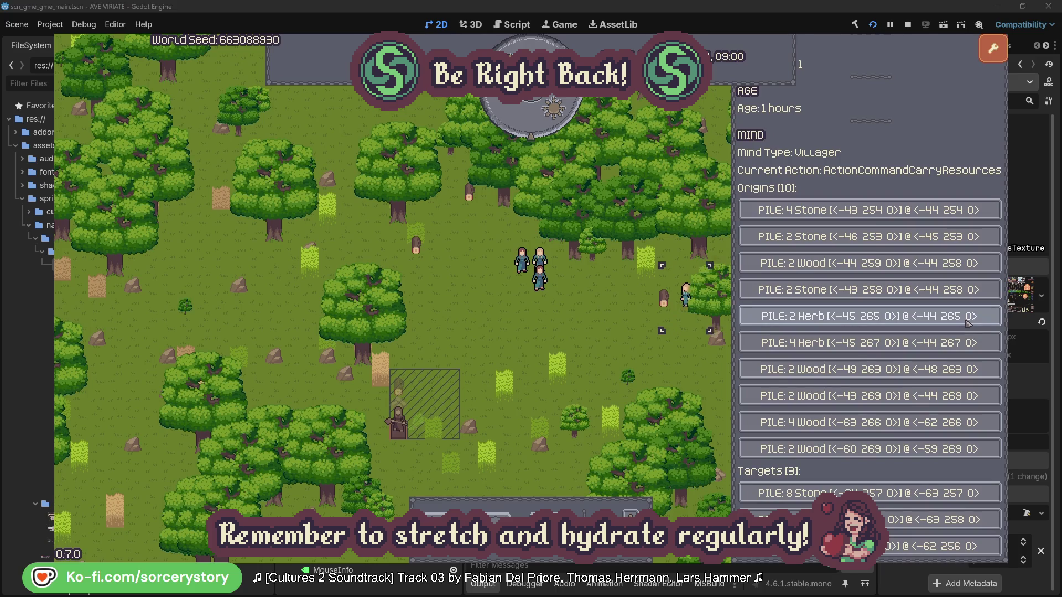
pyautogui.click(969, 323)
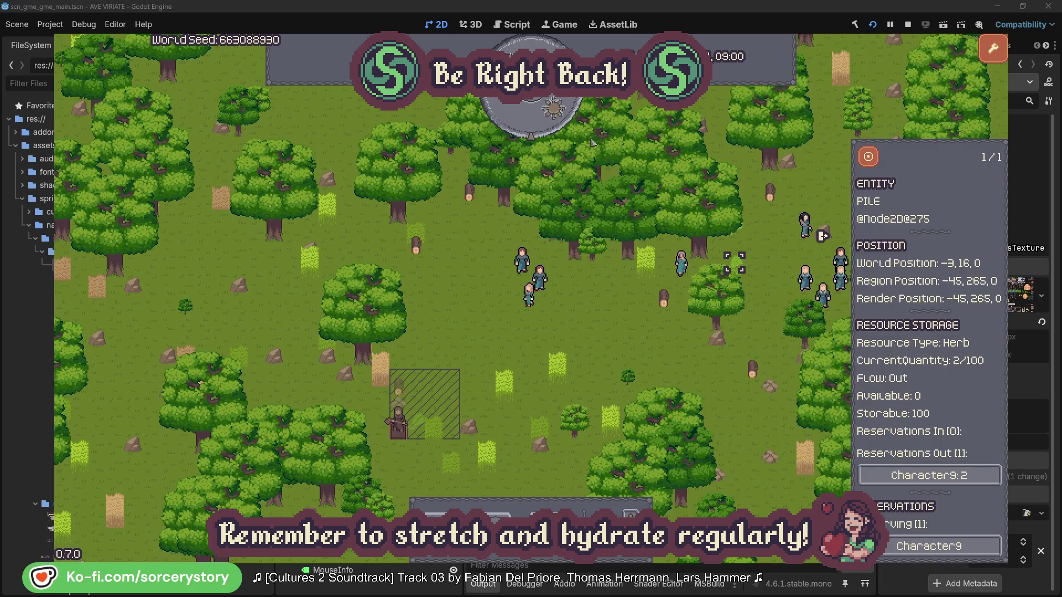
pyautogui.click(869, 157)
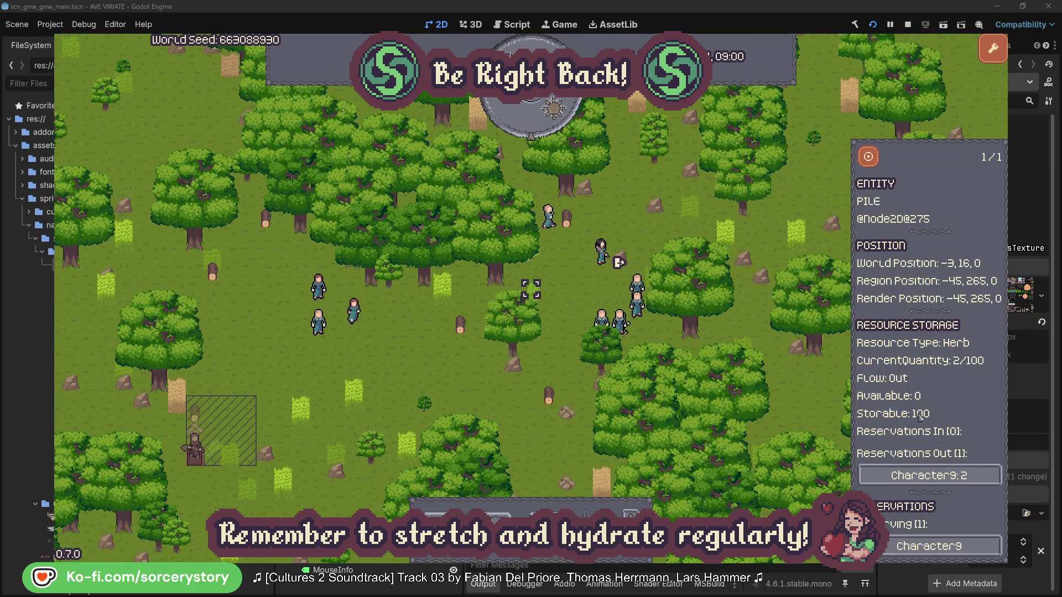
pyautogui.click(942, 476)
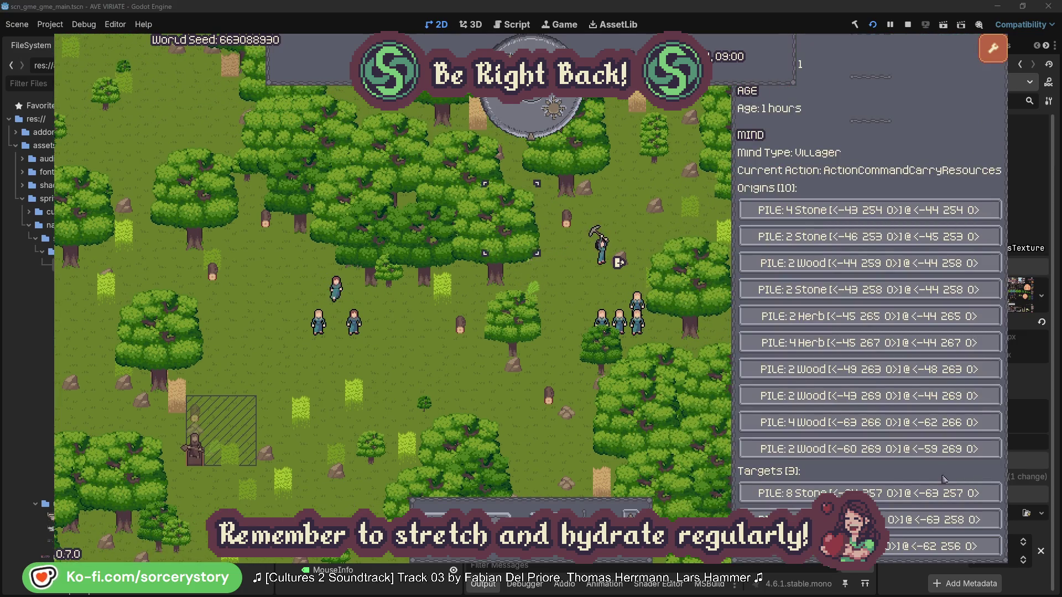
pyautogui.click(940, 519)
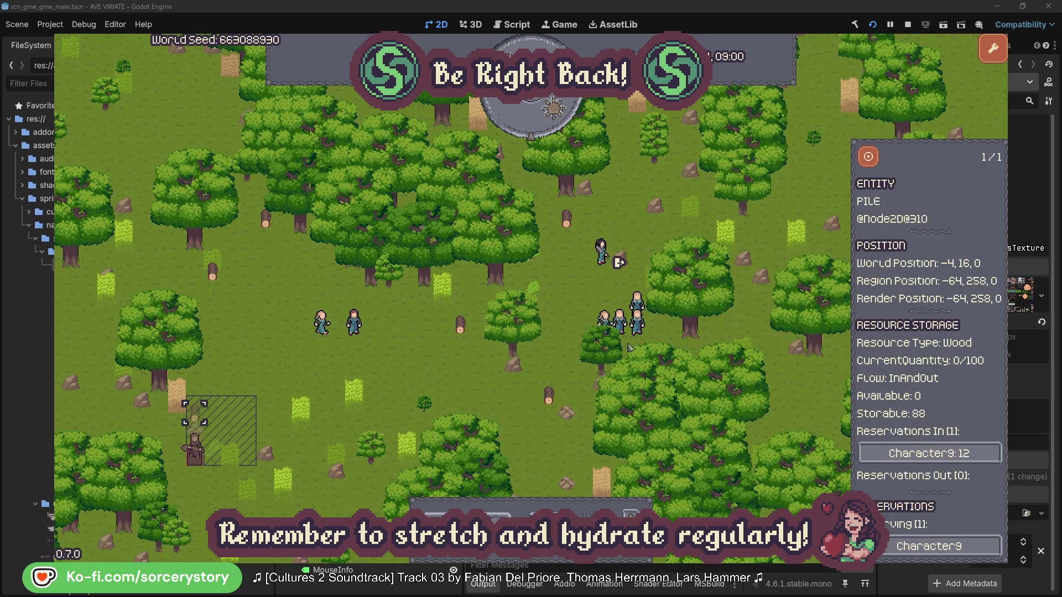
pyautogui.click(868, 159)
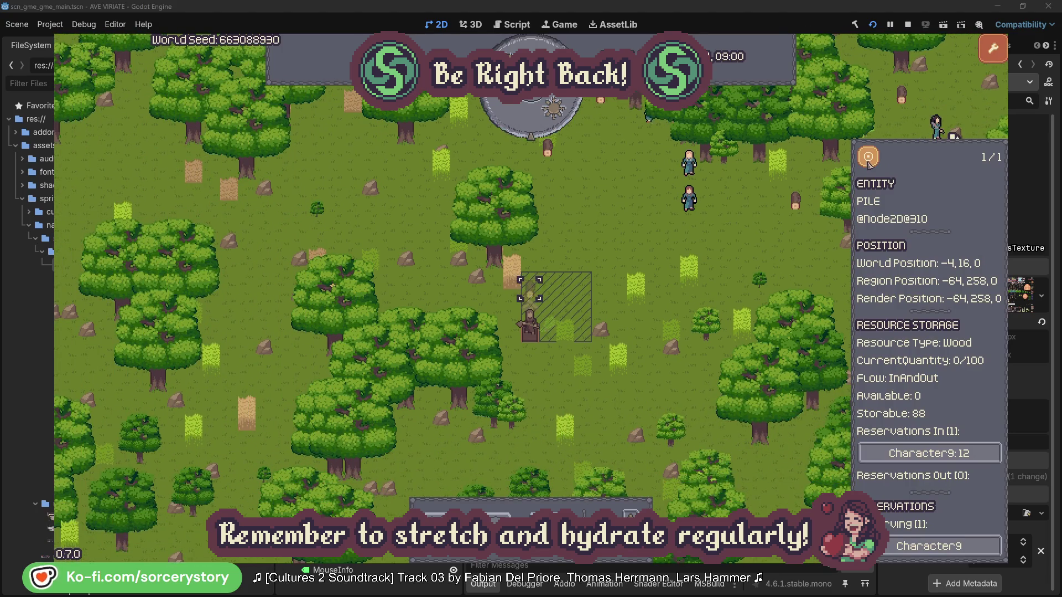
pyautogui.click(776, 240)
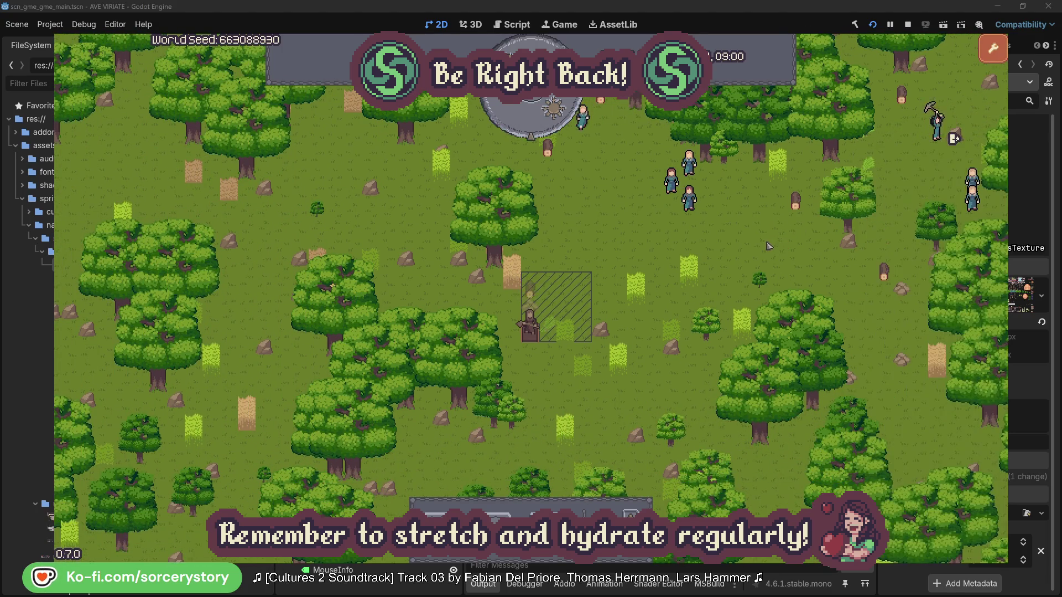
# Step: Inspect a villager, then Character2 and the oak tree it is working on
pyautogui.click(695, 206)
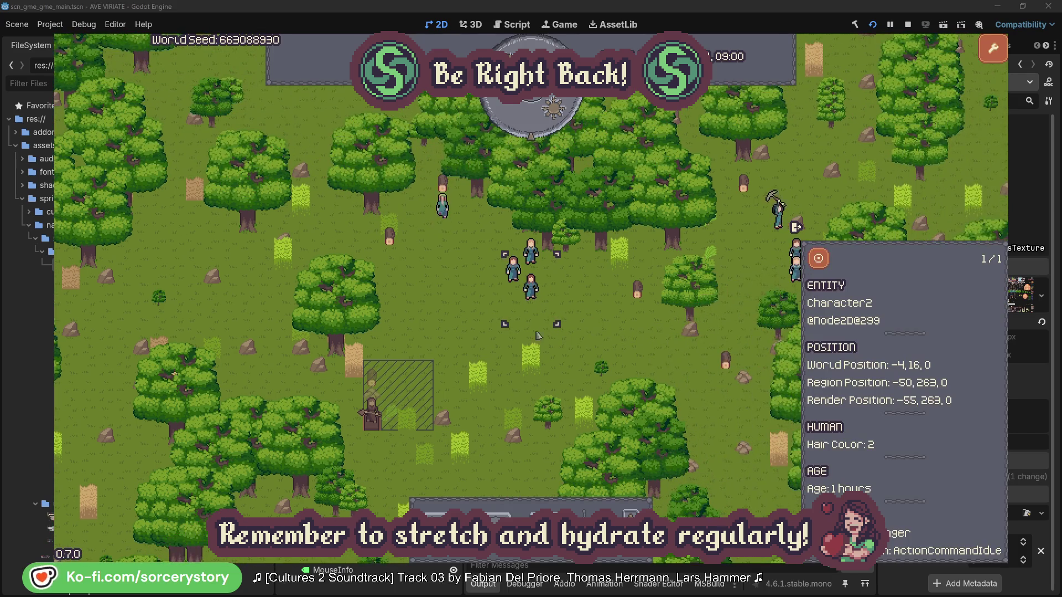
pyautogui.click(608, 320)
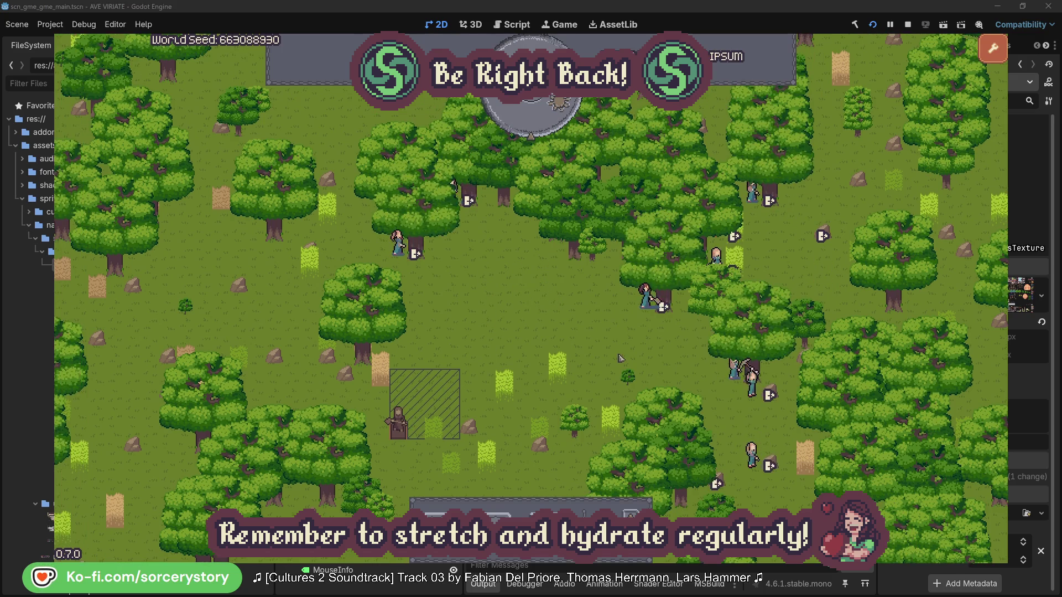
pyautogui.click(645, 297)
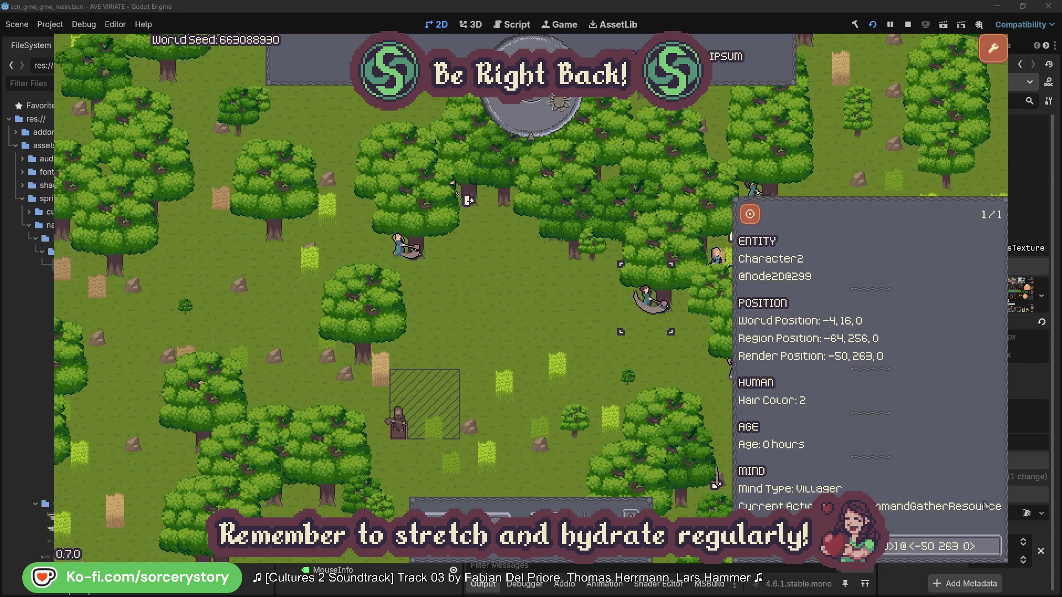
pyautogui.click(995, 554)
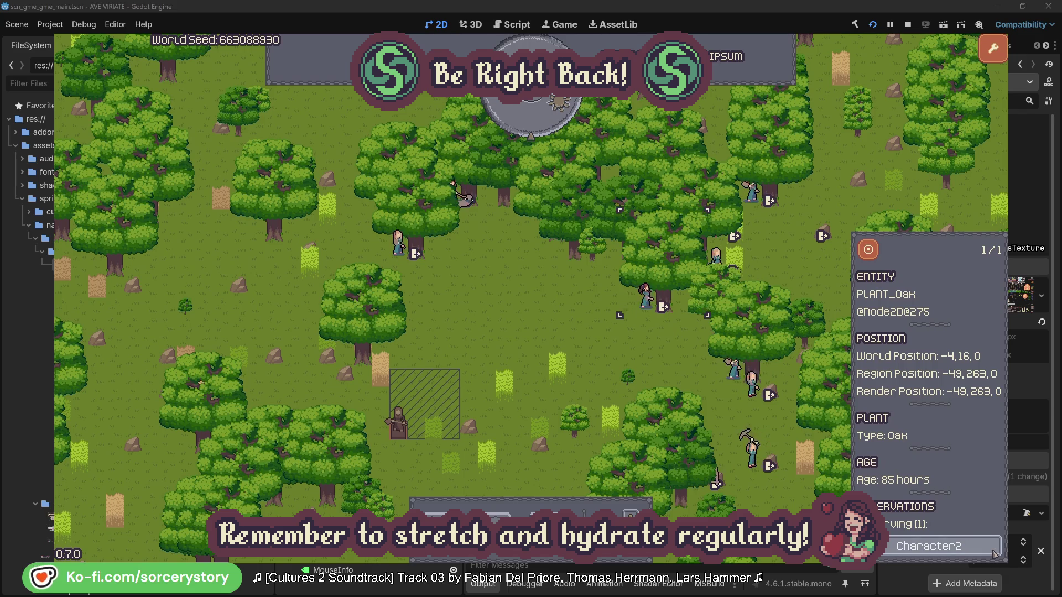
pyautogui.click(994, 553)
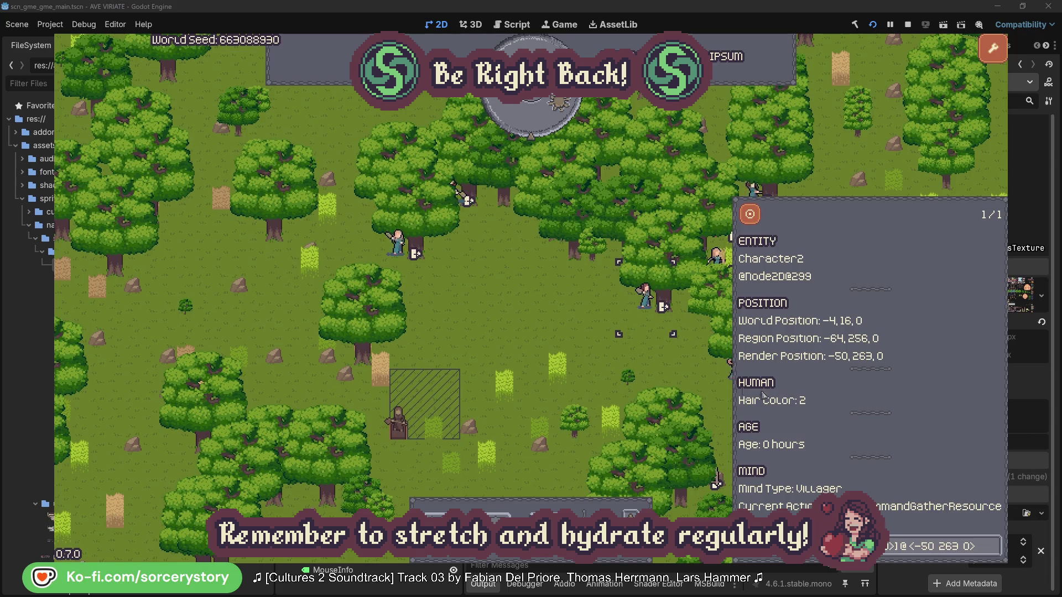
# Step: Check Character0 and the oak it is working on, then clear the selection
pyautogui.click(664, 368)
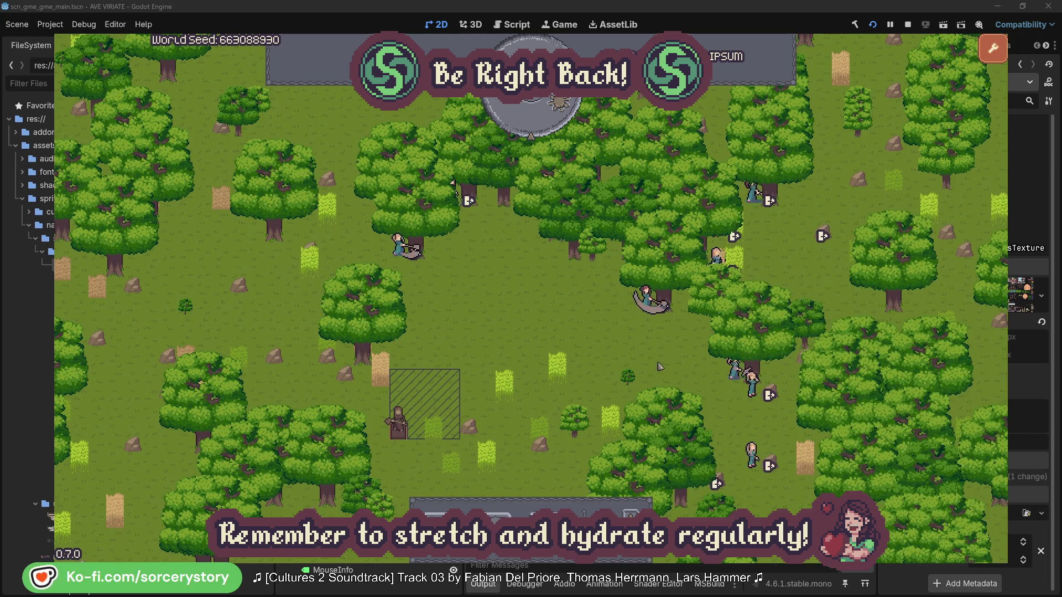
pyautogui.click(409, 249)
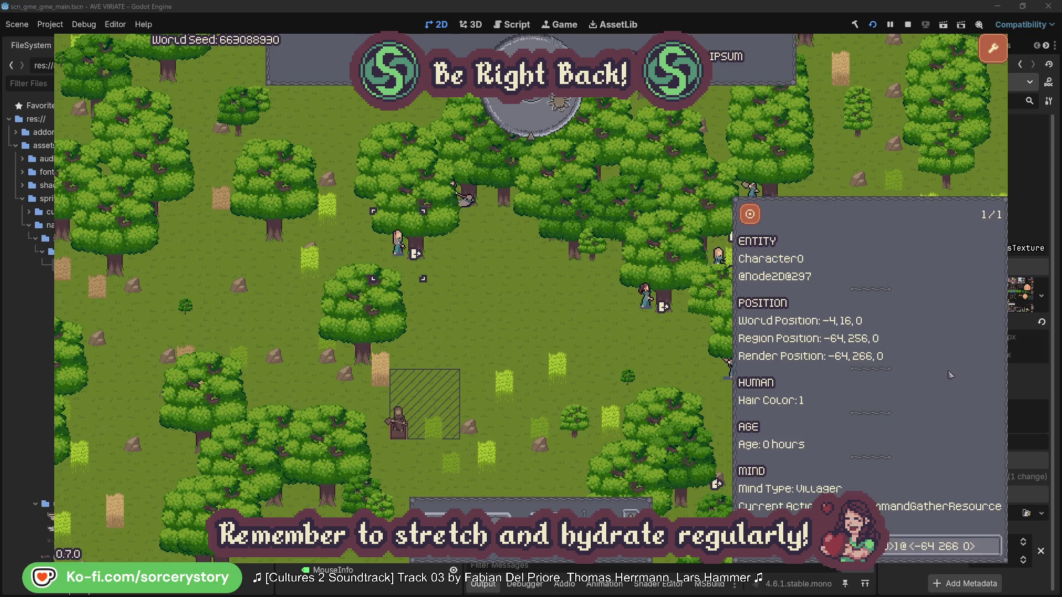
pyautogui.click(993, 546)
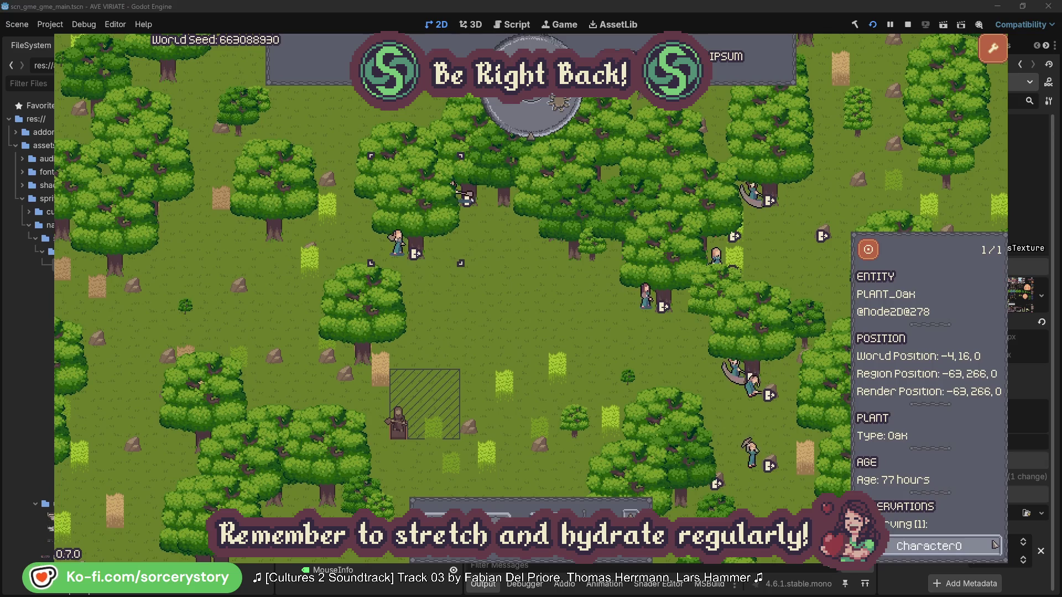
pyautogui.click(994, 546)
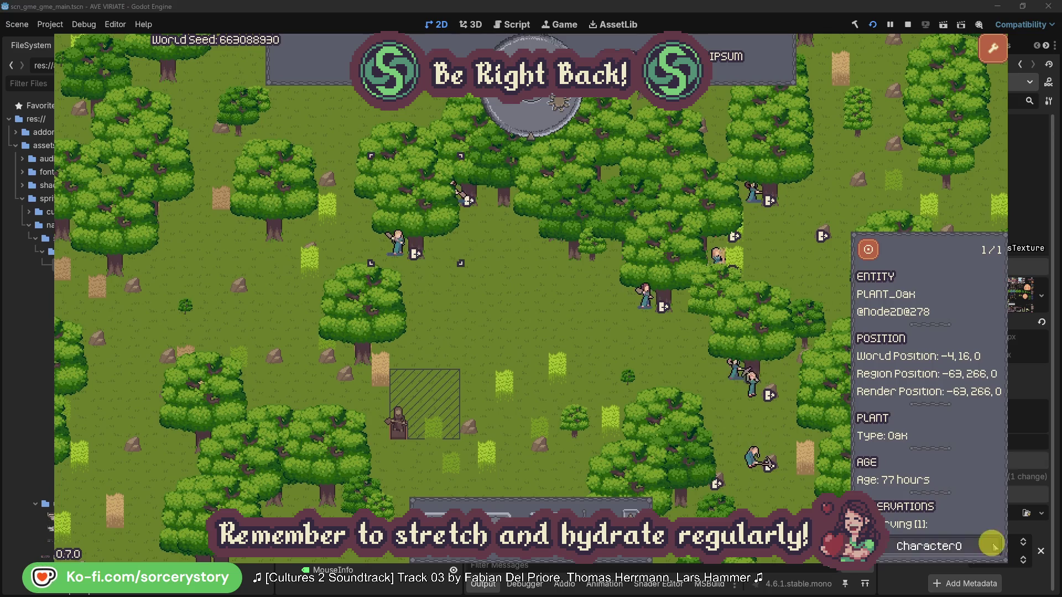
pyautogui.click(555, 332)
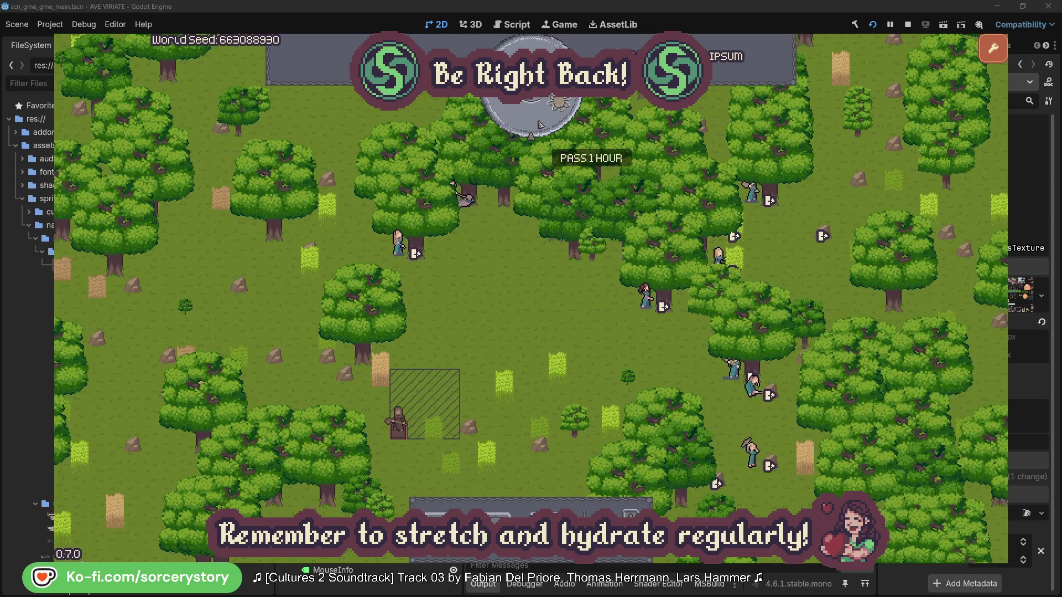
# Step: Advance another hour and trace the wood pile via Character9 to the Herb and Wood piles
pyautogui.click(540, 123)
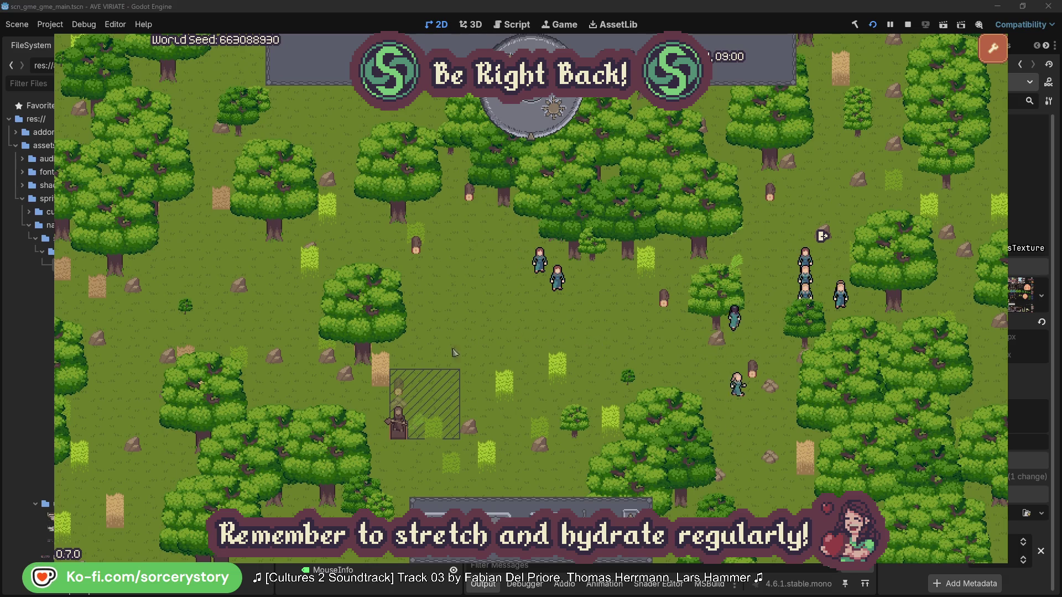
pyautogui.click(403, 388)
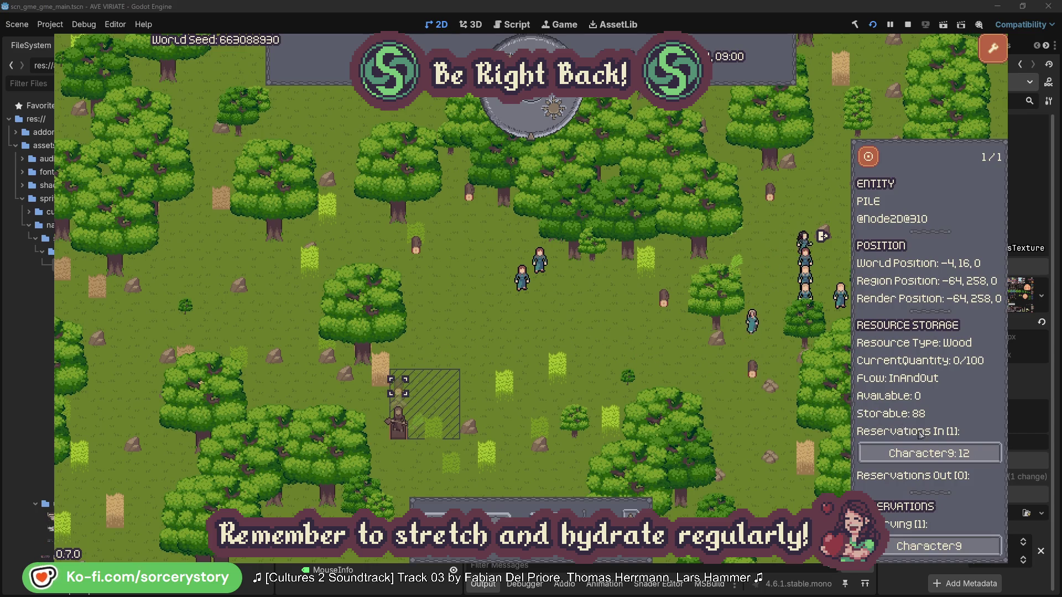
pyautogui.click(977, 455)
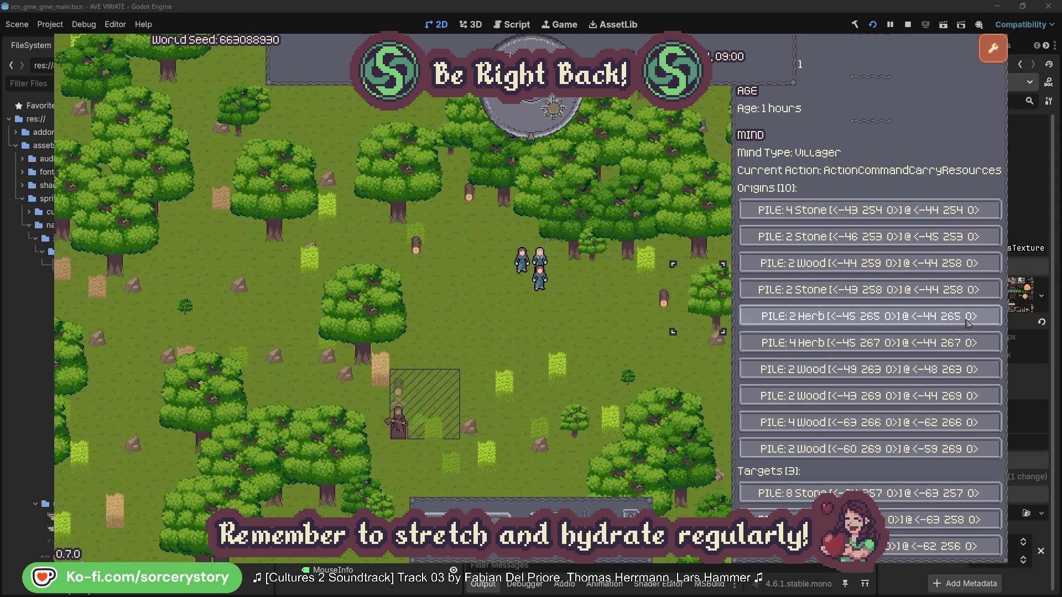
pyautogui.click(968, 324)
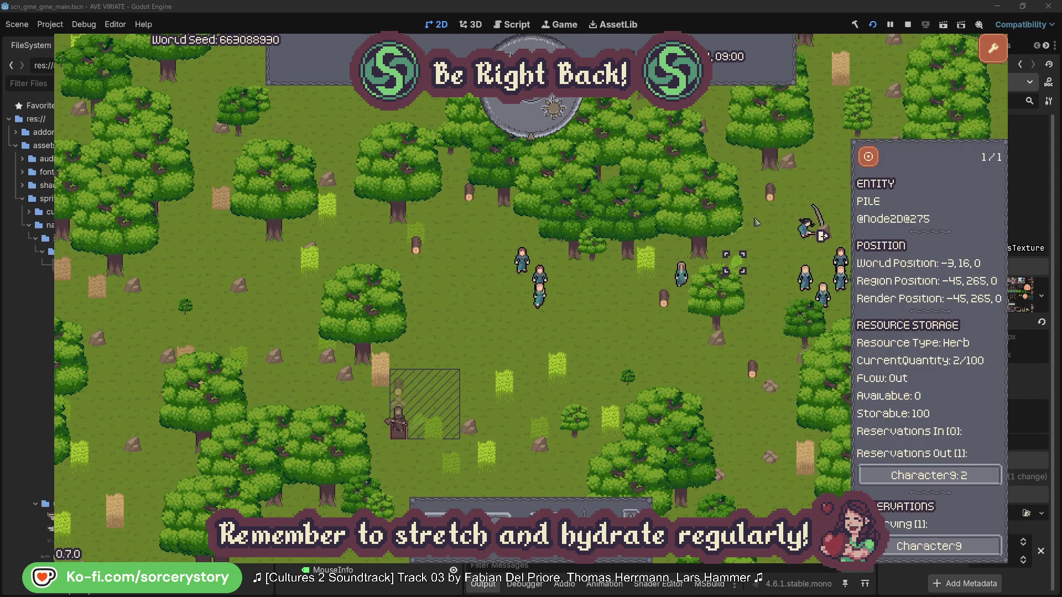
pyautogui.click(873, 161)
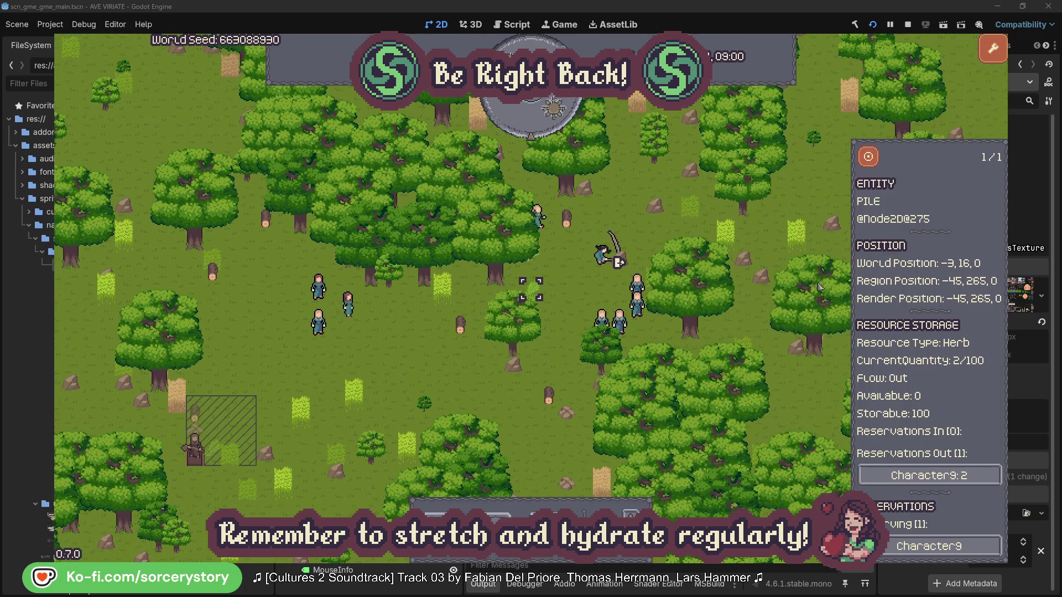
pyautogui.click(905, 471)
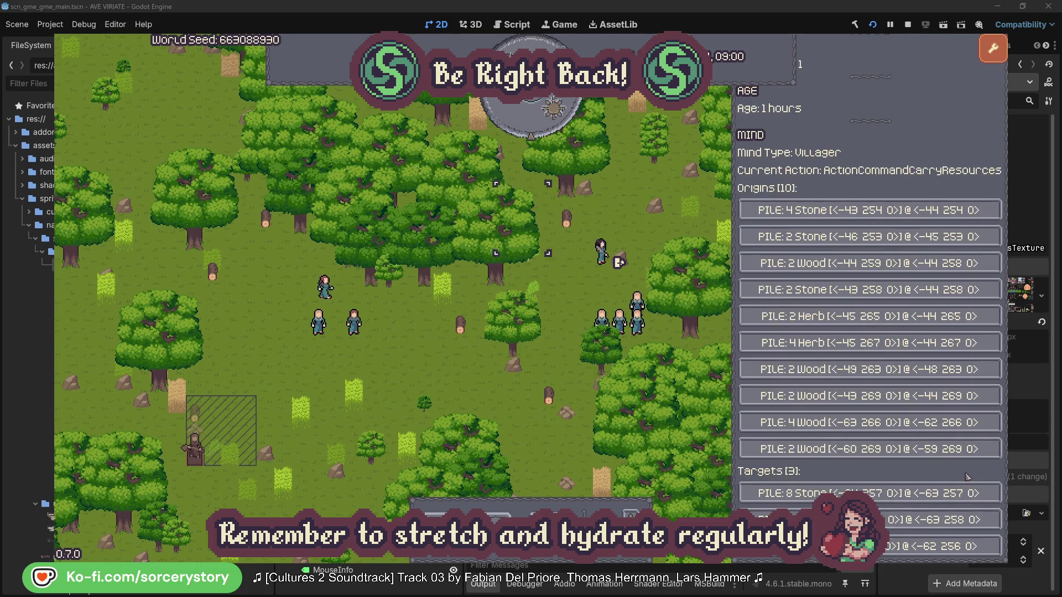
pyautogui.click(906, 519)
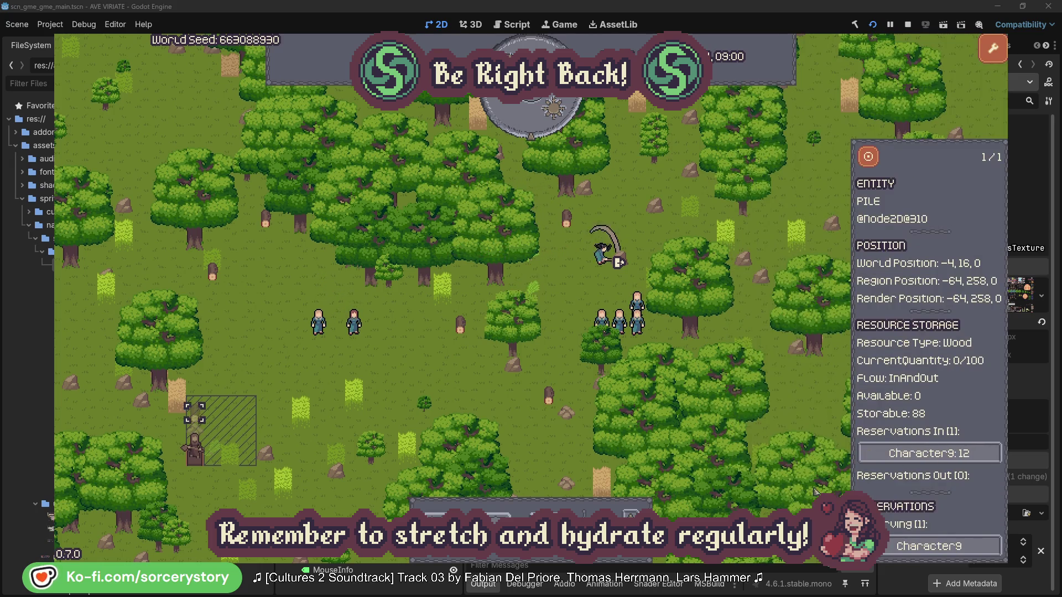
pyautogui.click(868, 158)
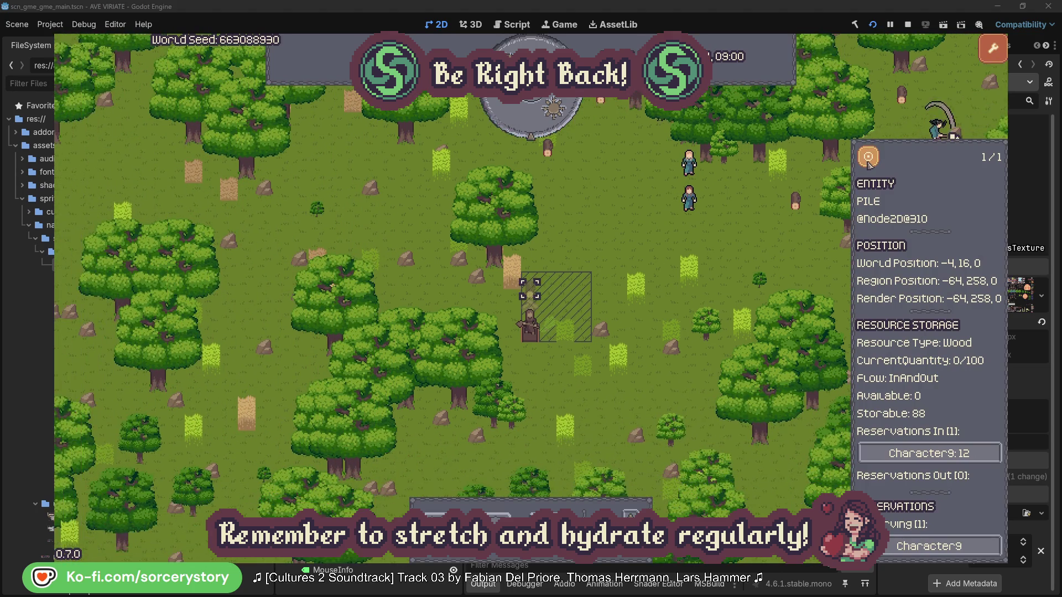
# Step: Close the Wood pile details, then inspect and centre the map on Character2
pyautogui.click(768, 245)
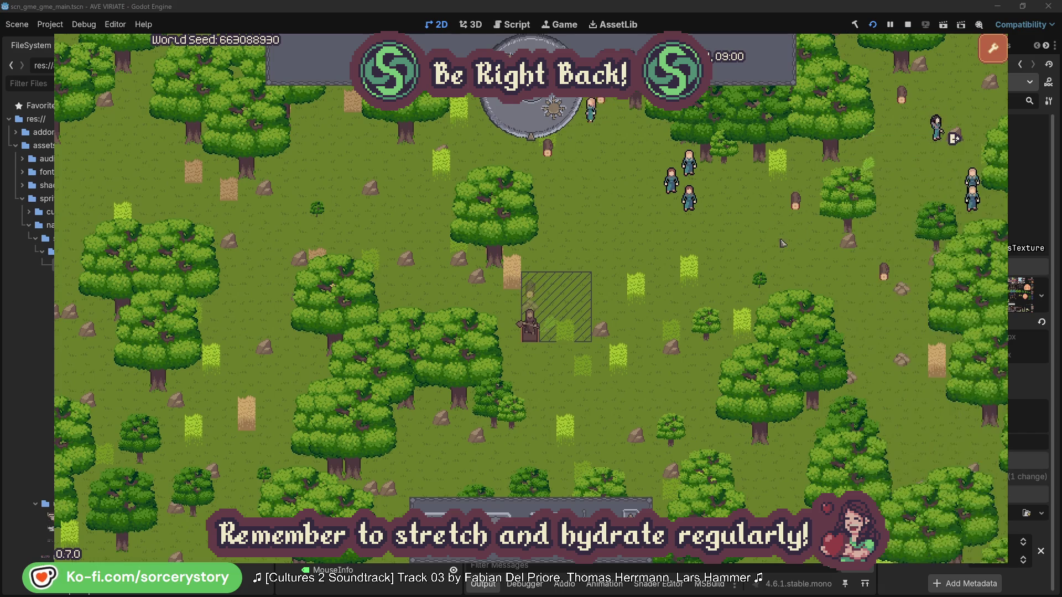
pyautogui.click(705, 213)
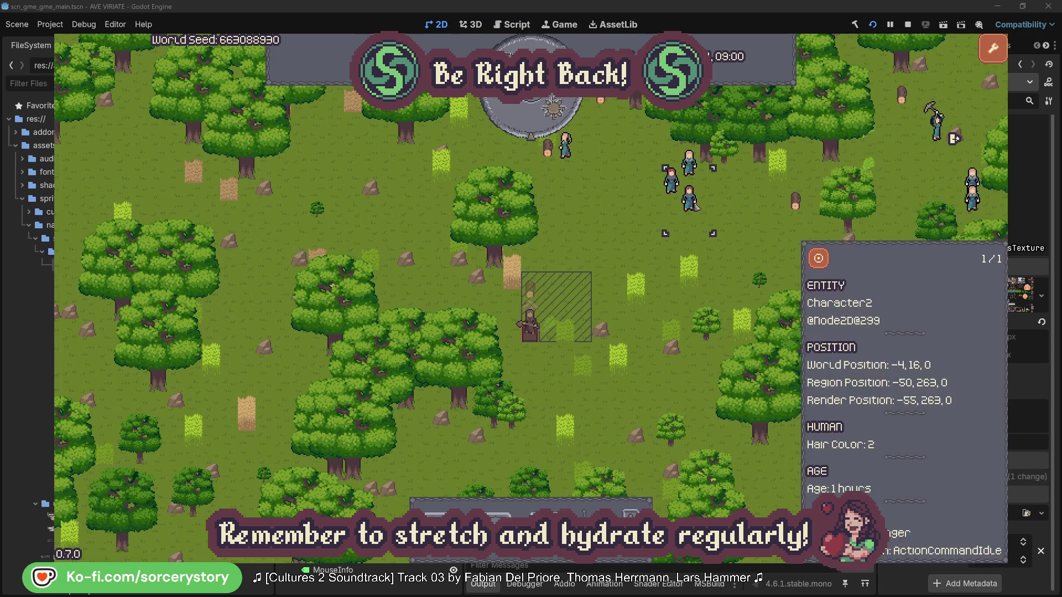
pyautogui.click(821, 259)
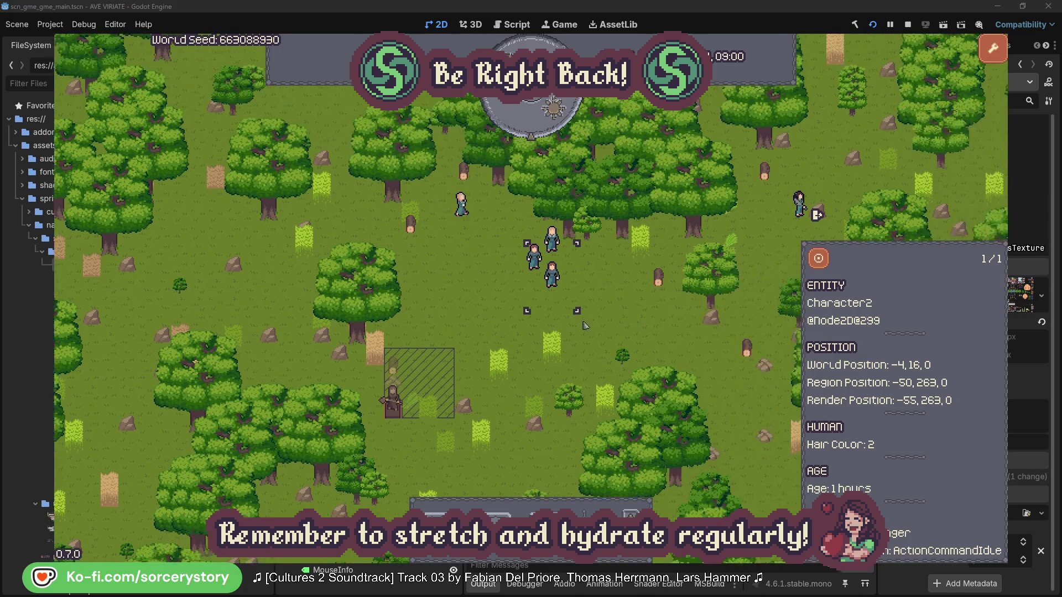
pyautogui.click(607, 320)
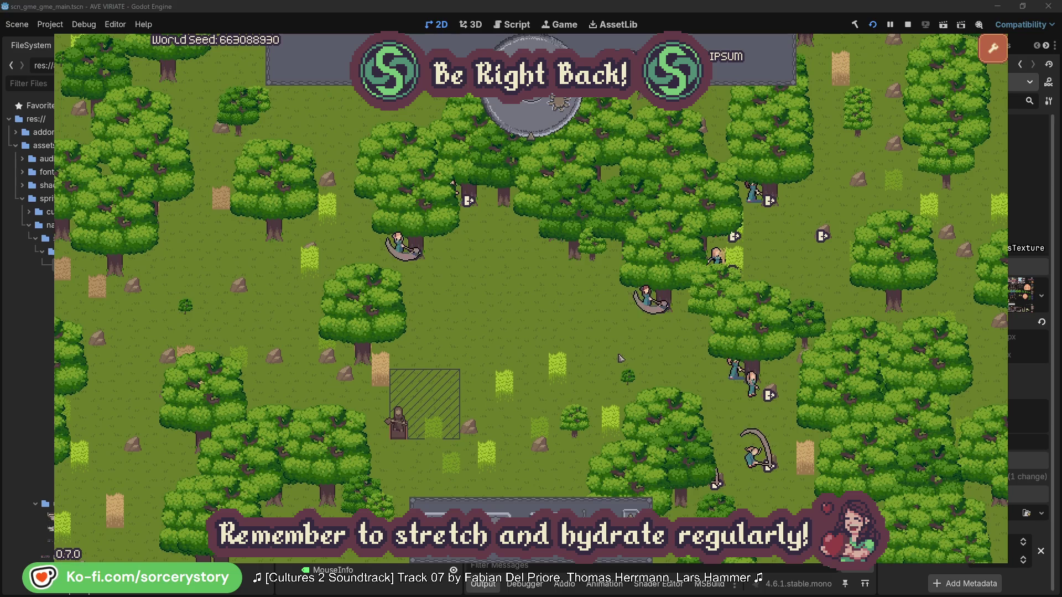
# Step: Check the oak trees reserved by Character2 and Character0, closing each villager's panel
pyautogui.click(626, 331)
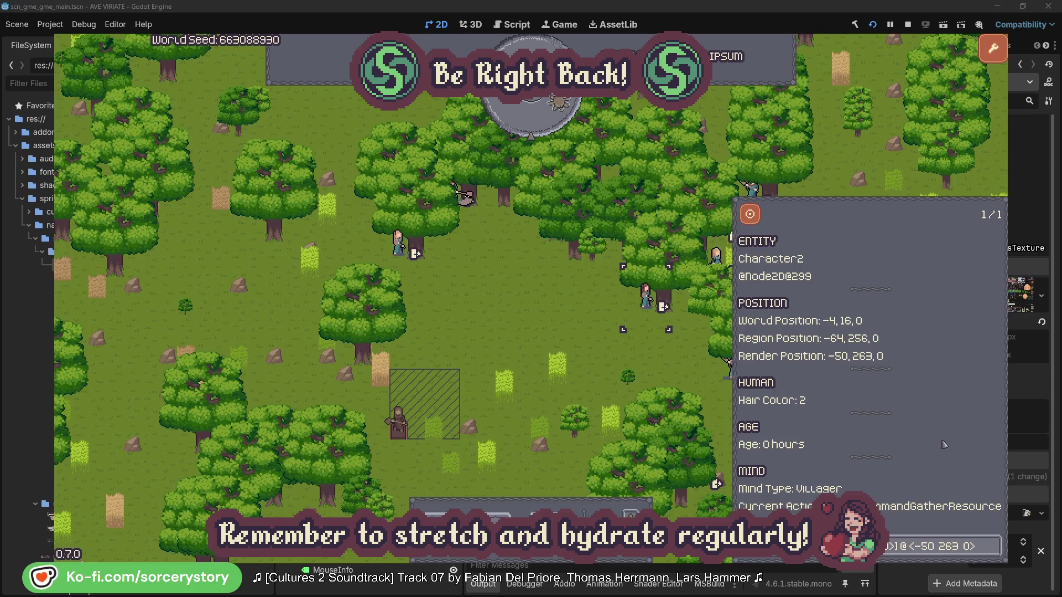
pyautogui.click(994, 547)
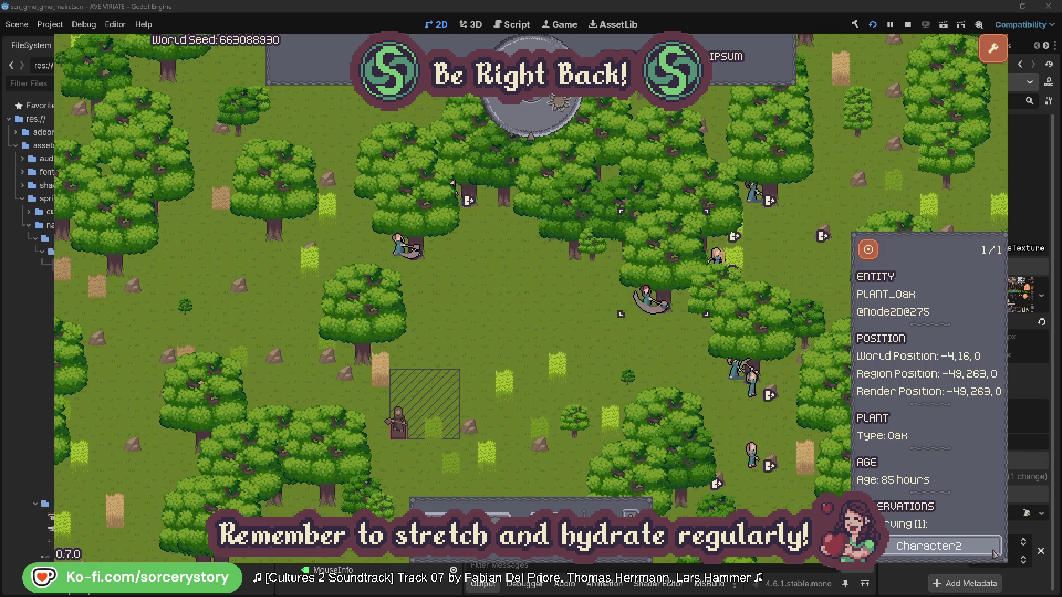
pyautogui.click(994, 552)
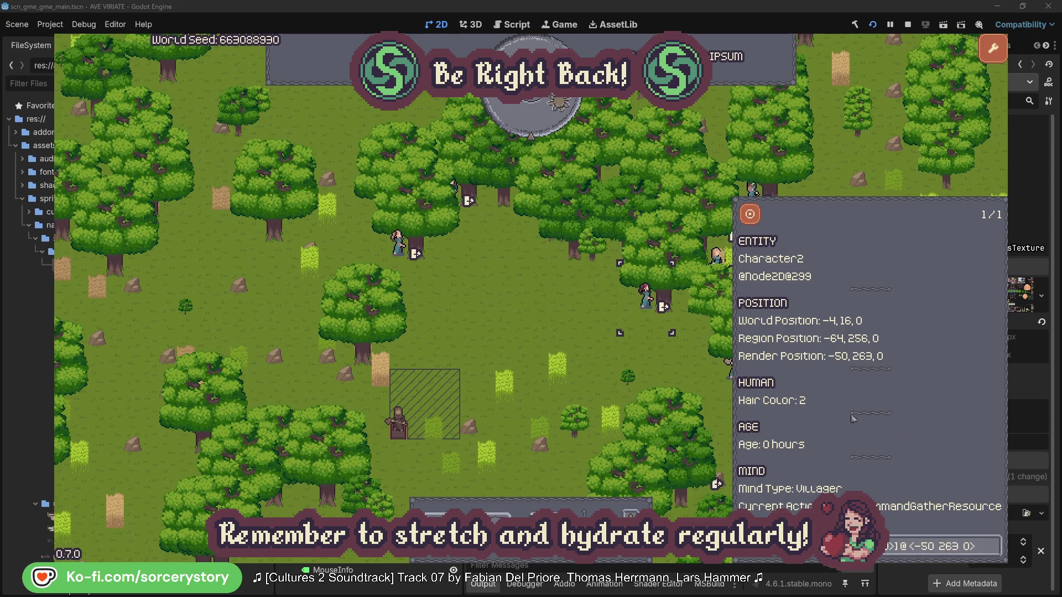
pyautogui.click(664, 368)
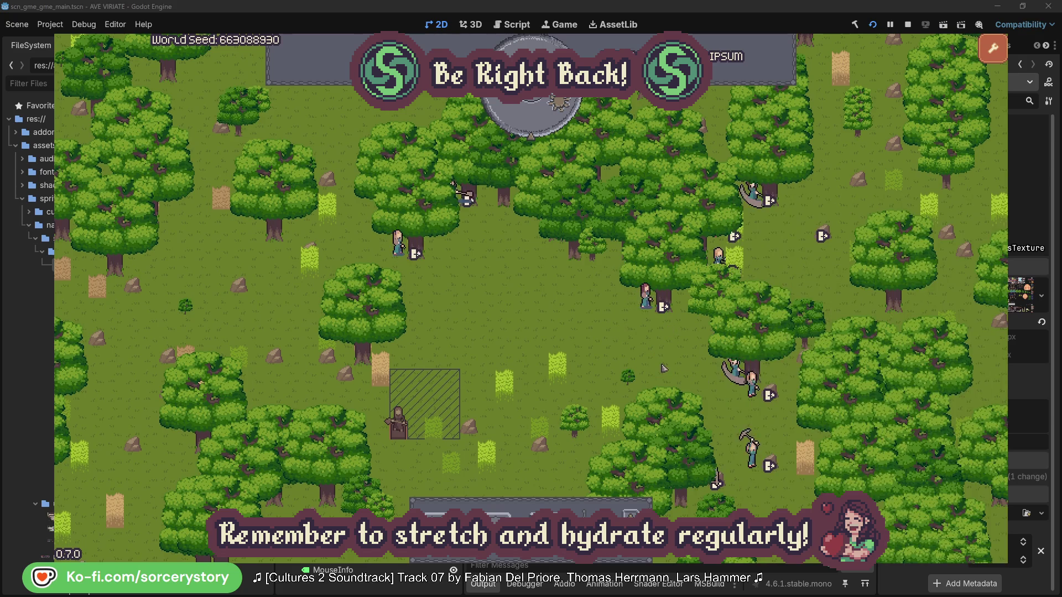
pyautogui.click(401, 257)
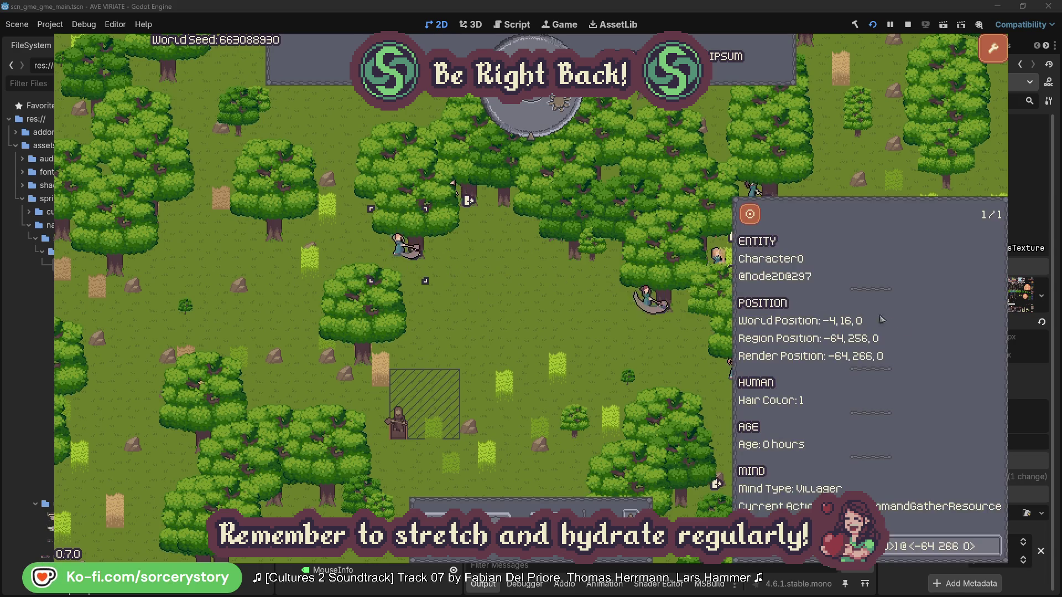
pyautogui.click(994, 543)
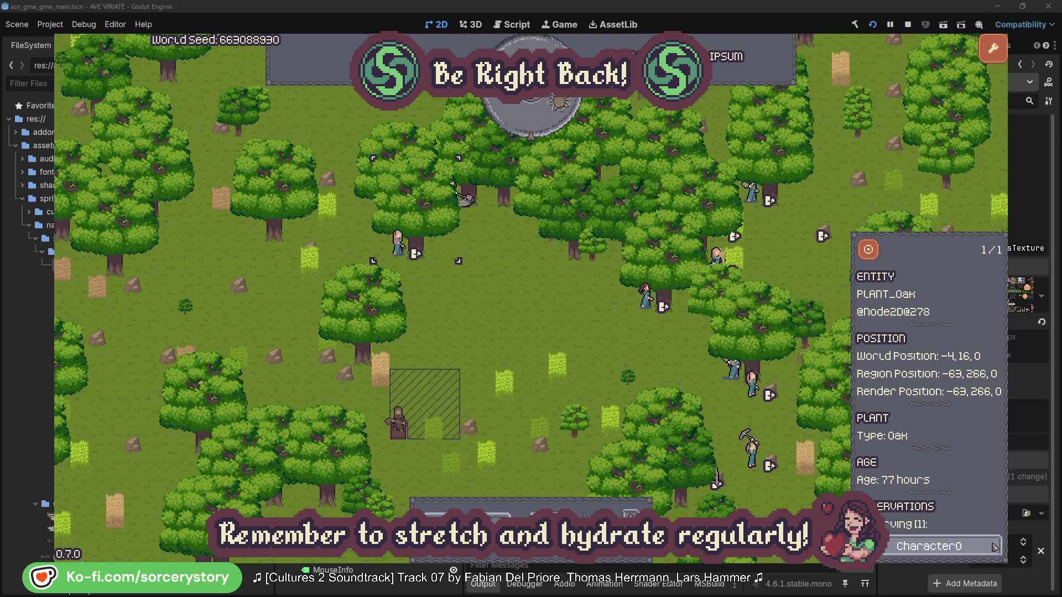
pyautogui.click(994, 544)
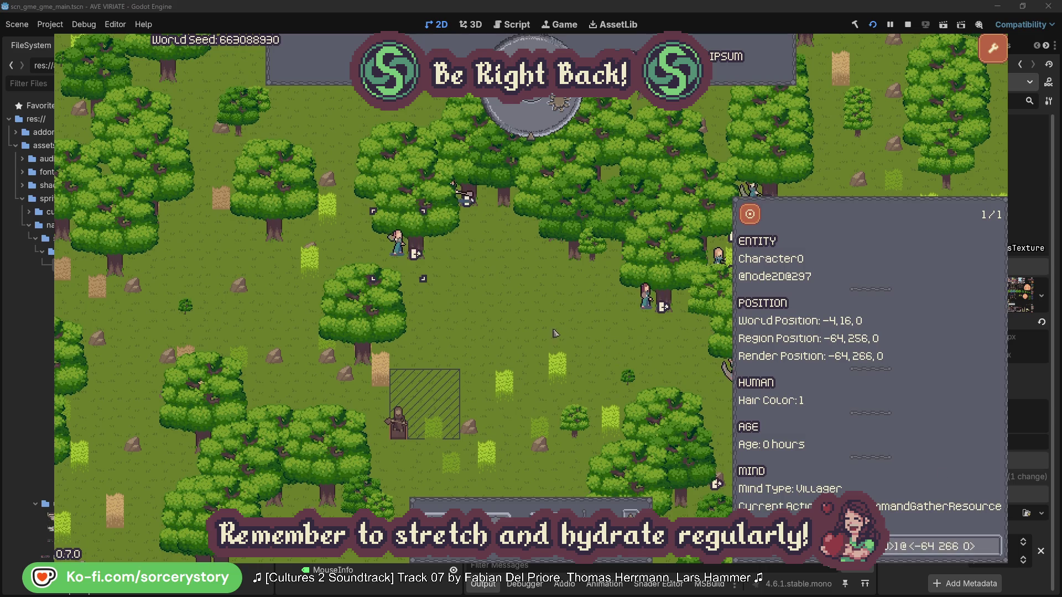
pyautogui.click(556, 333)
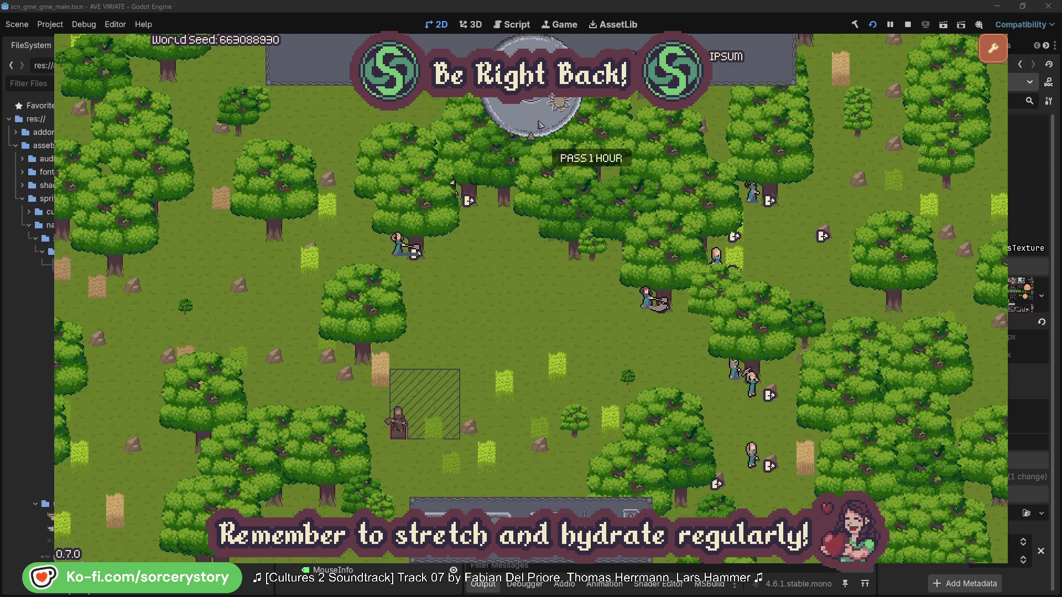
# Step: Pass one hour to 09:00, then trace the wood pile via Character9 to the Herb and Wood piles
pyautogui.click(539, 122)
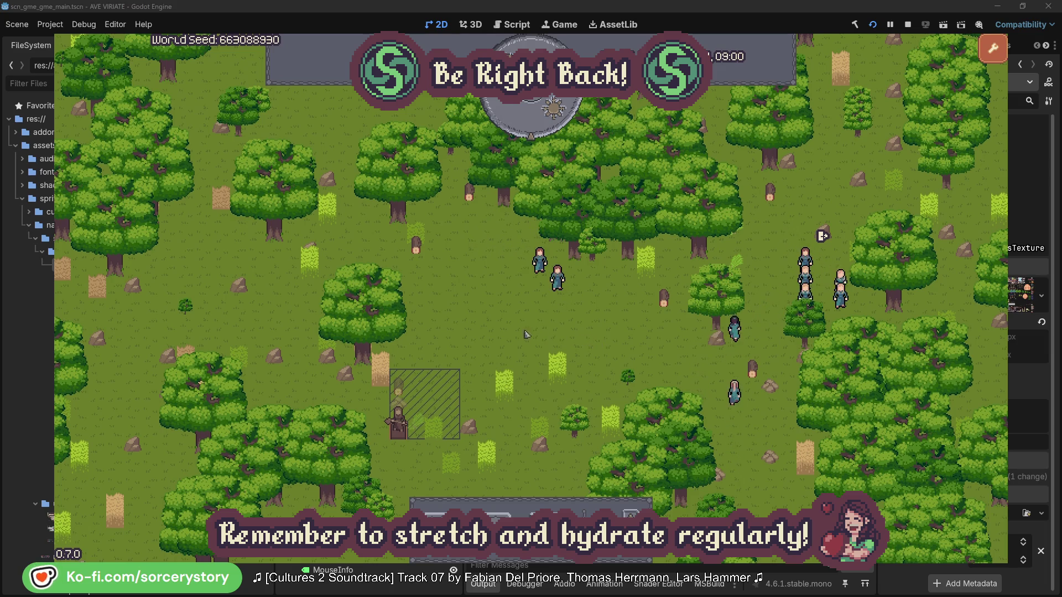
pyautogui.click(399, 387)
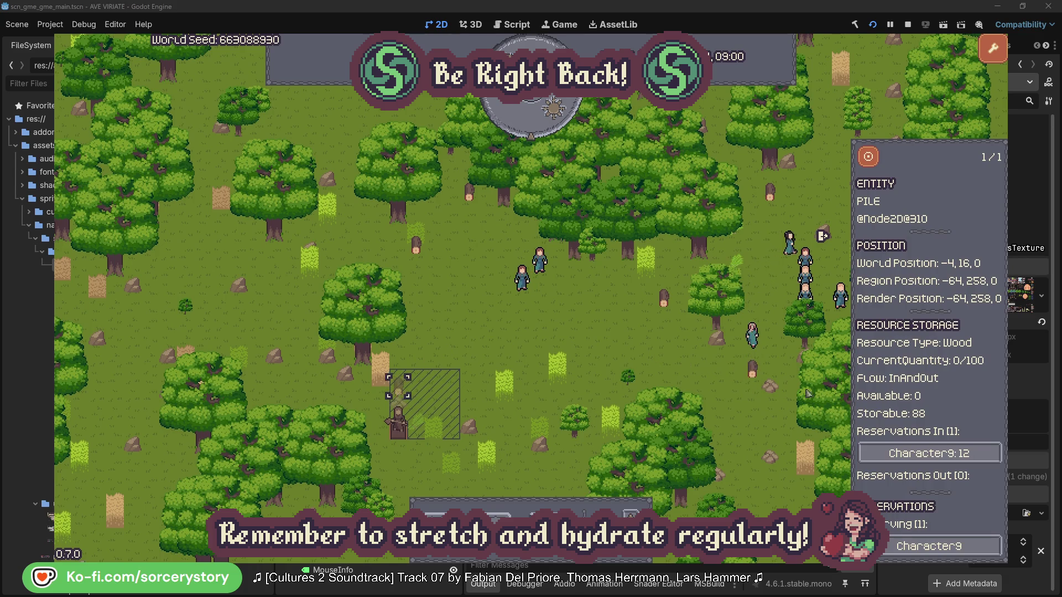
pyautogui.click(974, 454)
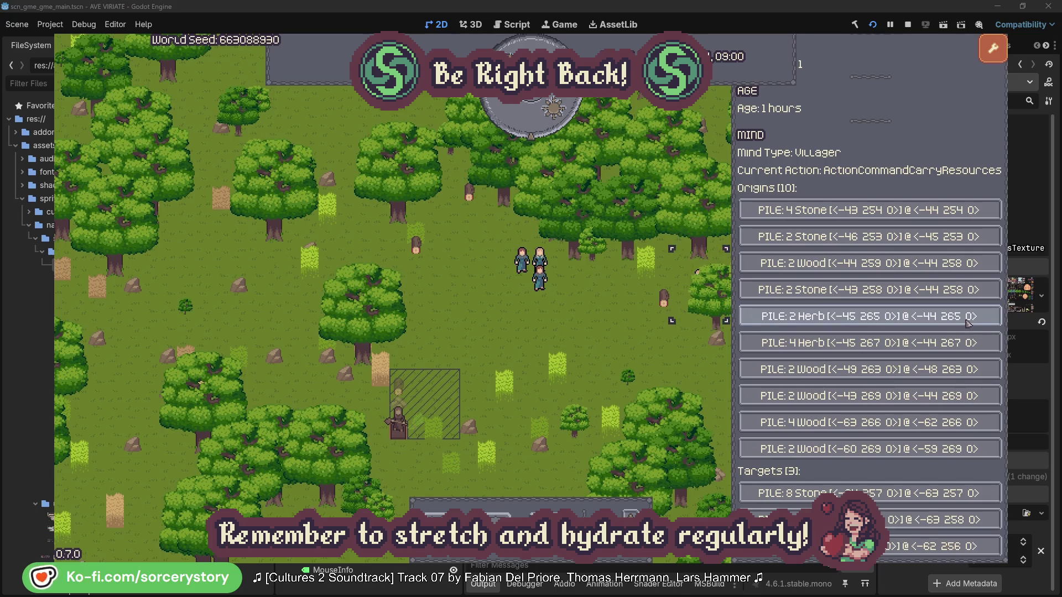
pyautogui.click(967, 324)
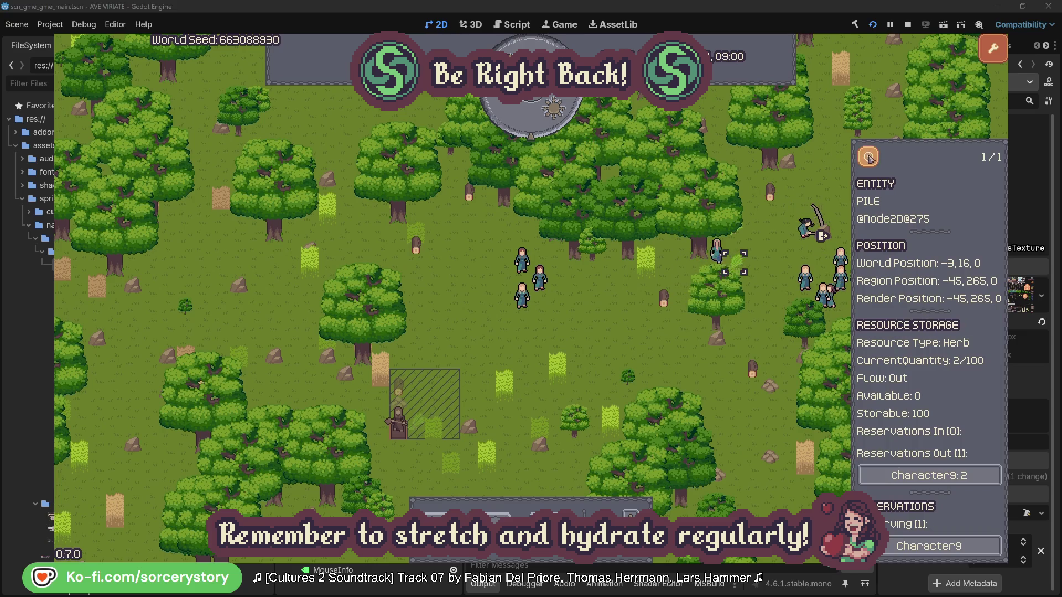
pyautogui.click(873, 159)
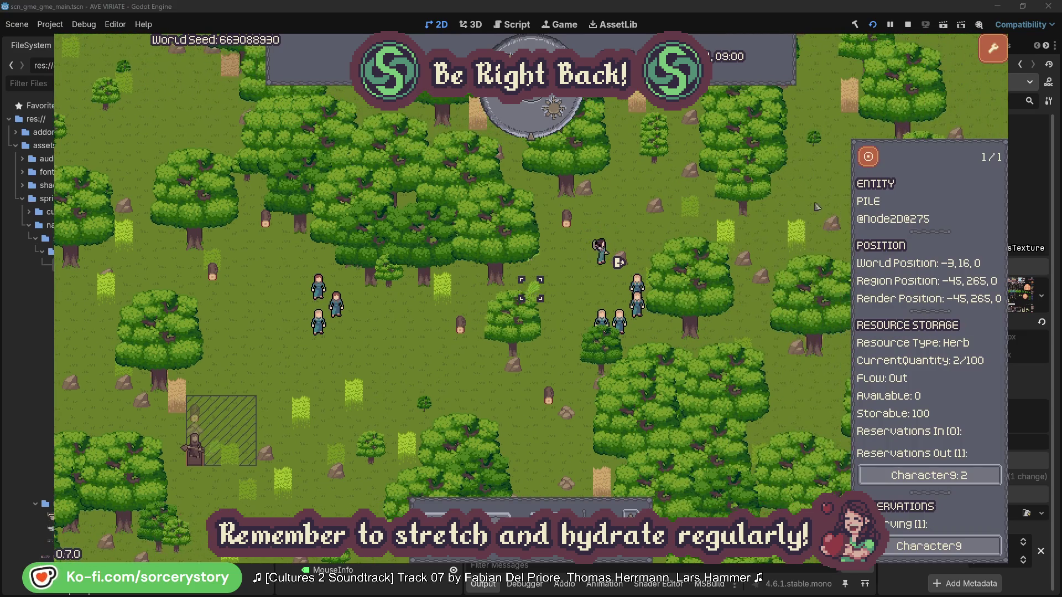
pyautogui.click(965, 474)
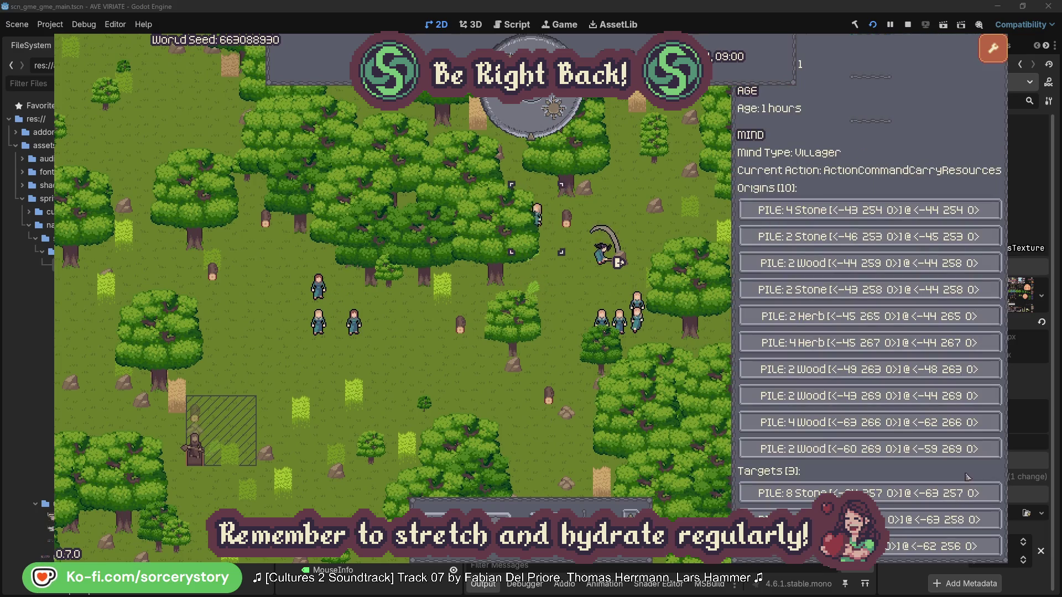
pyautogui.click(940, 519)
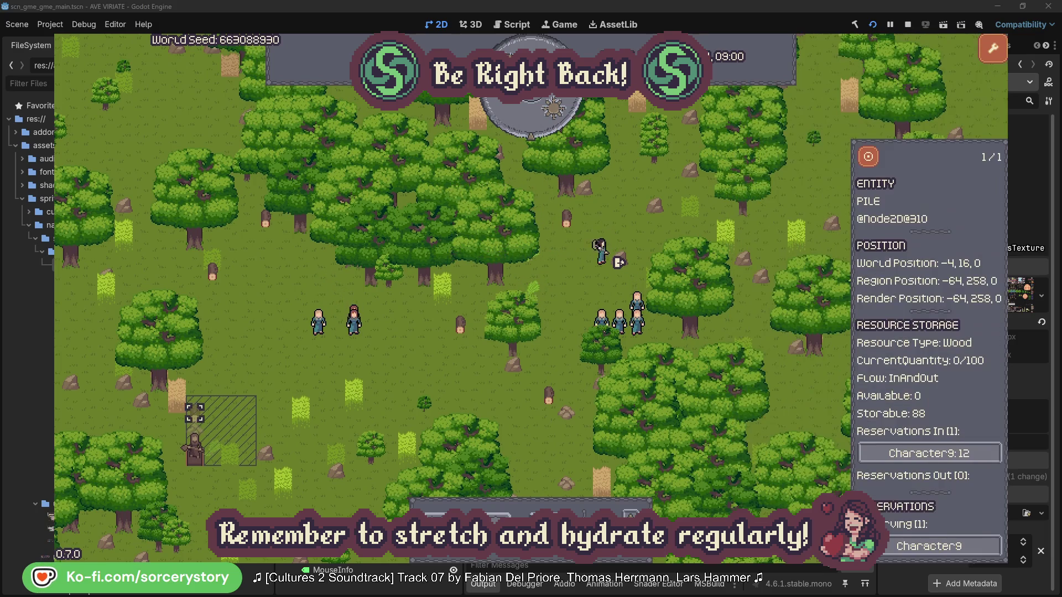
pyautogui.click(868, 157)
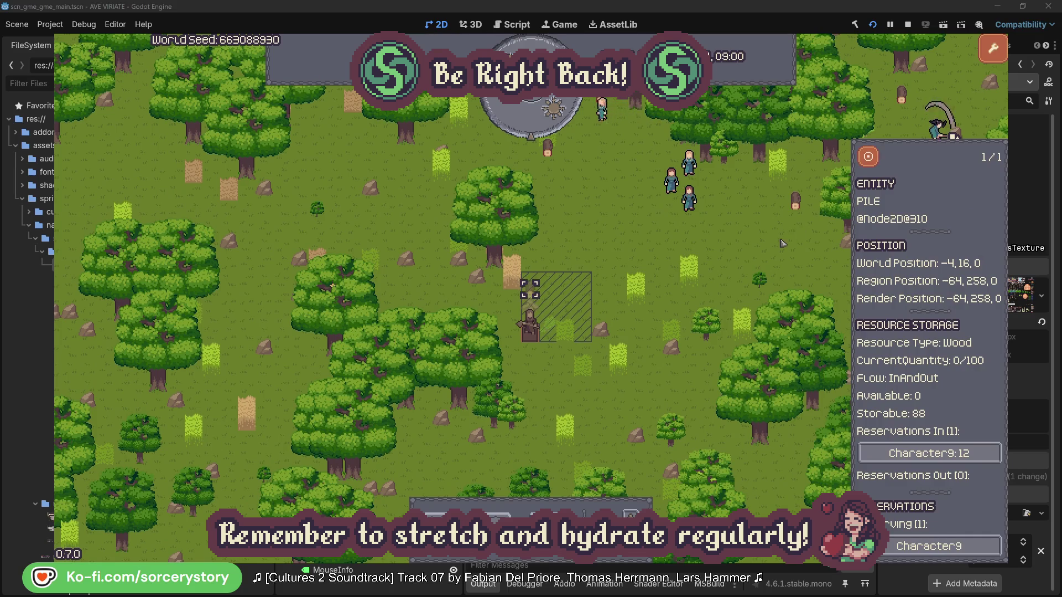
# Step: Close the wood pile panel and inspect Character2 and the oak it is gathering from
pyautogui.click(781, 241)
pyautogui.click(693, 204)
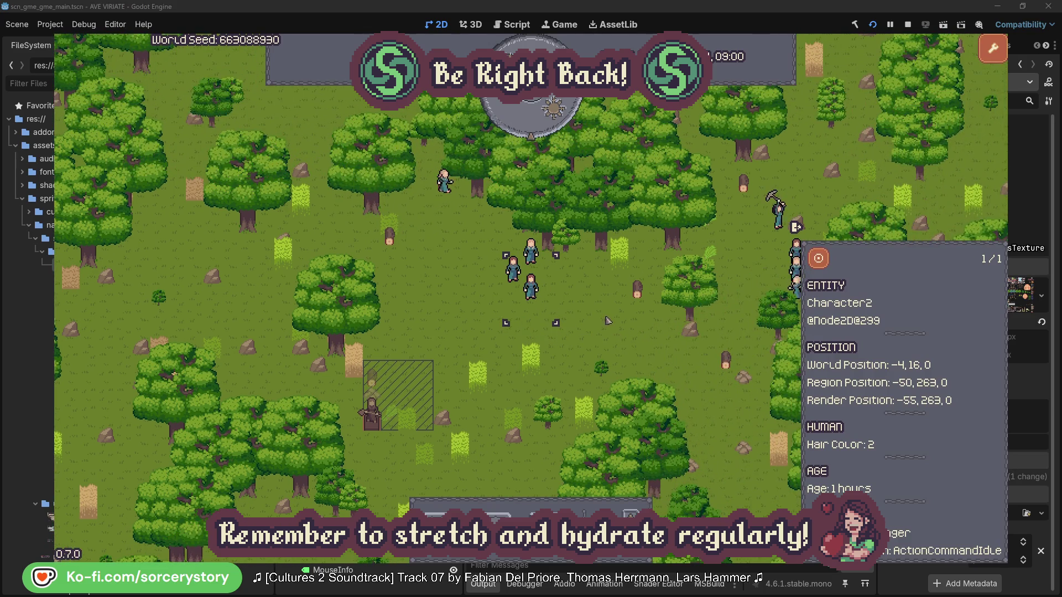
pyautogui.click(608, 320)
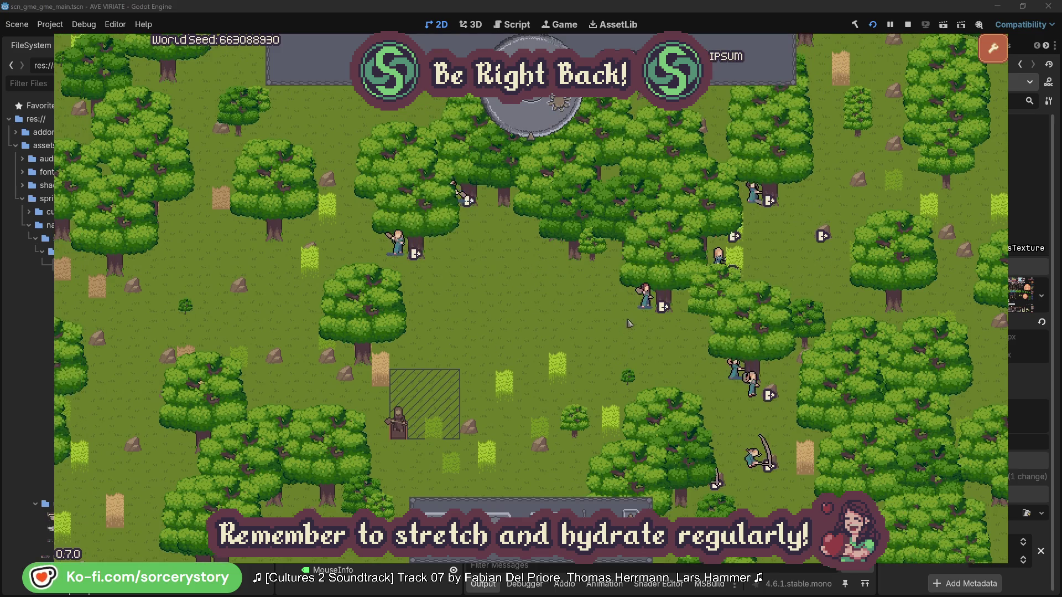
pyautogui.click(646, 298)
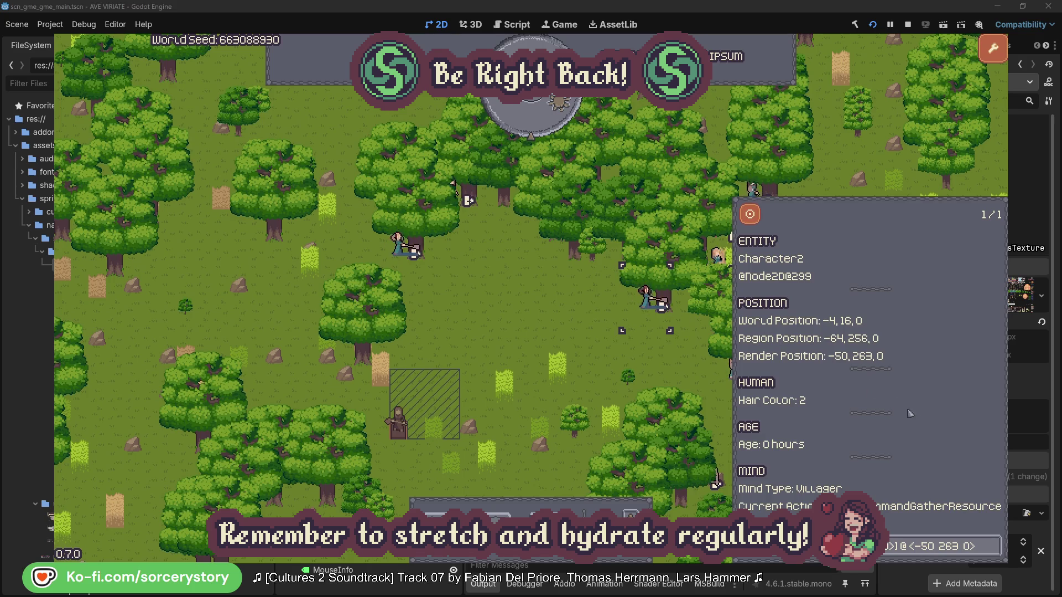
pyautogui.click(993, 552)
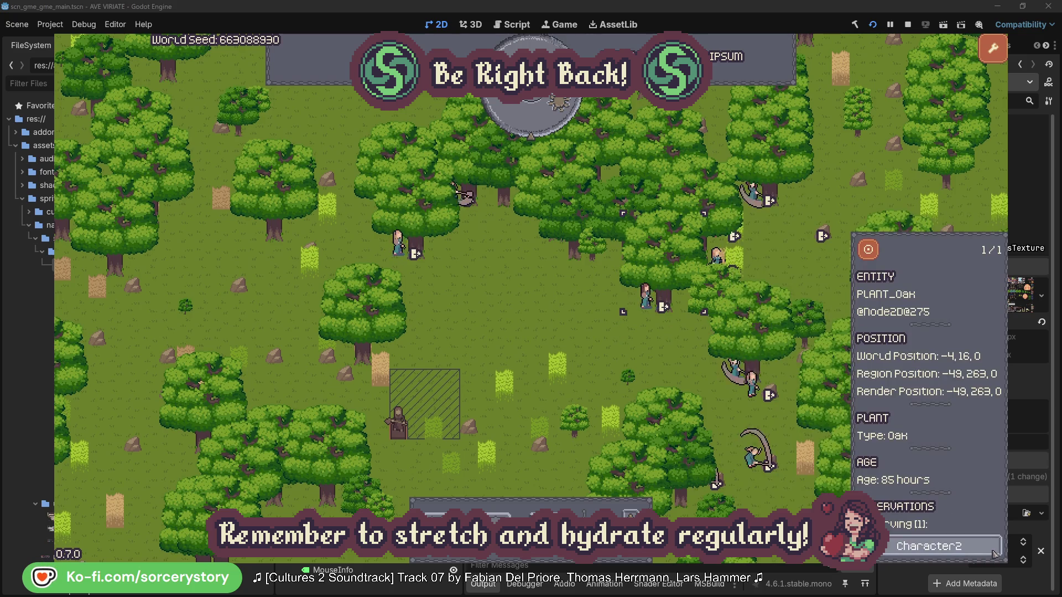
pyautogui.click(994, 552)
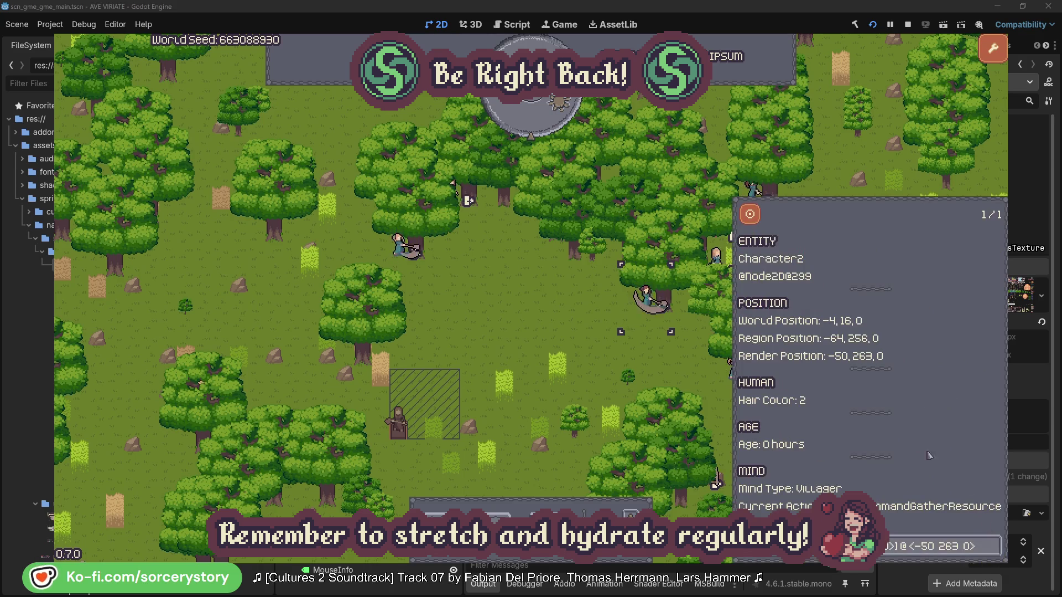
pyautogui.click(662, 366)
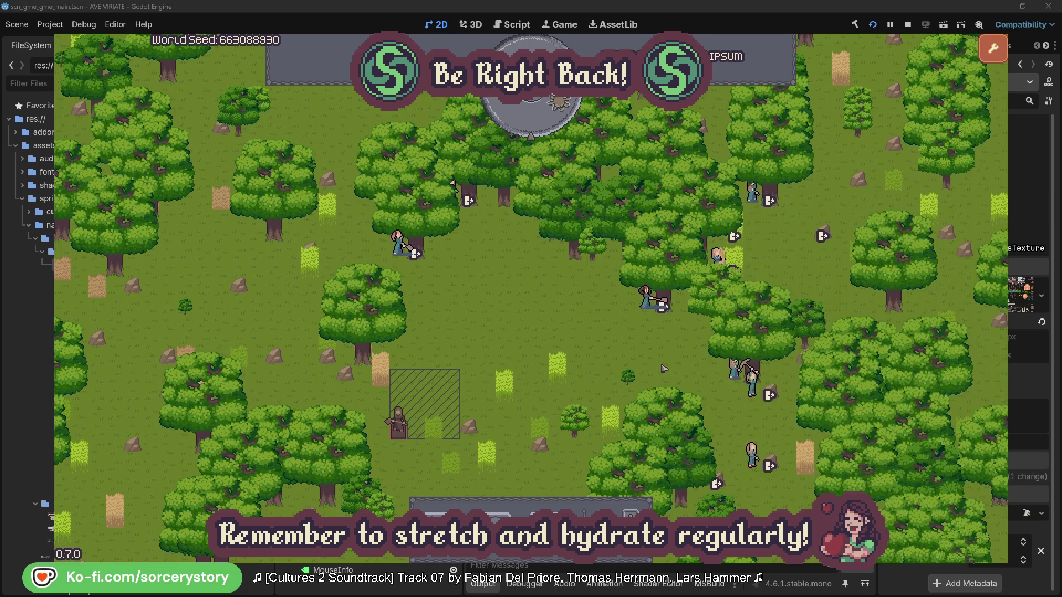
# Step: Inspect Character0 and its target oak, then pass one hour on the sundial
pyautogui.click(398, 244)
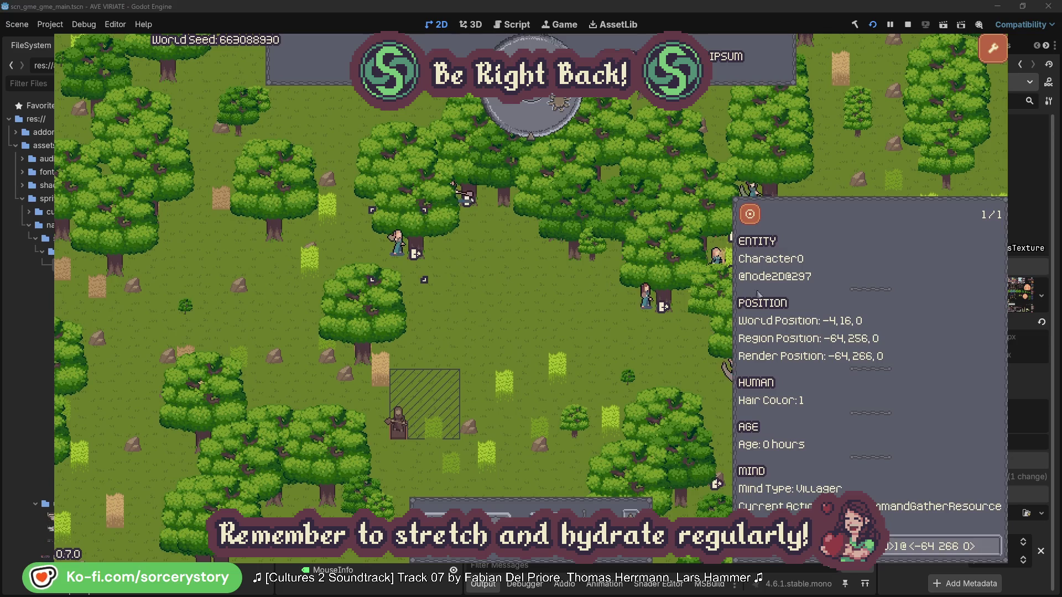
pyautogui.click(994, 545)
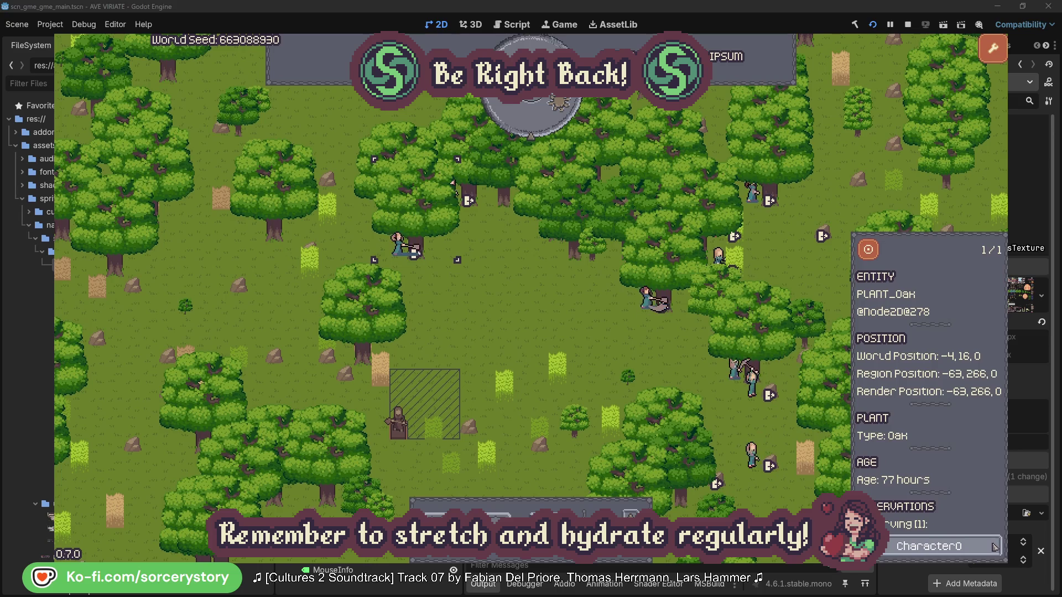
pyautogui.click(995, 546)
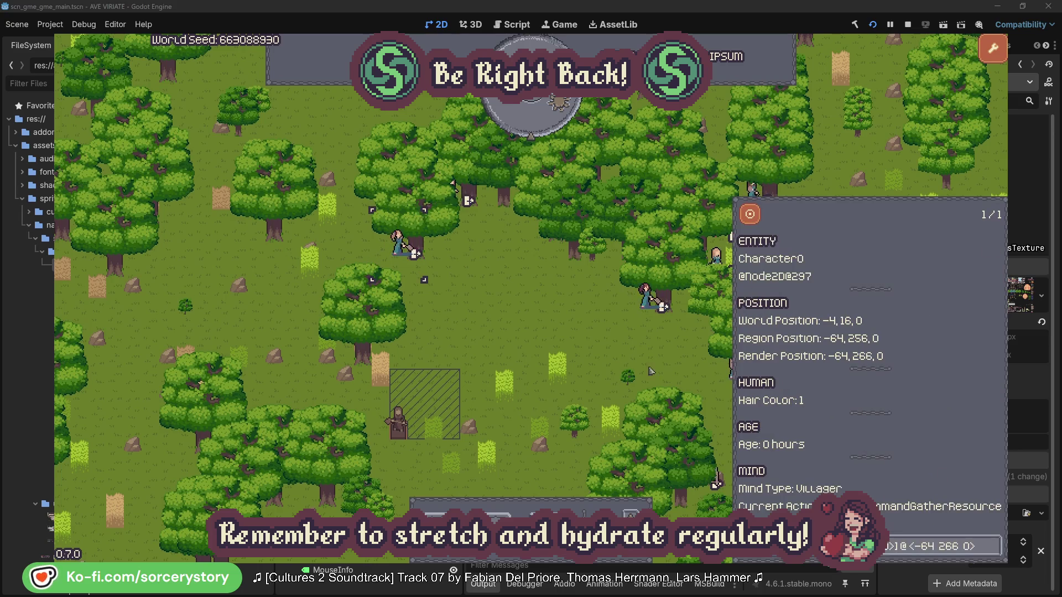
pyautogui.click(554, 333)
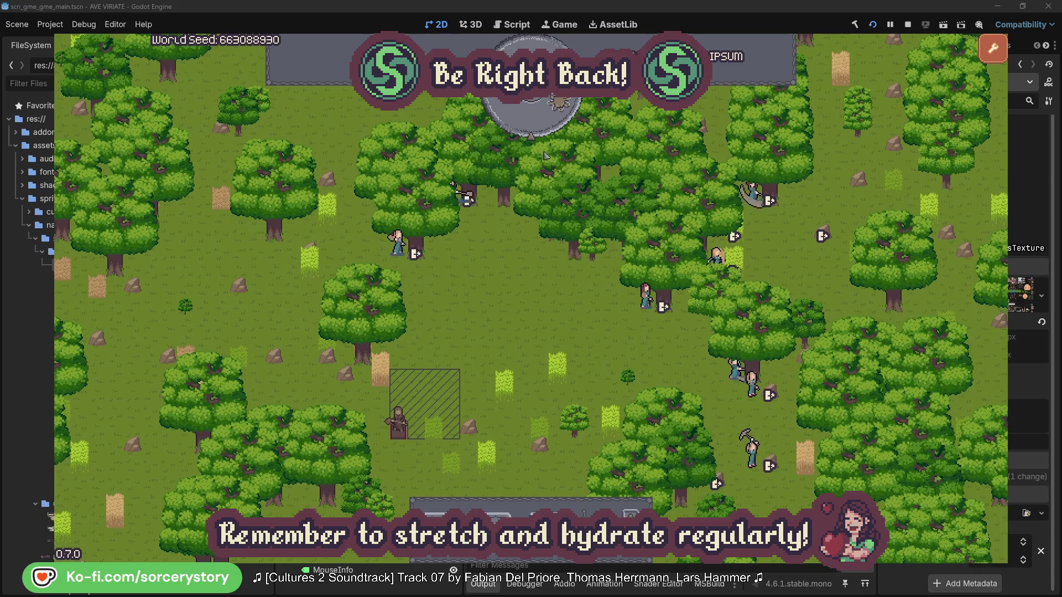
pyautogui.click(539, 122)
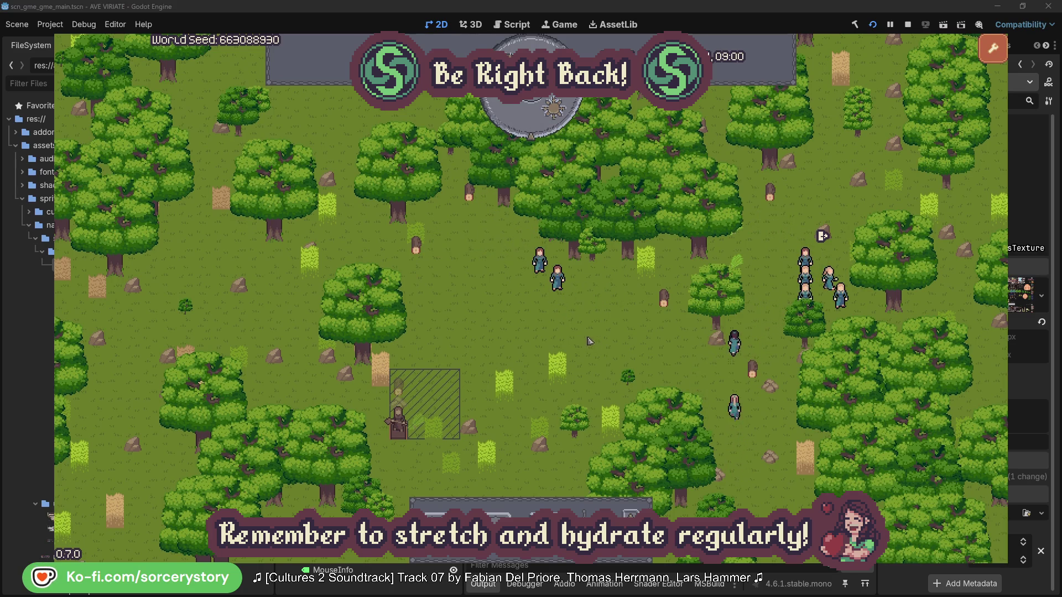
# Step: Trace the hatched-area wood pile to its reserving villager, then to the Herb pile and a Wood pile
pyautogui.click(416, 379)
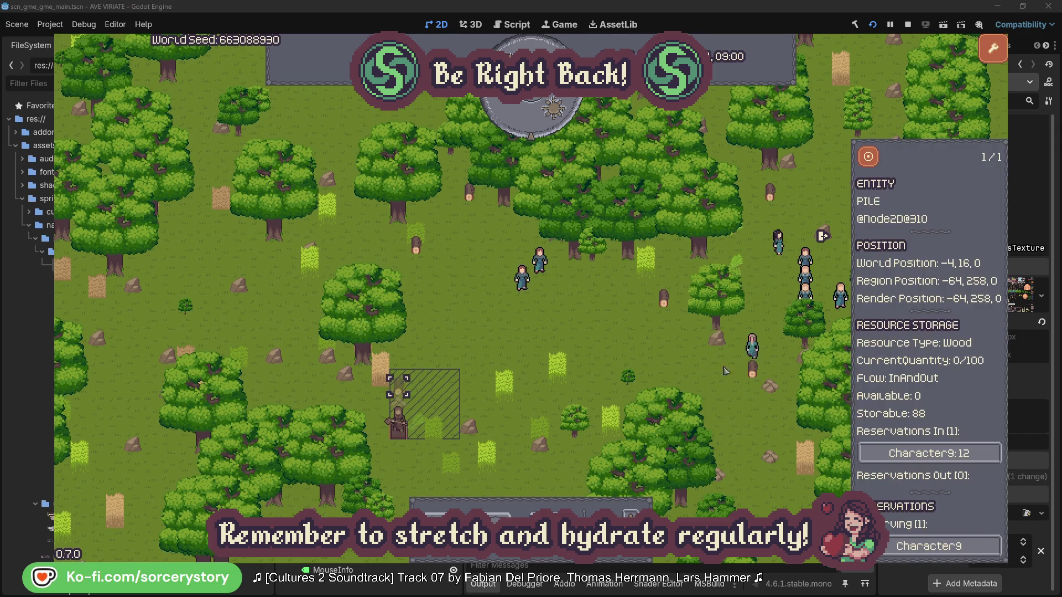
pyautogui.click(972, 455)
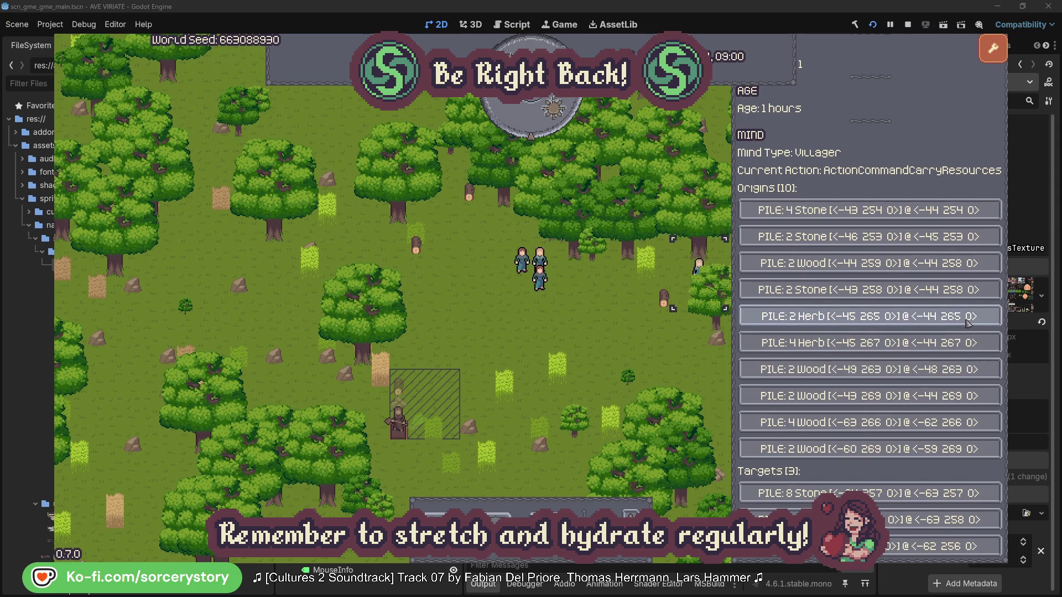
pyautogui.click(968, 323)
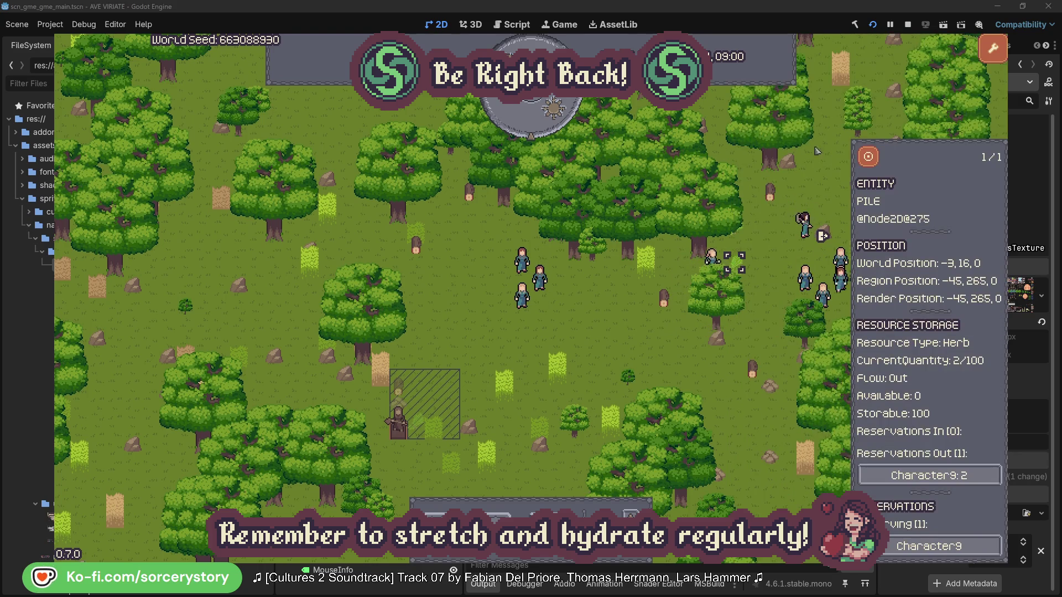
pyautogui.click(876, 162)
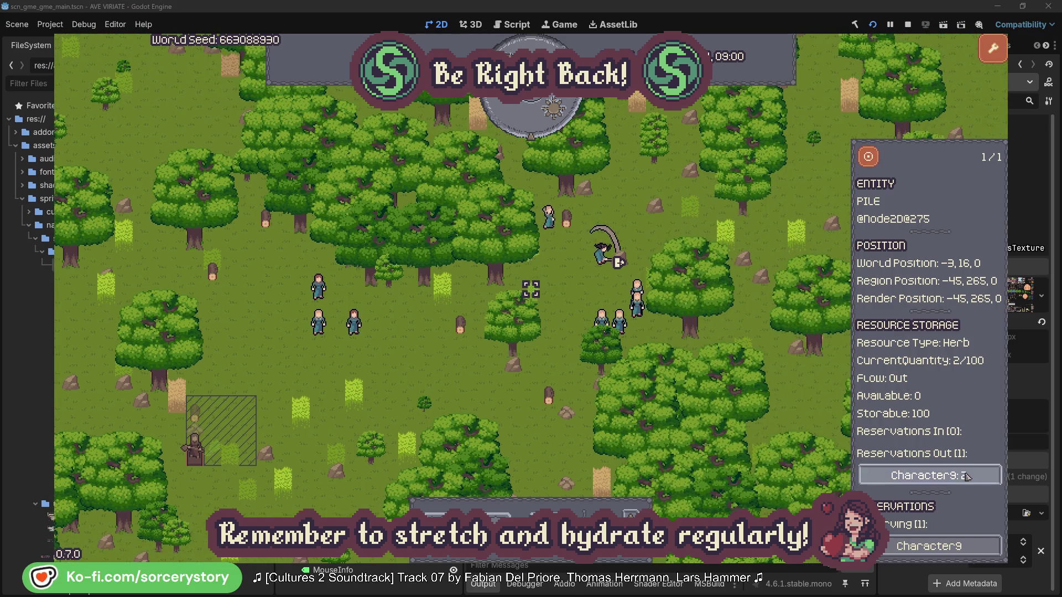
pyautogui.click(940, 475)
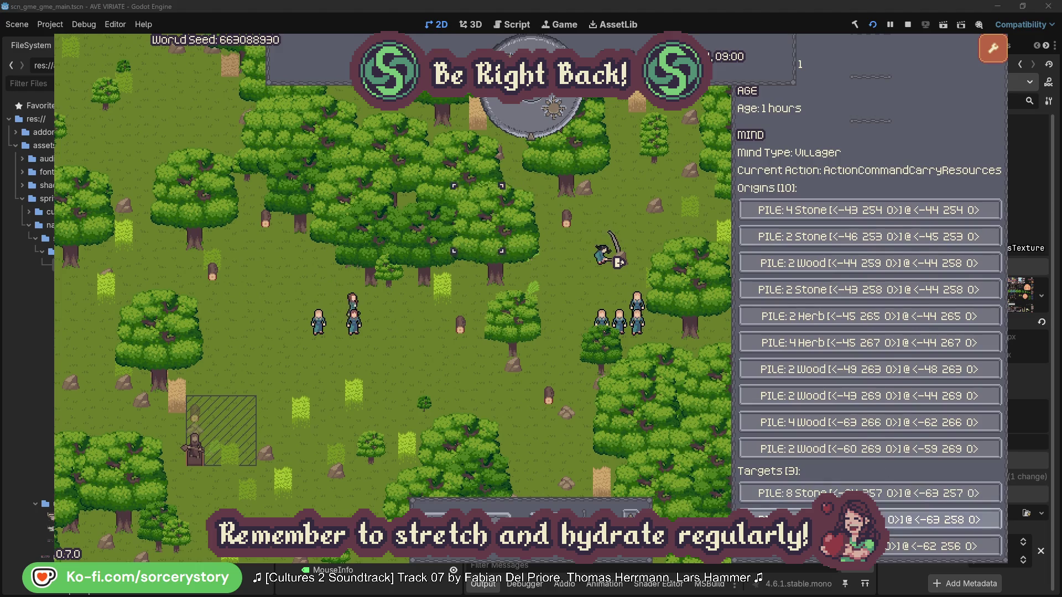
pyautogui.click(948, 519)
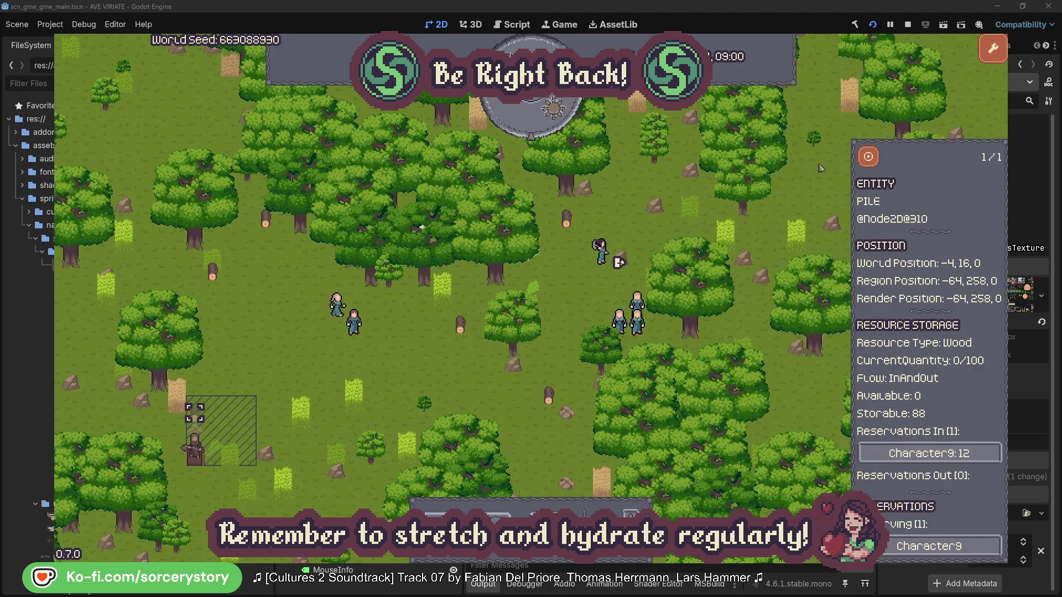
pyautogui.click(869, 161)
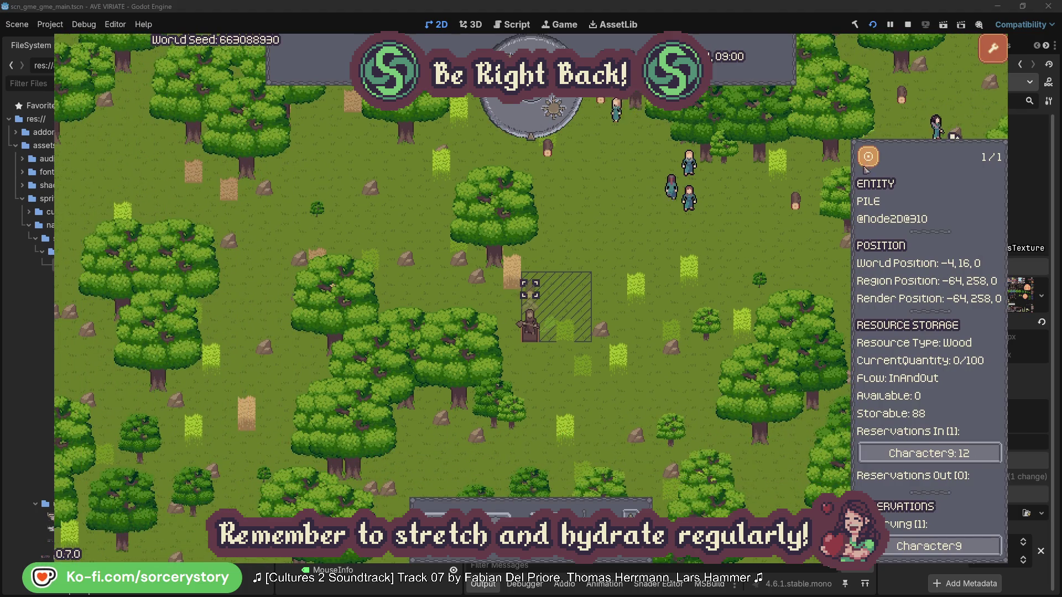
pyautogui.click(776, 246)
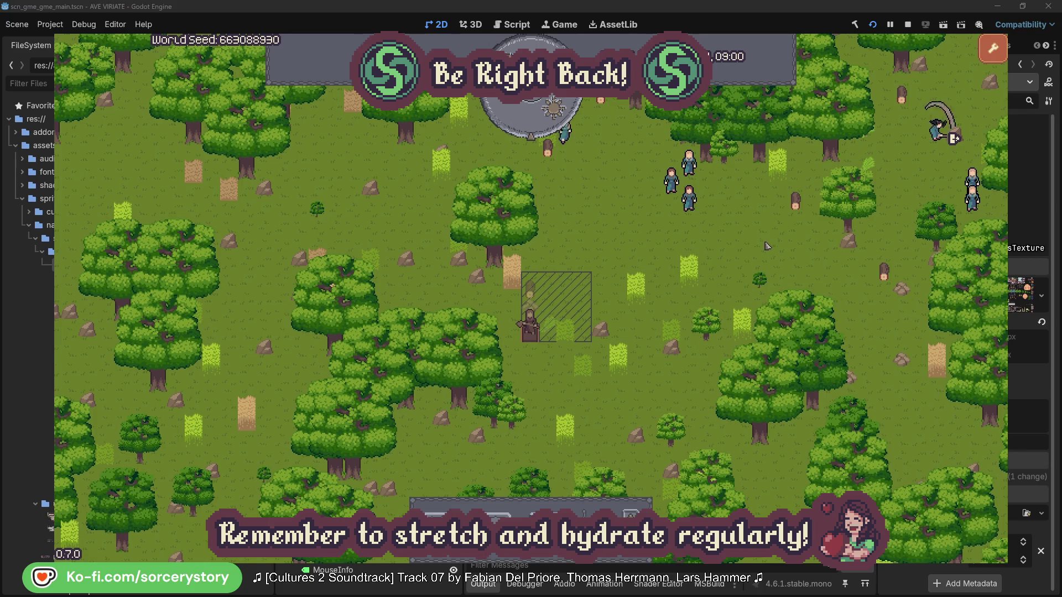
# Step: Centre the view on villager Character2 and reopen its details
pyautogui.click(690, 199)
pyautogui.click(824, 256)
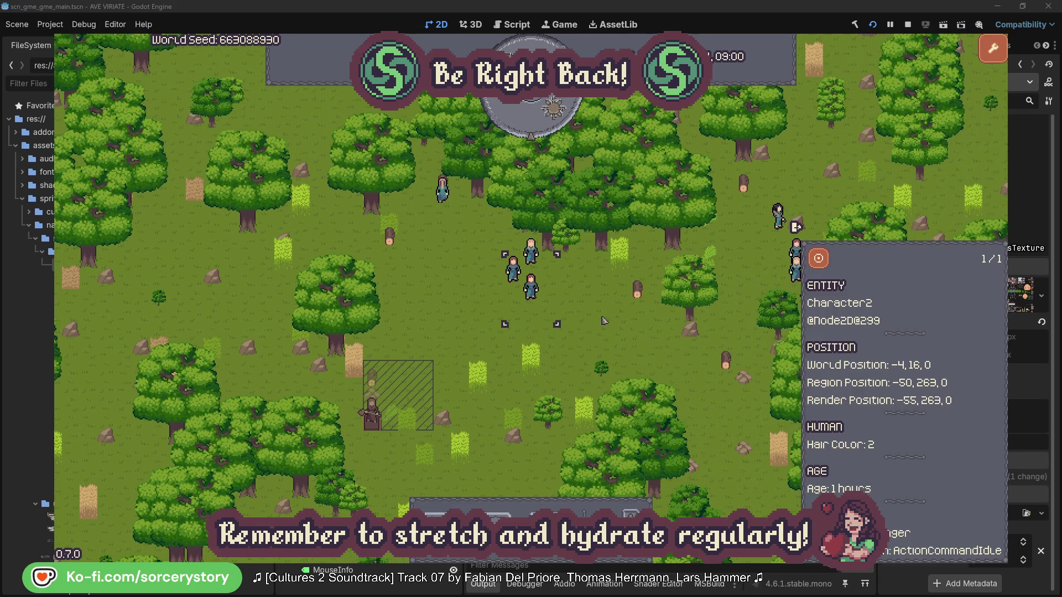
pyautogui.click(606, 320)
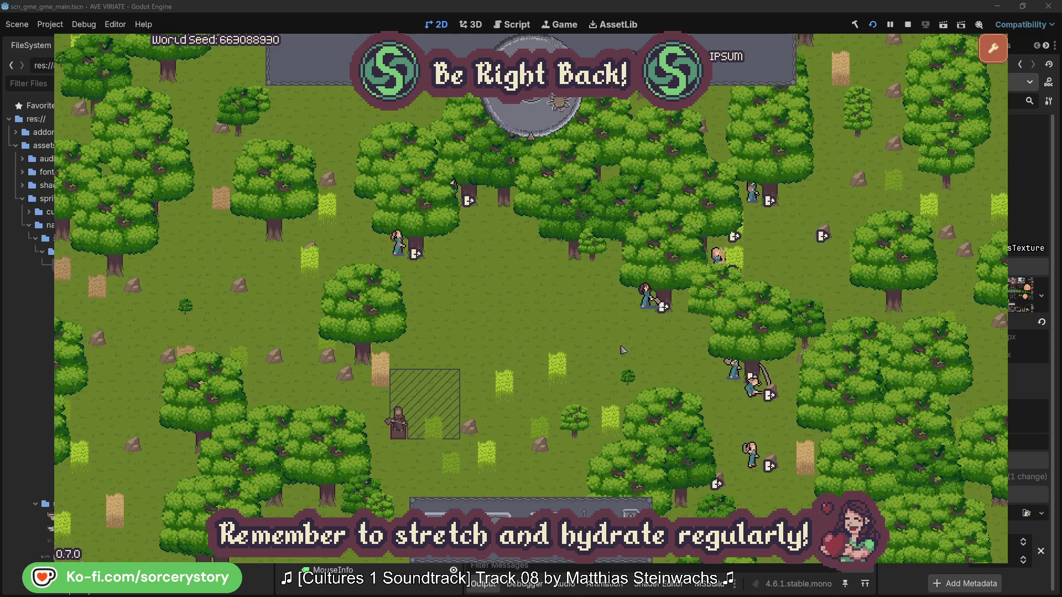
pyautogui.click(646, 299)
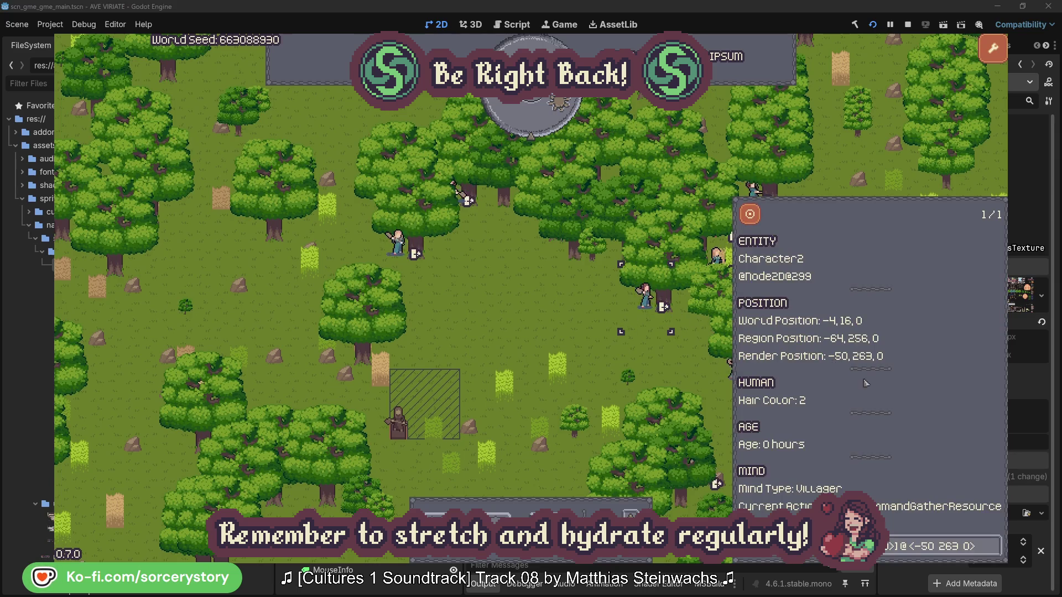
# Step: Check the oak Character2 is working on, then close its details
pyautogui.click(994, 552)
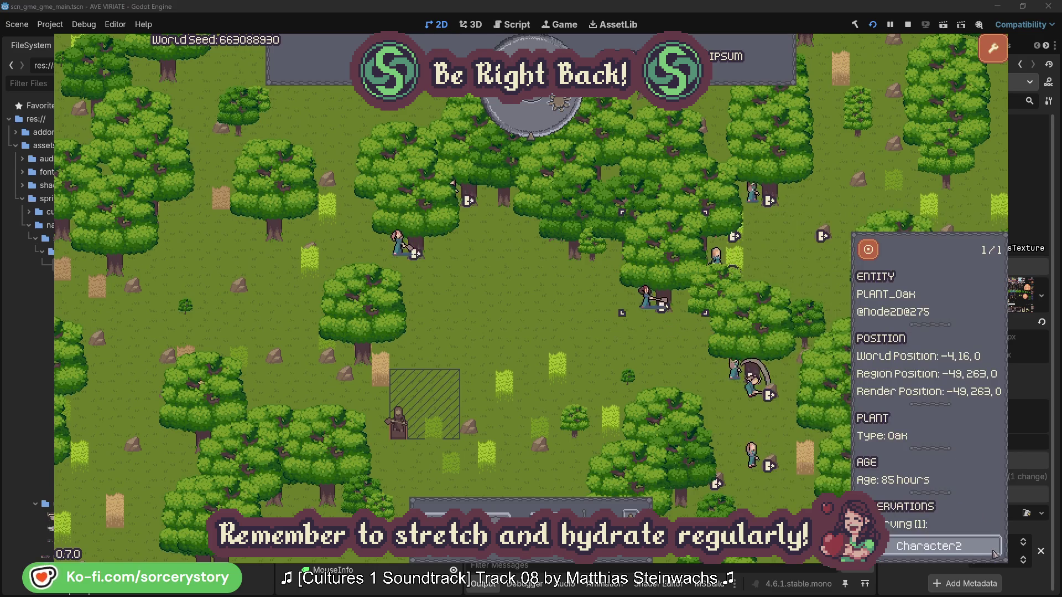
pyautogui.click(991, 552)
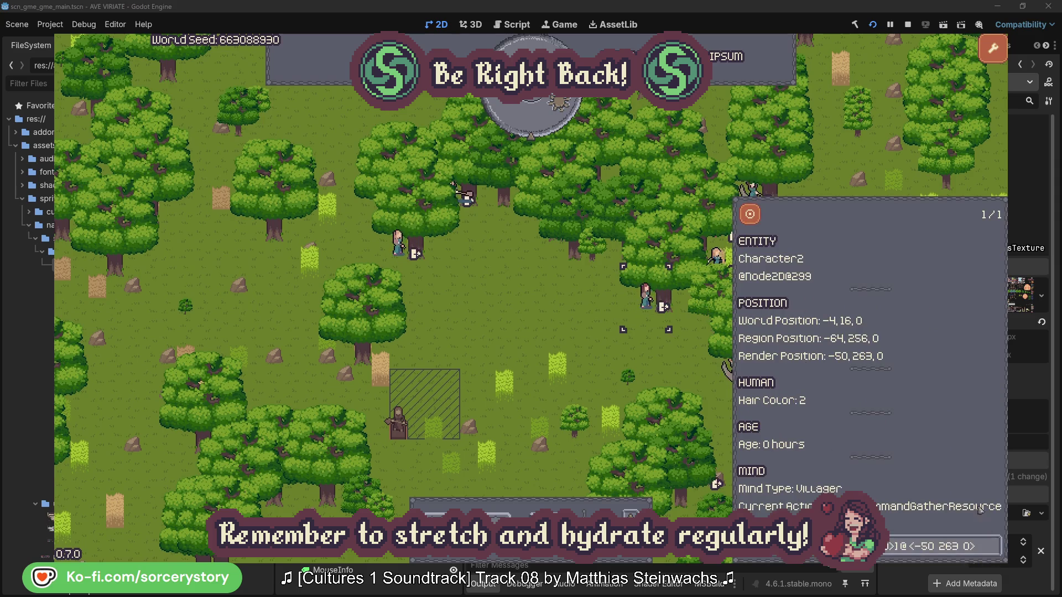
pyautogui.click(664, 369)
# Step: Check Character0's target oak, skip one hour, and open the wood pile's storage details
pyautogui.click(401, 246)
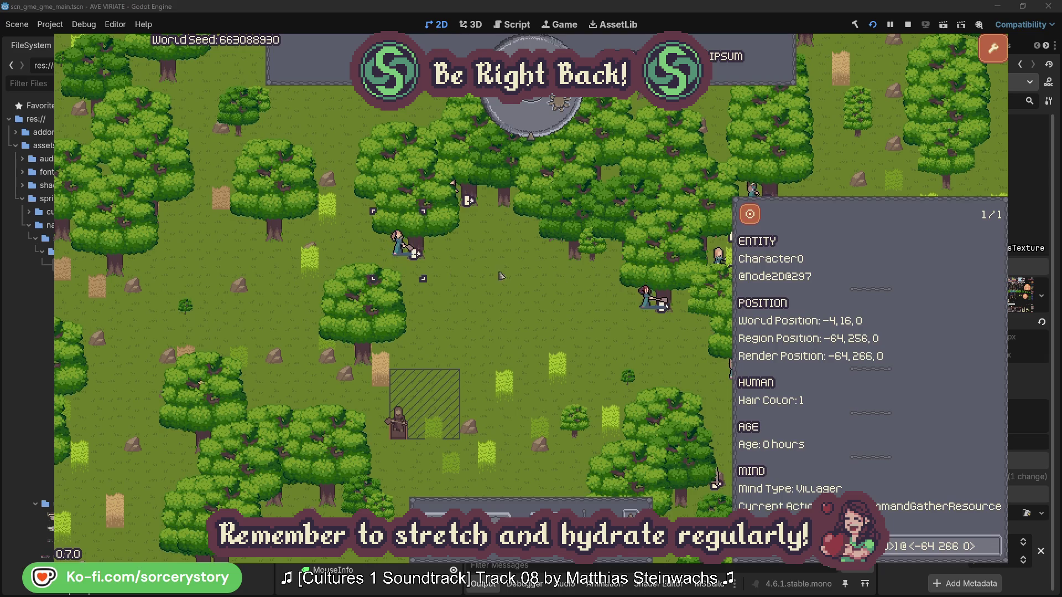
pyautogui.click(994, 545)
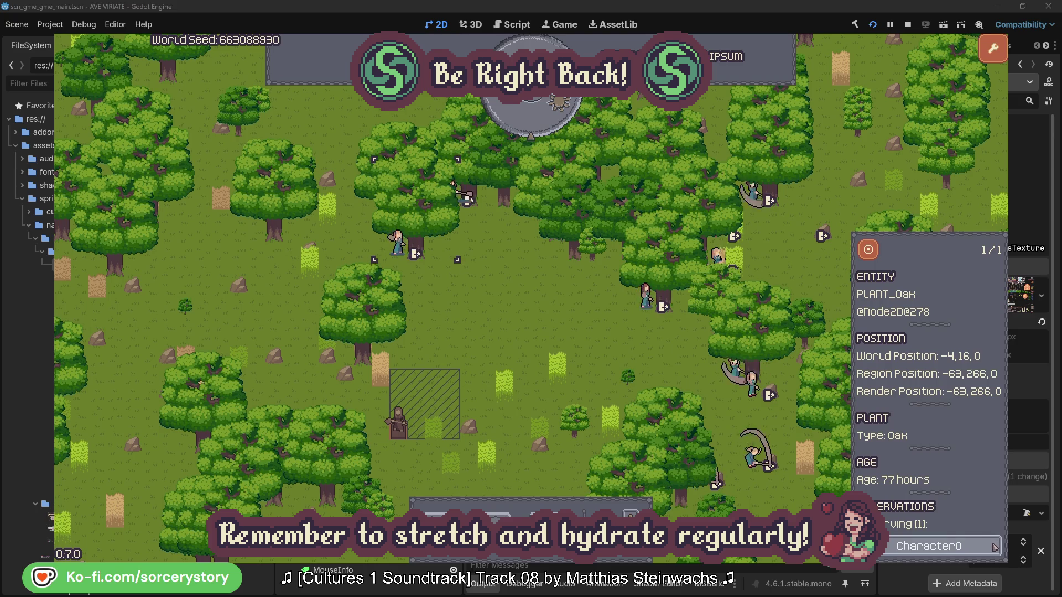
pyautogui.click(994, 546)
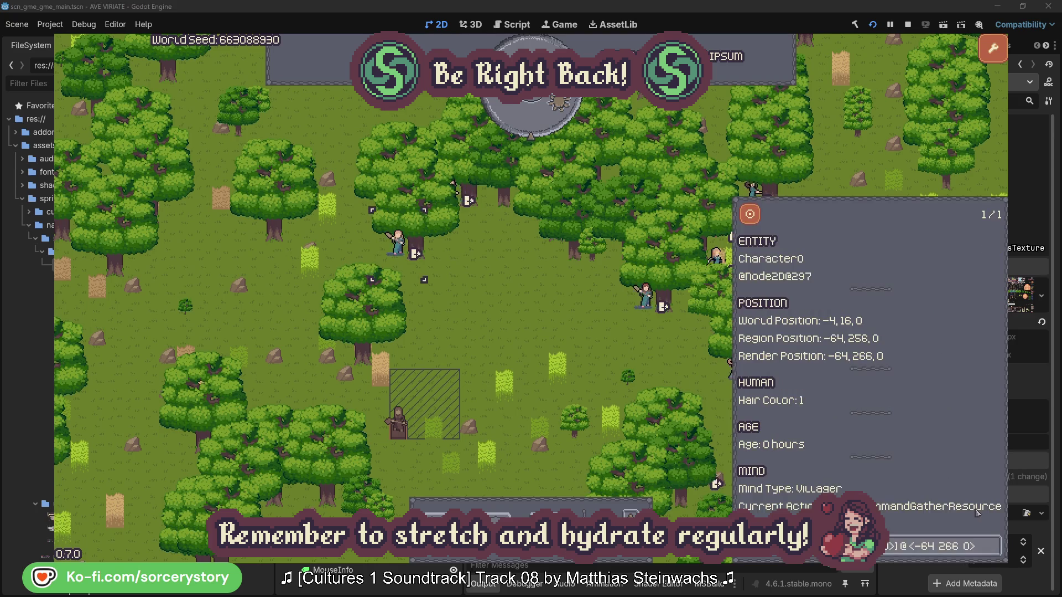
pyautogui.click(555, 333)
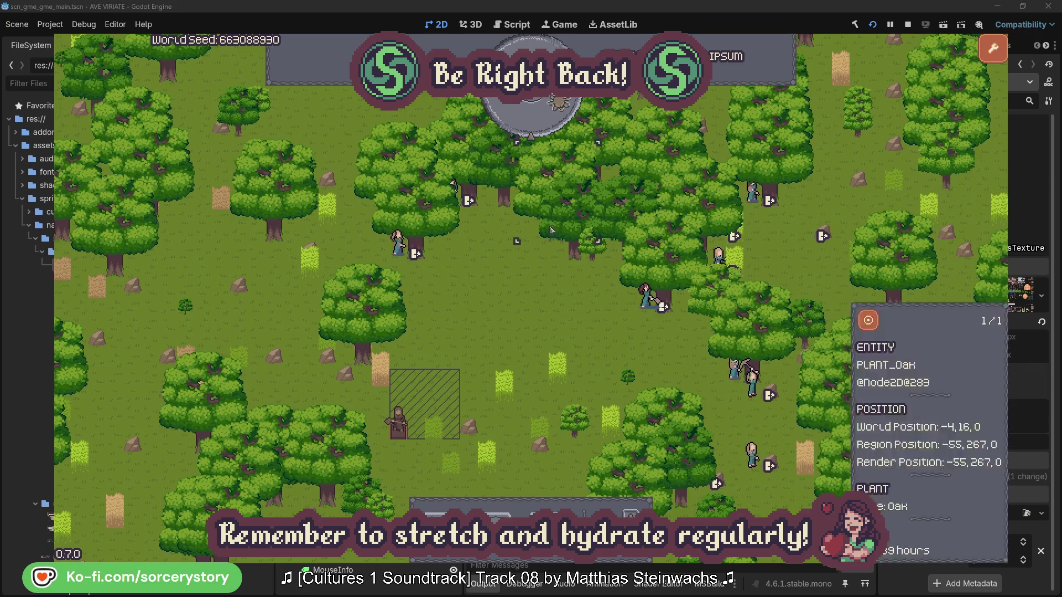
pyautogui.click(539, 124)
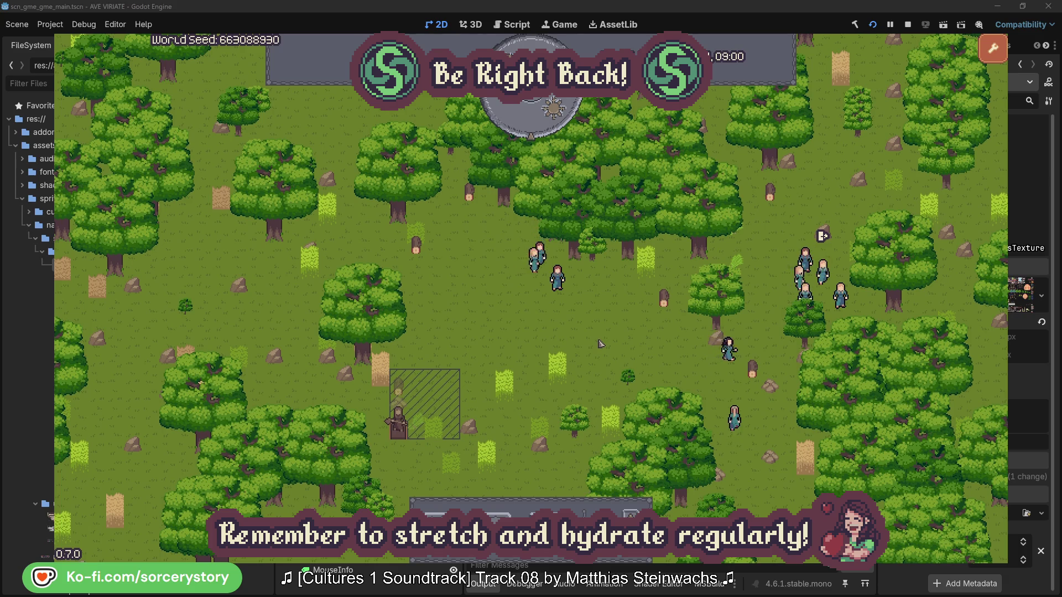
pyautogui.click(404, 392)
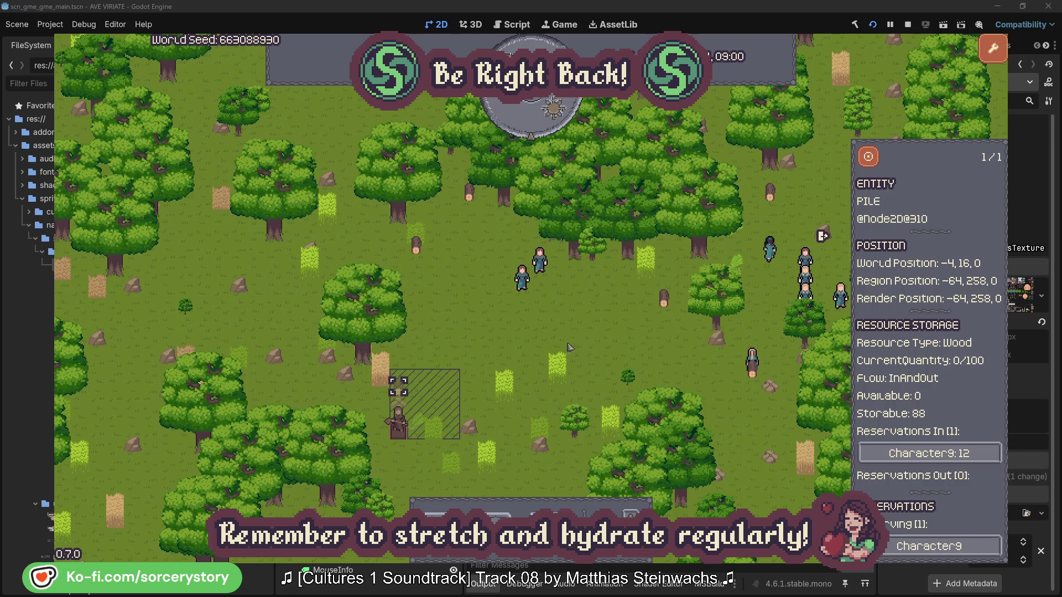
# Step: Follow Character9 from the pile to its Herb pile and Wood pile, centring the view on each
pyautogui.click(977, 454)
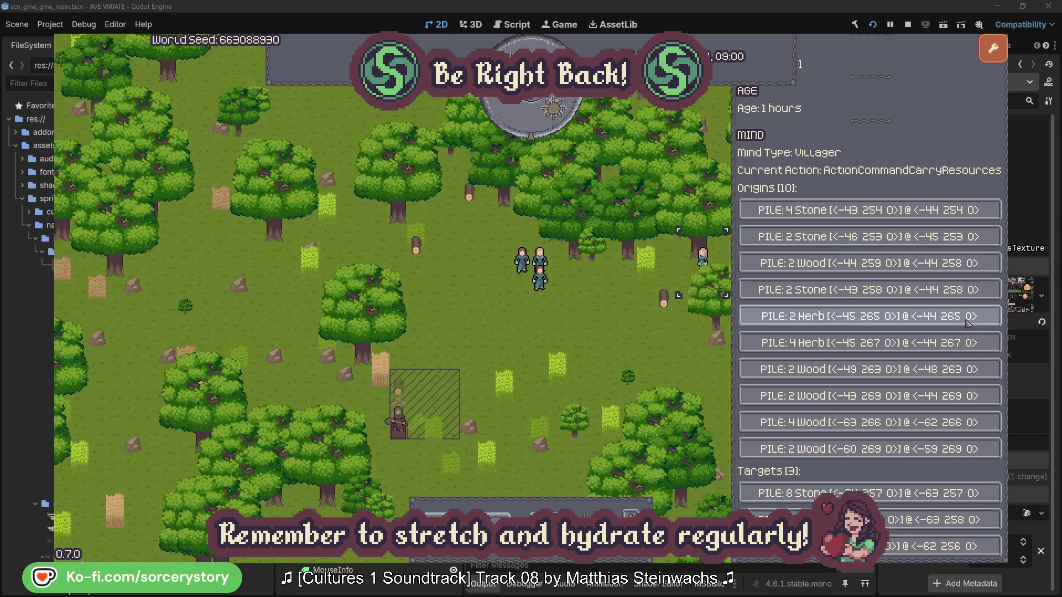
pyautogui.click(968, 318)
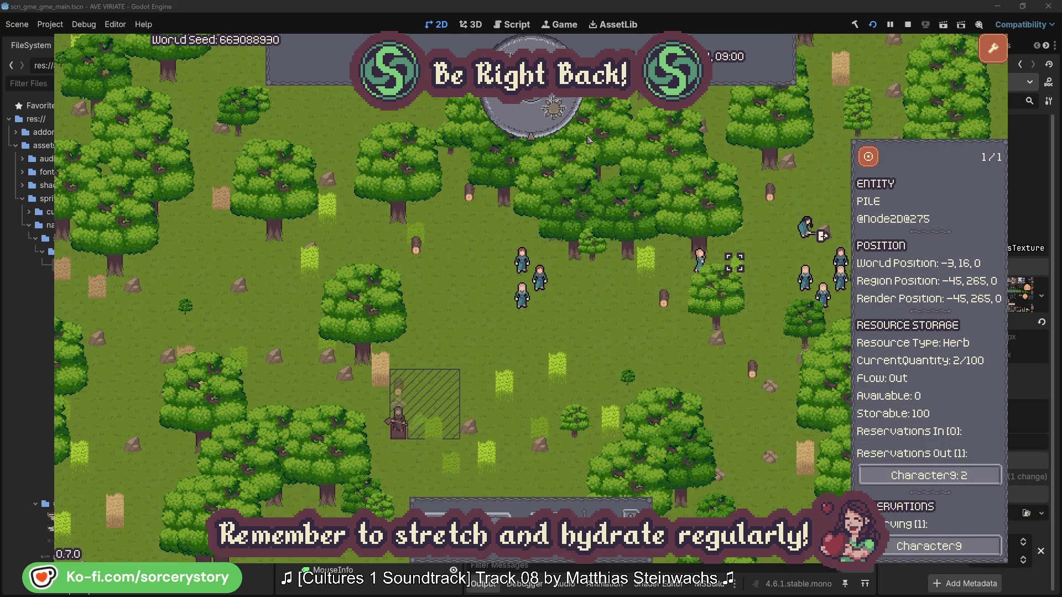
pyautogui.click(875, 161)
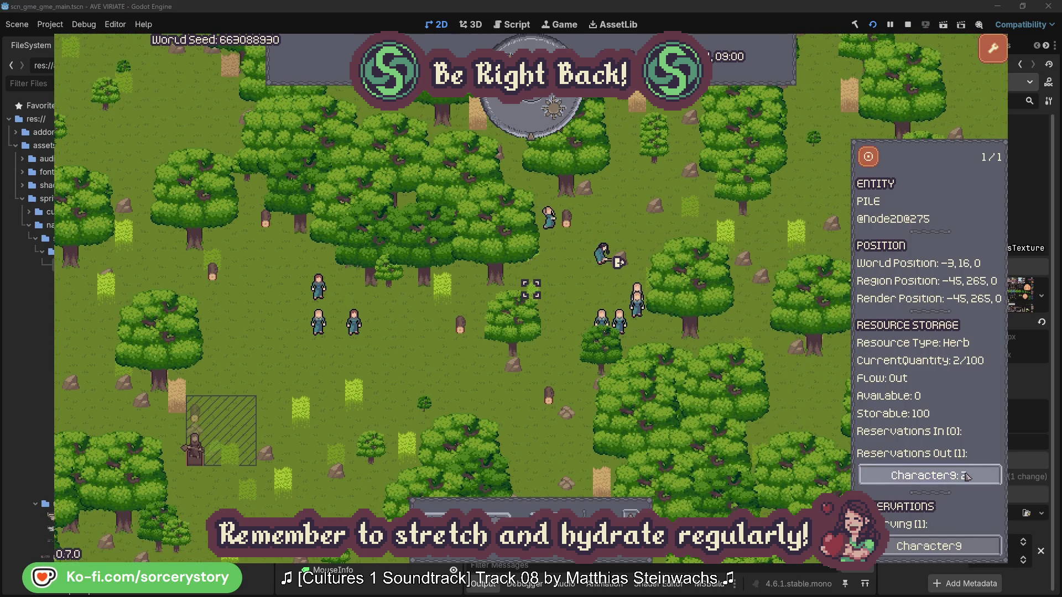
pyautogui.click(914, 475)
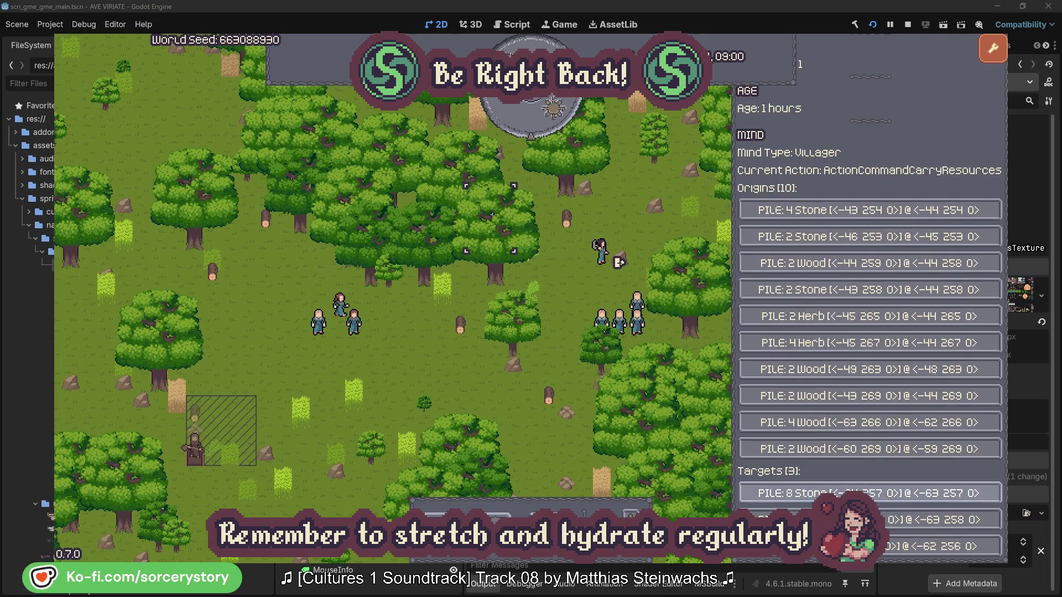
pyautogui.click(934, 520)
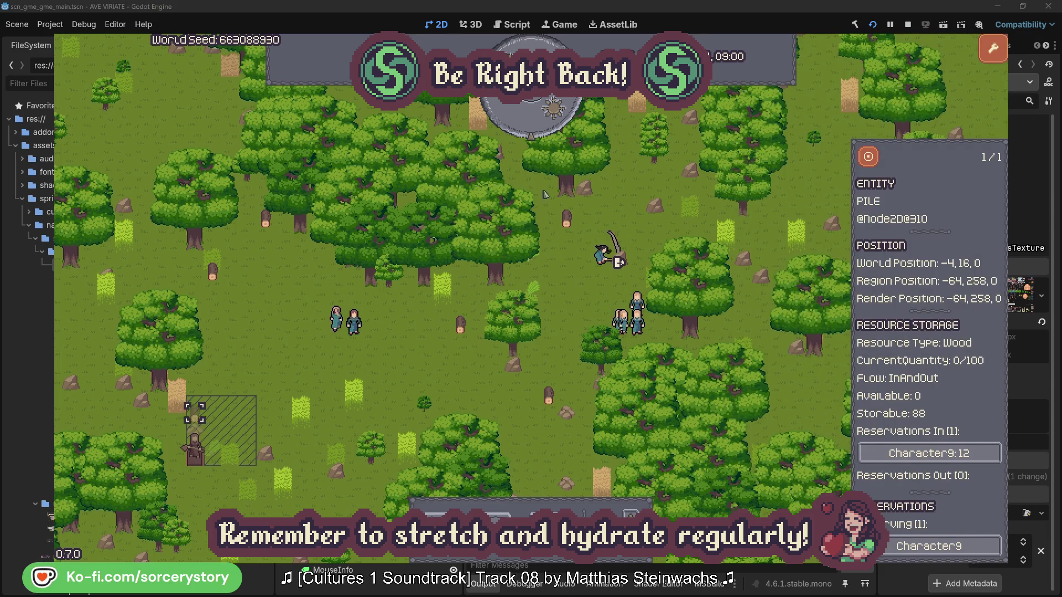
pyautogui.click(869, 157)
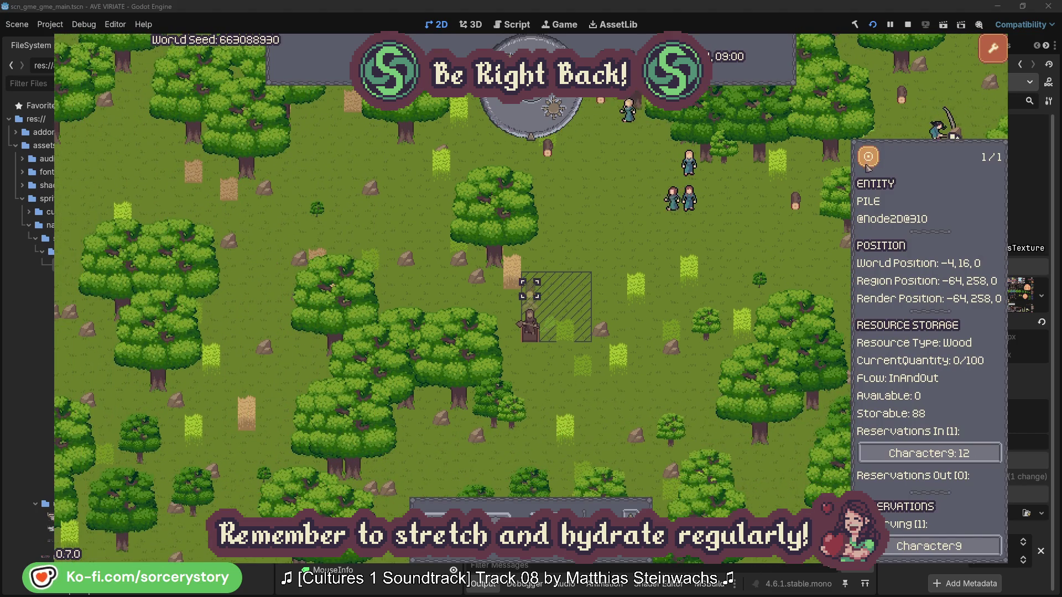
pyautogui.click(769, 245)
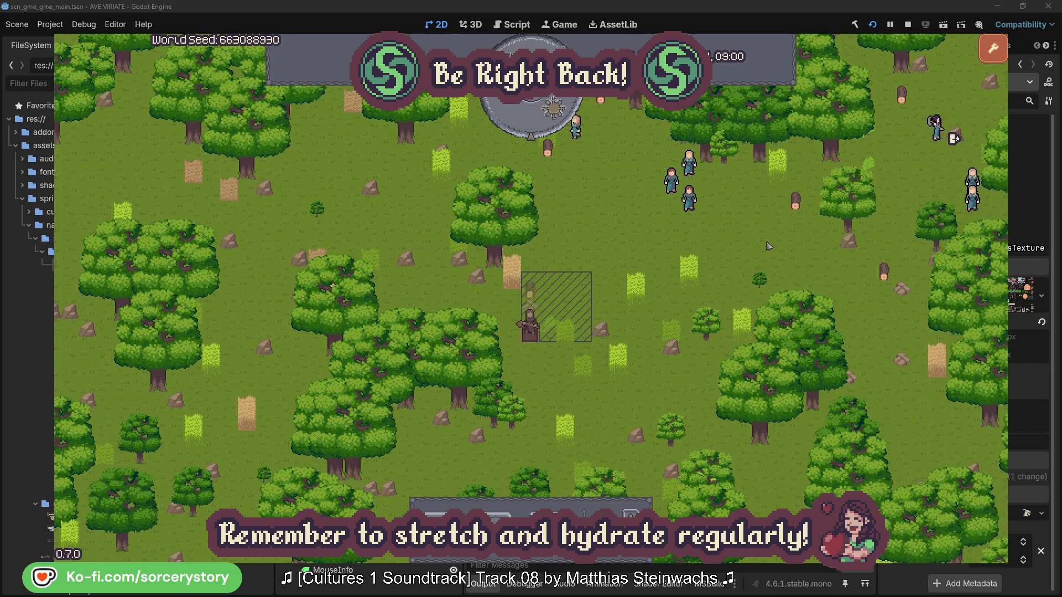
# Step: Centre the view on Character2 and reopen its details showing age 0 hours
pyautogui.click(711, 216)
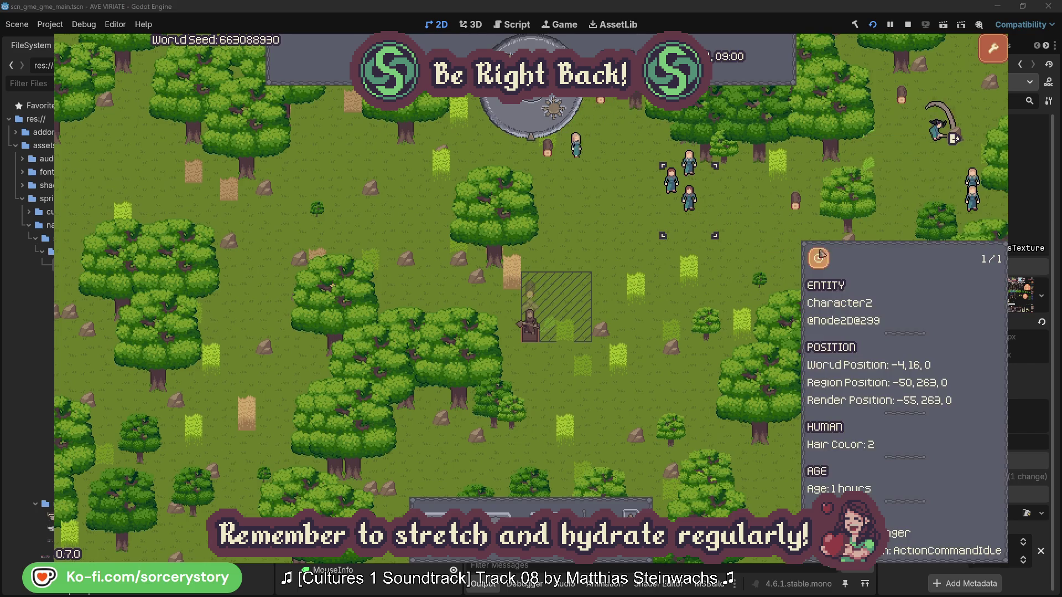
pyautogui.click(828, 257)
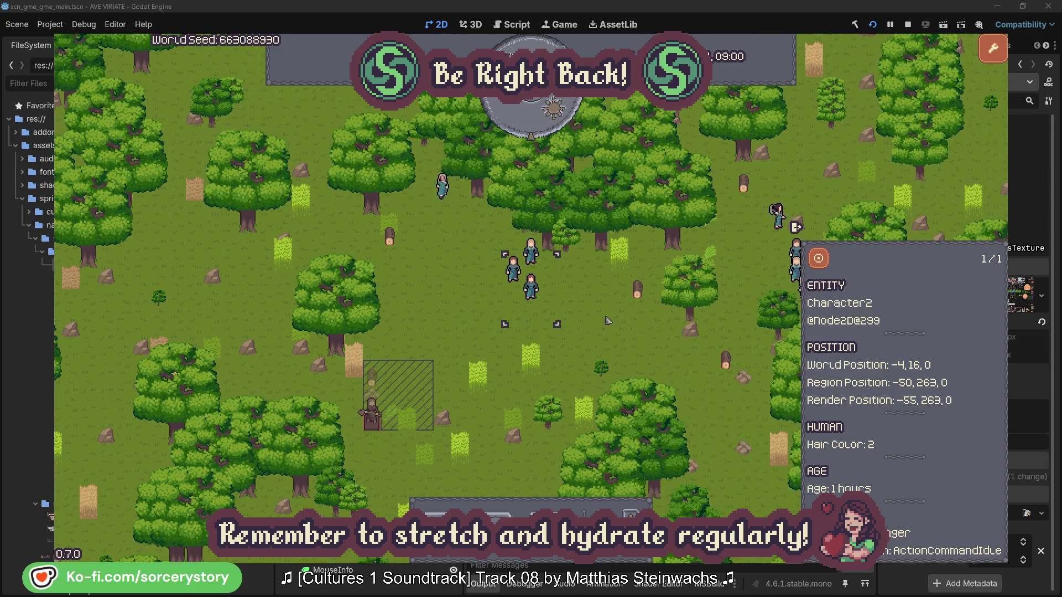
pyautogui.click(608, 320)
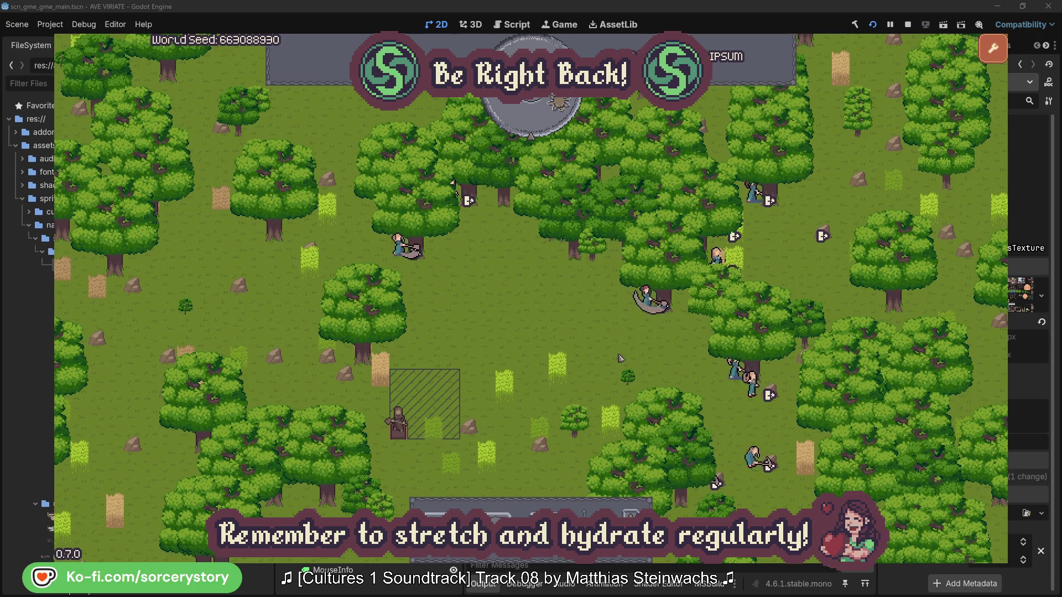
pyautogui.click(646, 299)
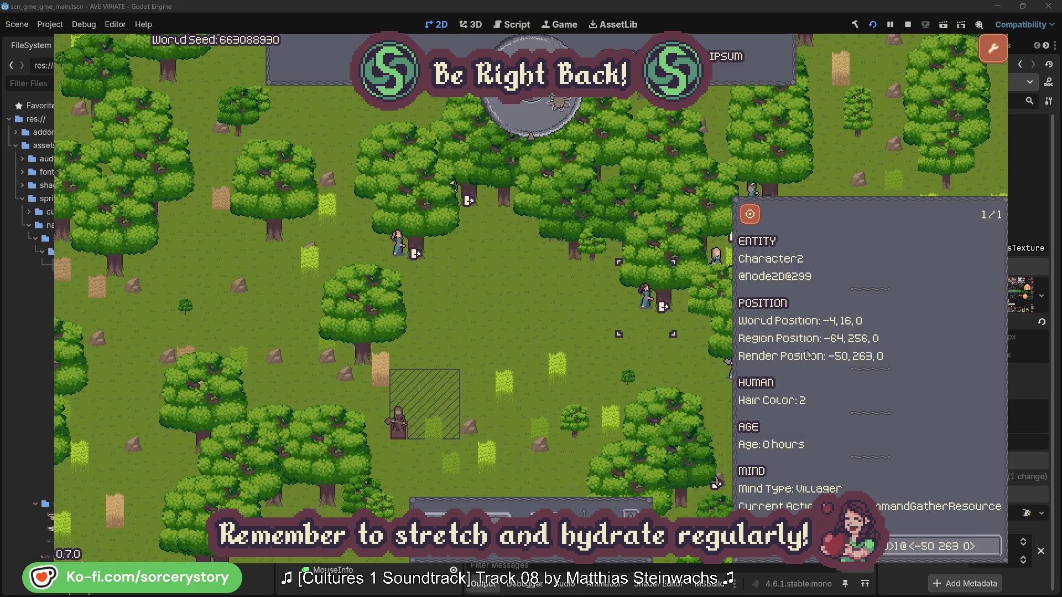
pyautogui.click(994, 554)
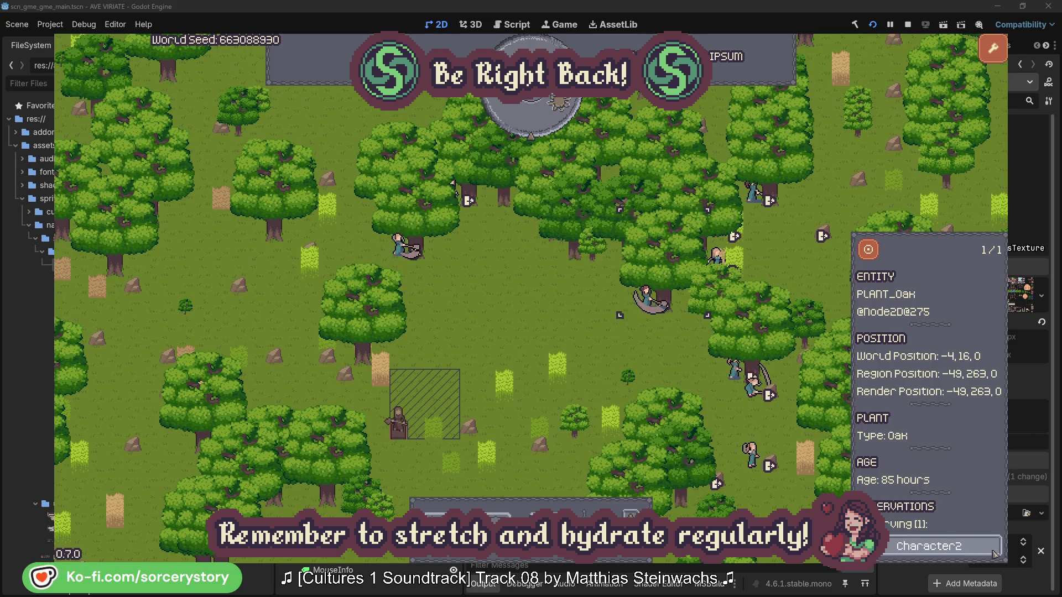
pyautogui.click(994, 553)
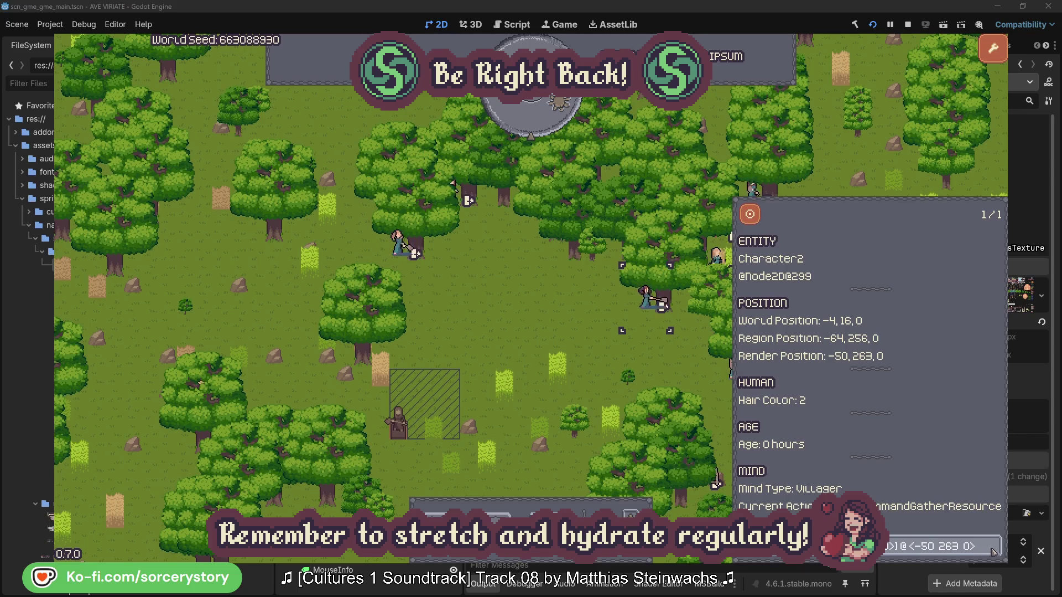
pyautogui.click(661, 365)
pyautogui.click(403, 258)
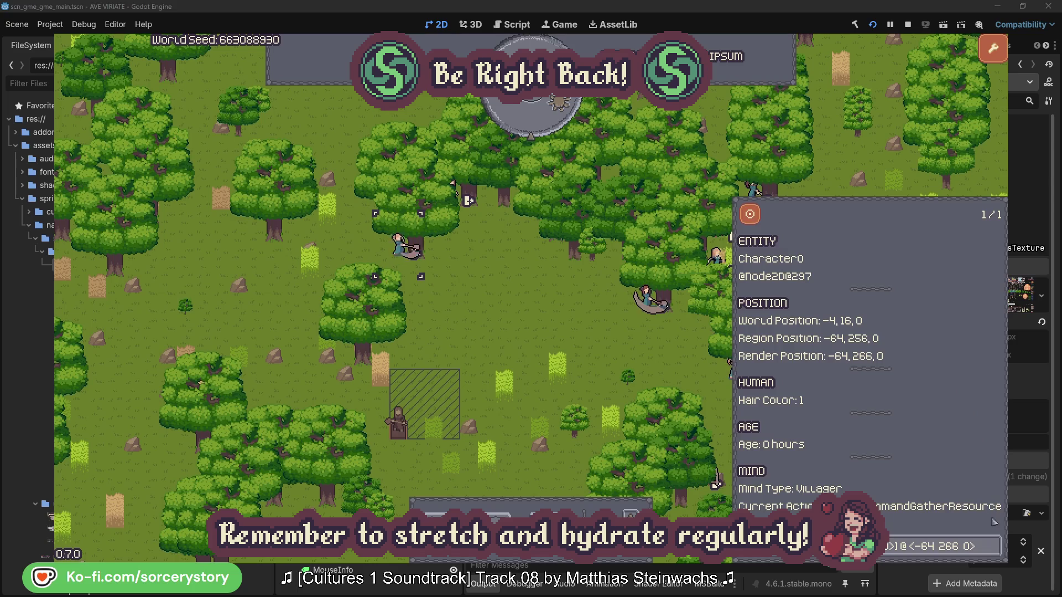
pyautogui.click(993, 546)
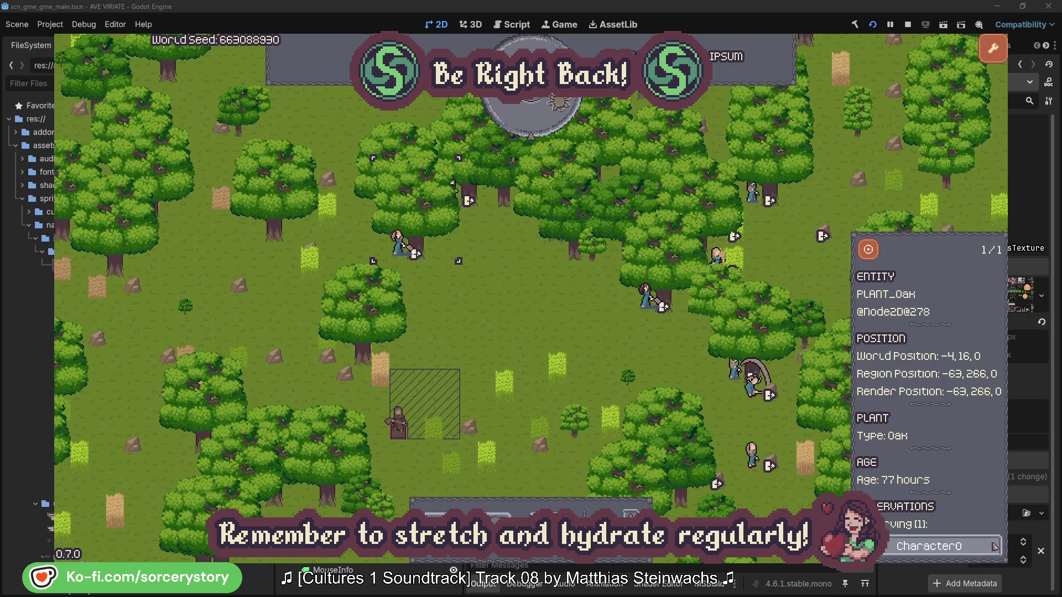
pyautogui.click(994, 547)
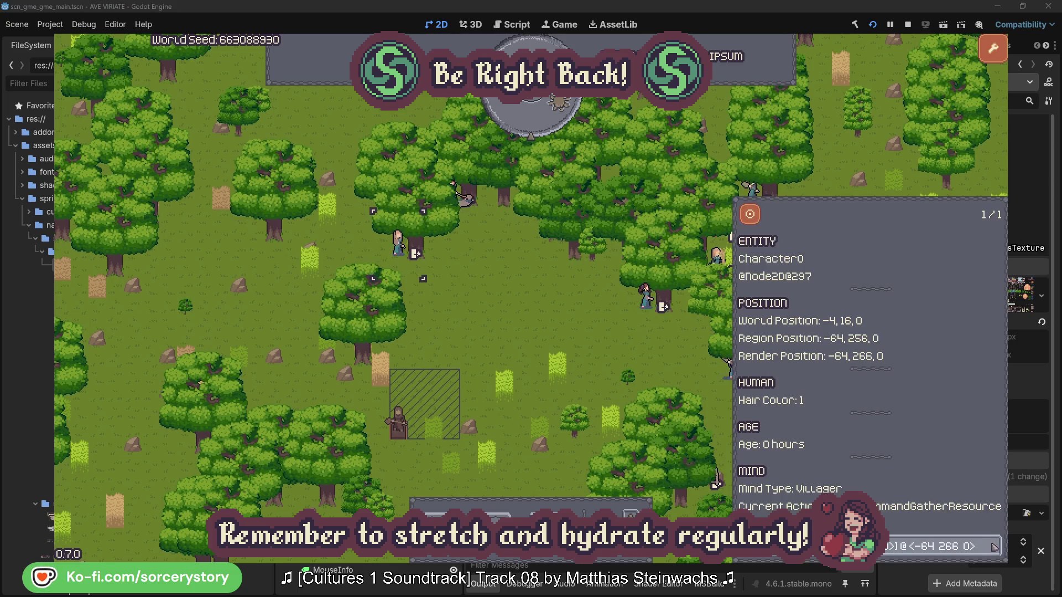
pyautogui.click(555, 333)
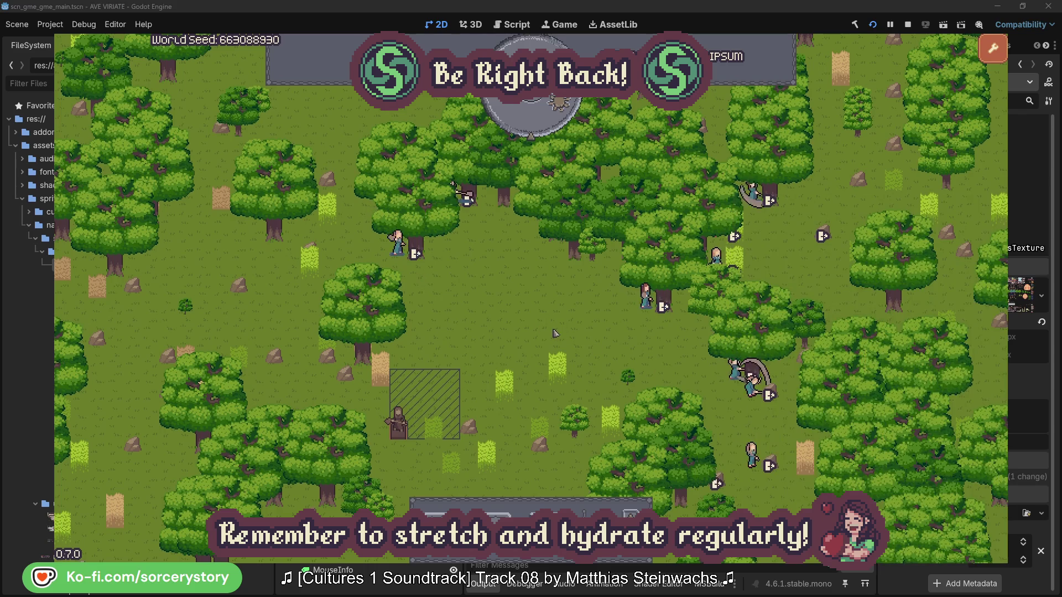